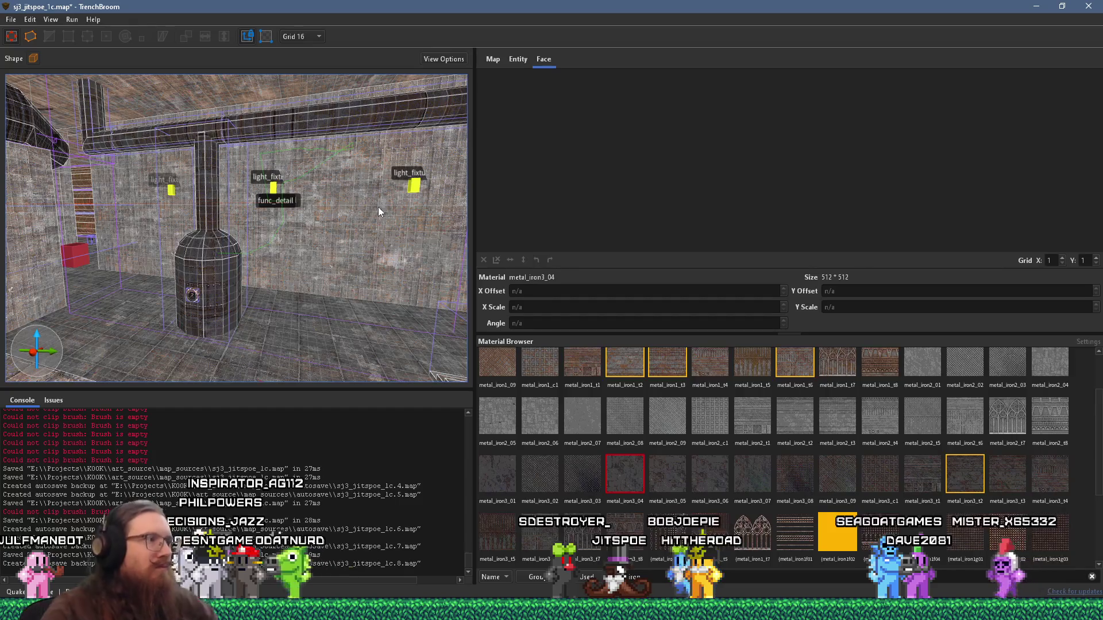
Step: Fly the 3D camera forward and down to the stove-shaped boiler, then bring up the Run prompt
{"action": "scroll", "coordinate": [342, 289], "scroll_direction": "up", "scroll_amount": 3}
{"action": "mouse_move", "coordinate": [342, 288]}
{"action": "left_mouse_down"}
{"action": "mouse_move", "coordinate": [313, 290]}
{"action": "mouse_move", "coordinate": [301, 316]}
{"action": "left_mouse_up"}
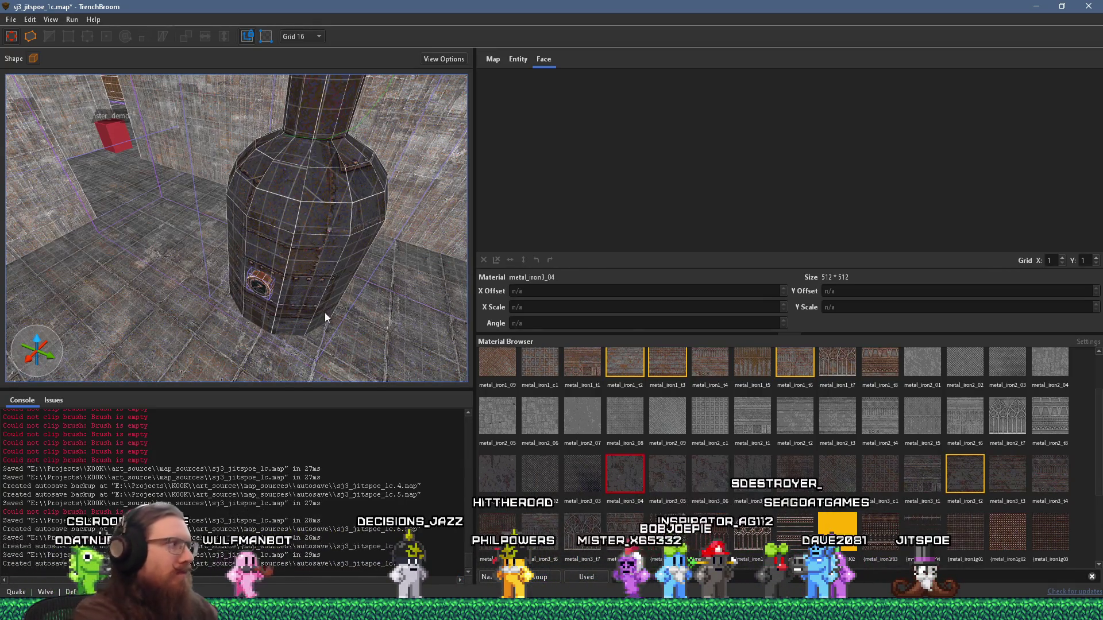
{"action": "key", "text": "super+r"}
Step: Open the e:\projects\kook\kook_godot\ sound folder in Explorer, then its ambient subfolder
{"action": "type", "text": "e:\\projec"}
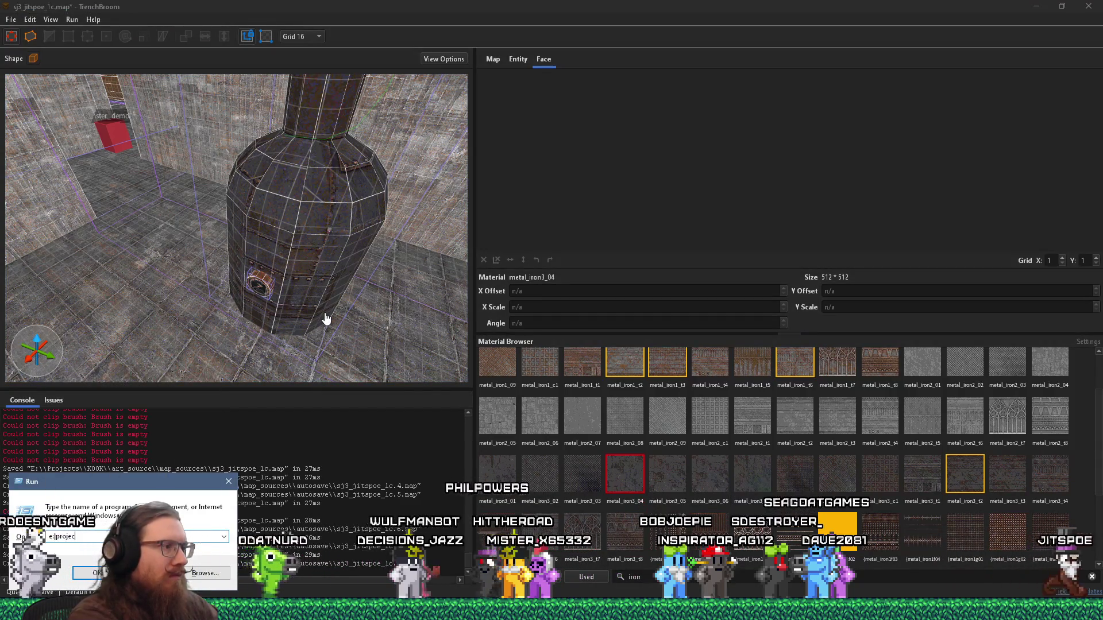
{"action": "type", "text": "ts"}
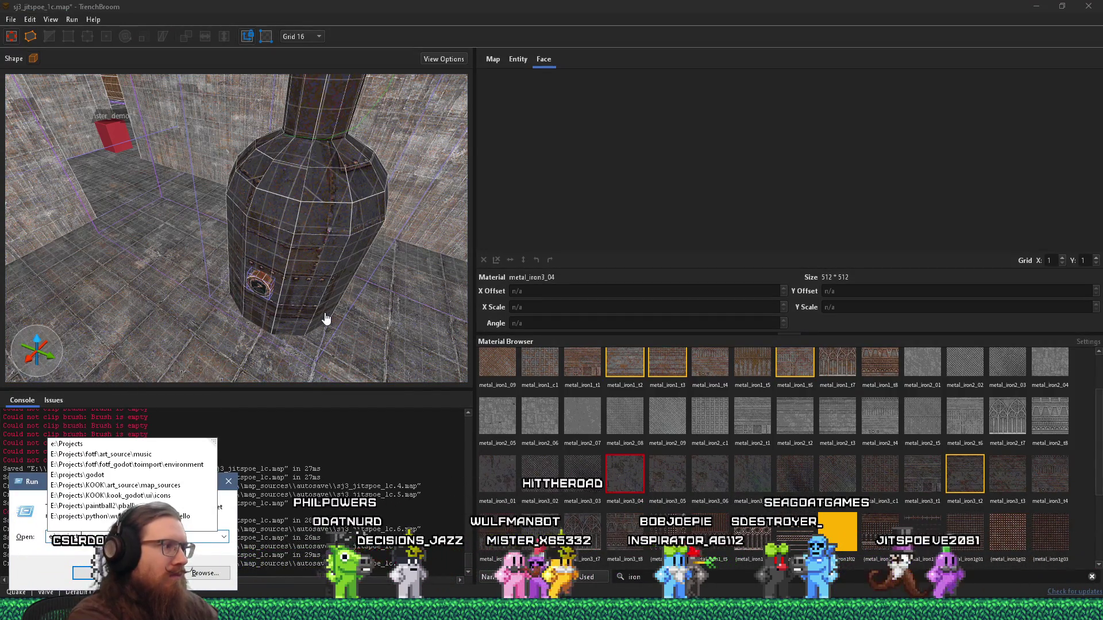
{"action": "type", "text": "\\kook\\k"}
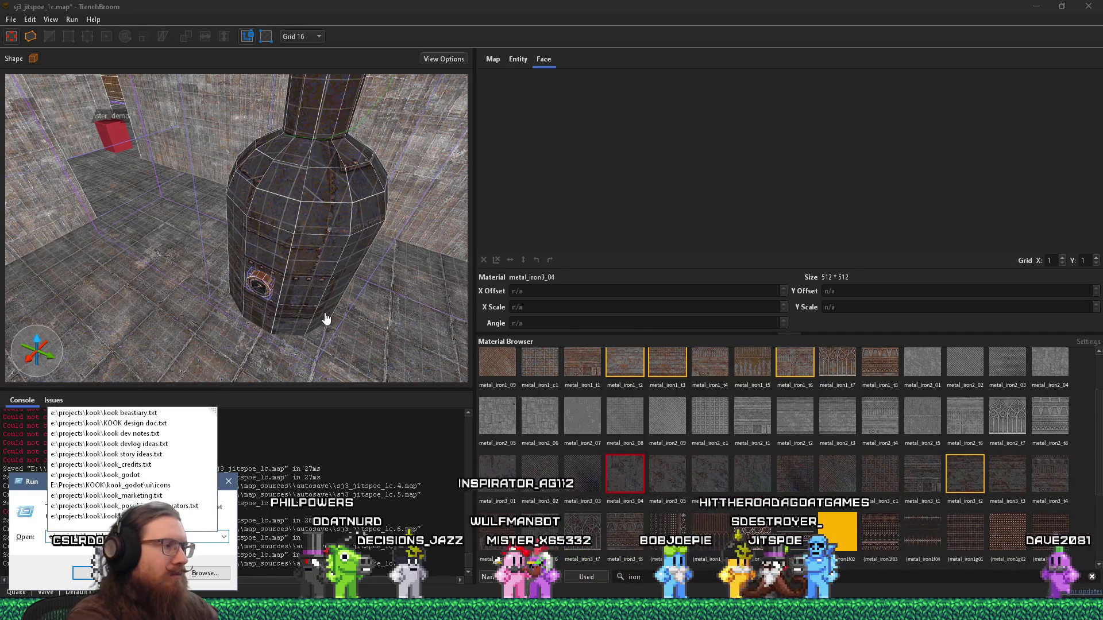
{"action": "type", "text": "ook_godot\\"}
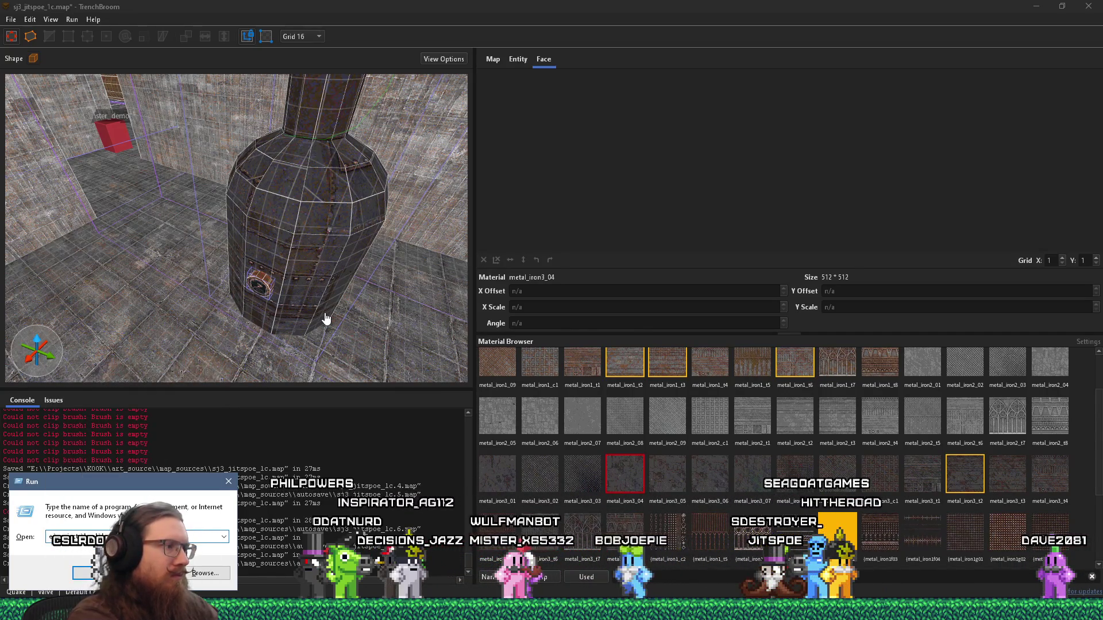
{"action": "key", "text": "Return"}
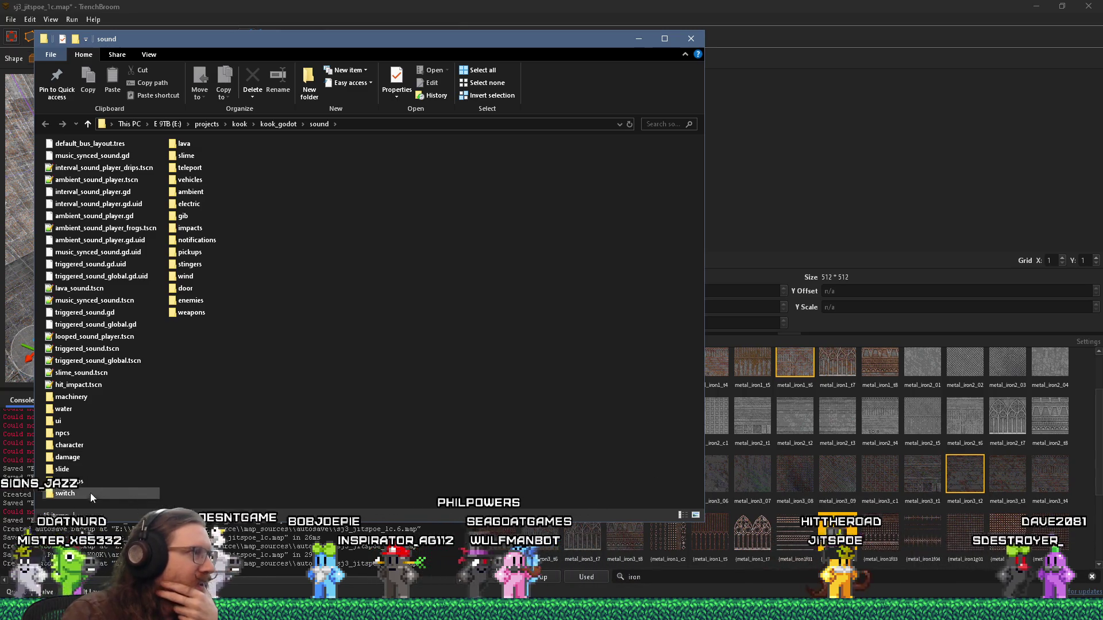
{"action": "double_click", "coordinate": [193, 192]}
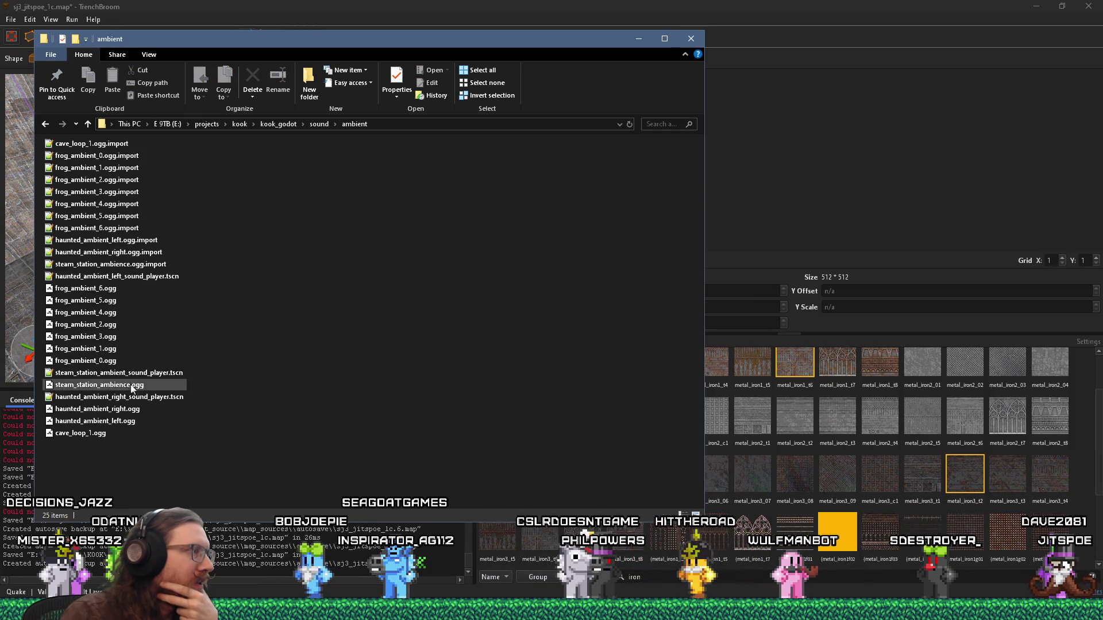
Step: Preview cave_loop_1.ogg, haunted_ambient_left.ogg and haunted_ambient_right.ogg in the ambient folder
{"action": "left_click", "coordinate": [125, 431]}
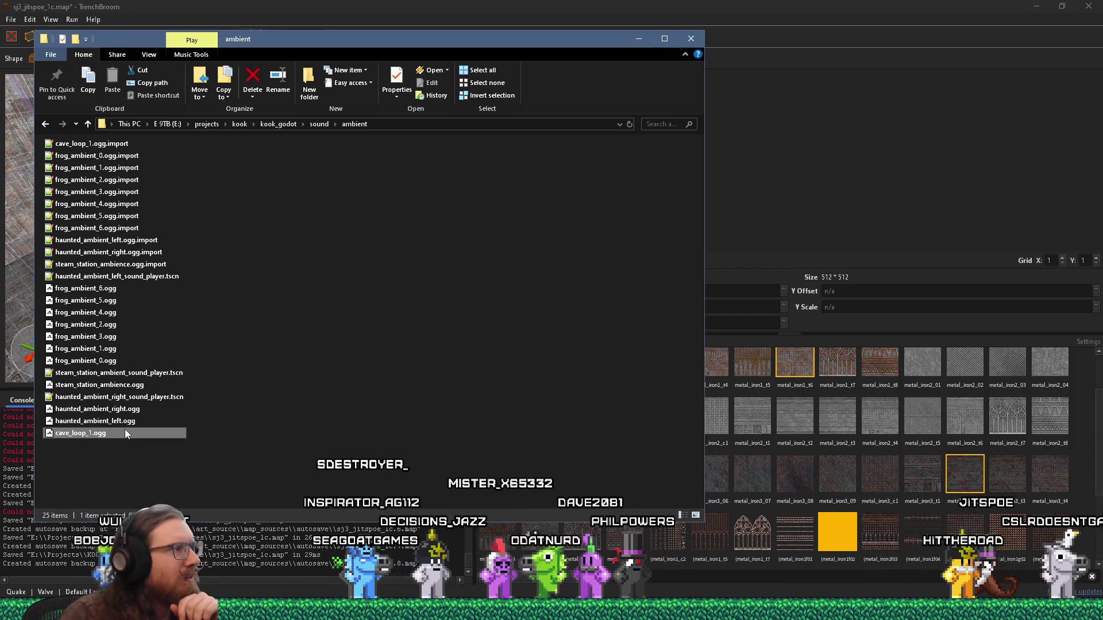
{"action": "mouse_move", "coordinate": [126, 424]}
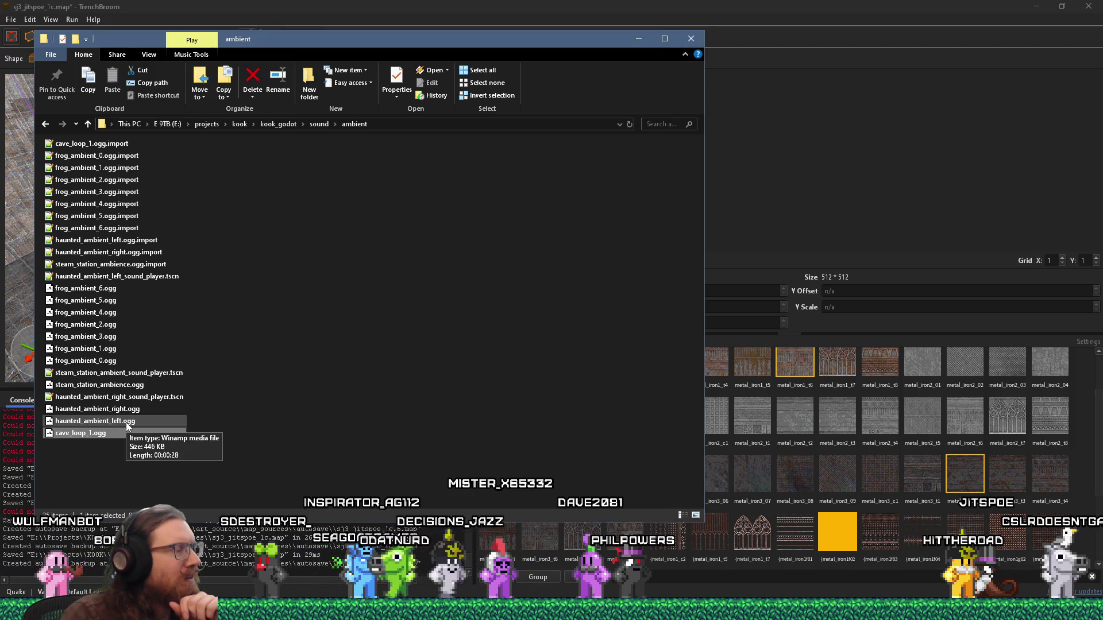
{"action": "left_click", "coordinate": [126, 422]}
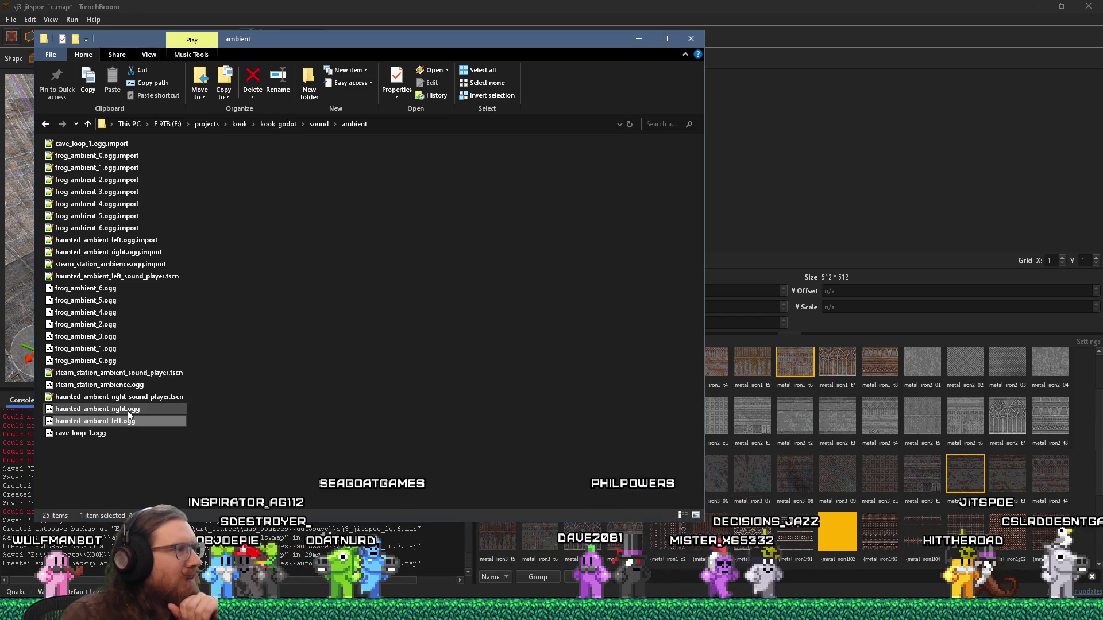
{"action": "left_click", "coordinate": [128, 411]}
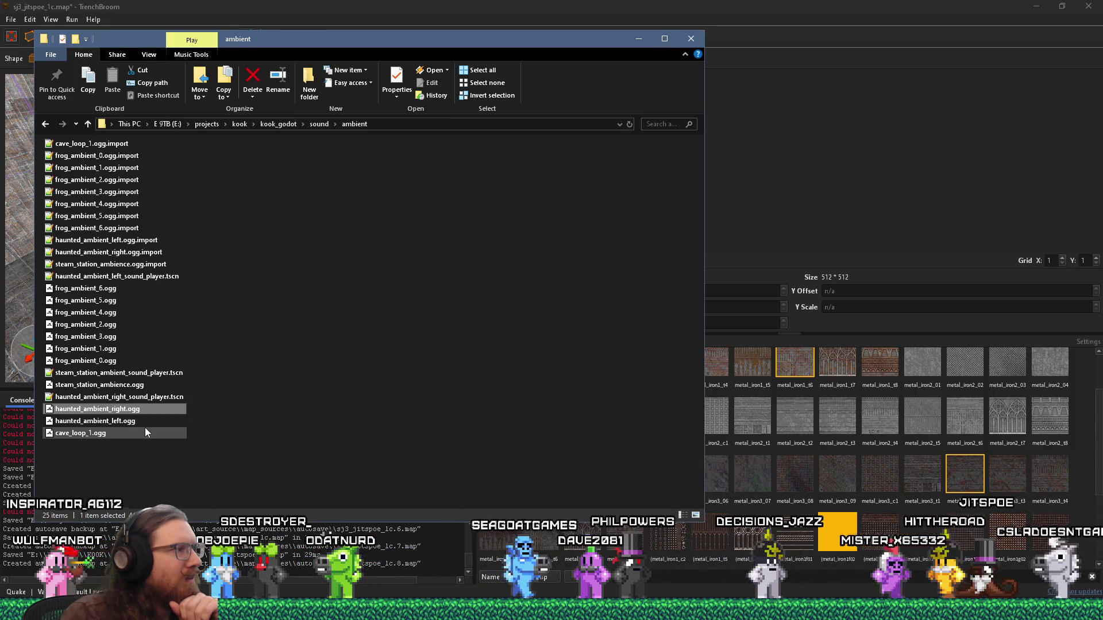
{"action": "mouse_move", "coordinate": [144, 429]}
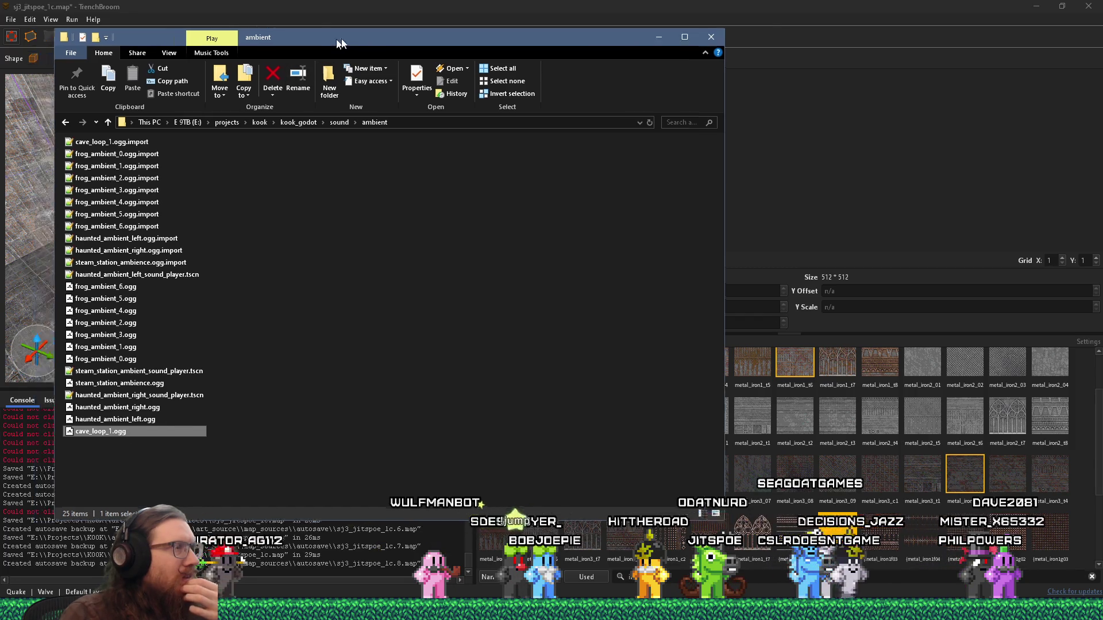
Step: Return briefly to the map, then bring the ambient folder back and minimize Photo Viewer
{"action": "left_click", "coordinate": [638, 39]}
{"action": "key", "text": "w"}
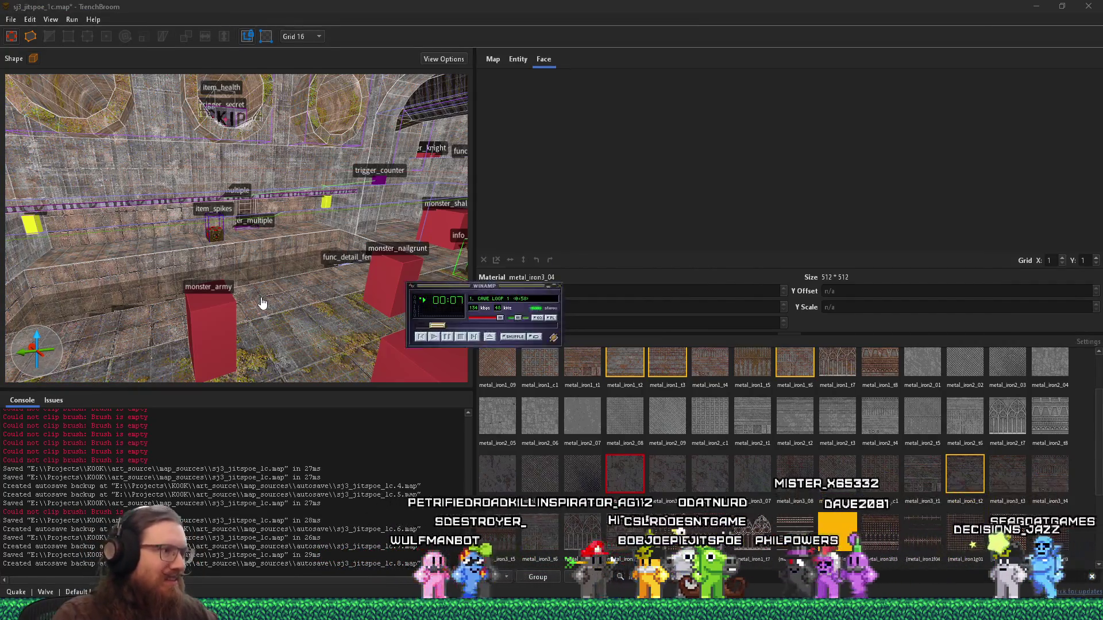
{"action": "key", "text": "alt+Tab"}
{"action": "key", "text": "shift+Tab"}
{"action": "key", "text": "shift+Tab"}
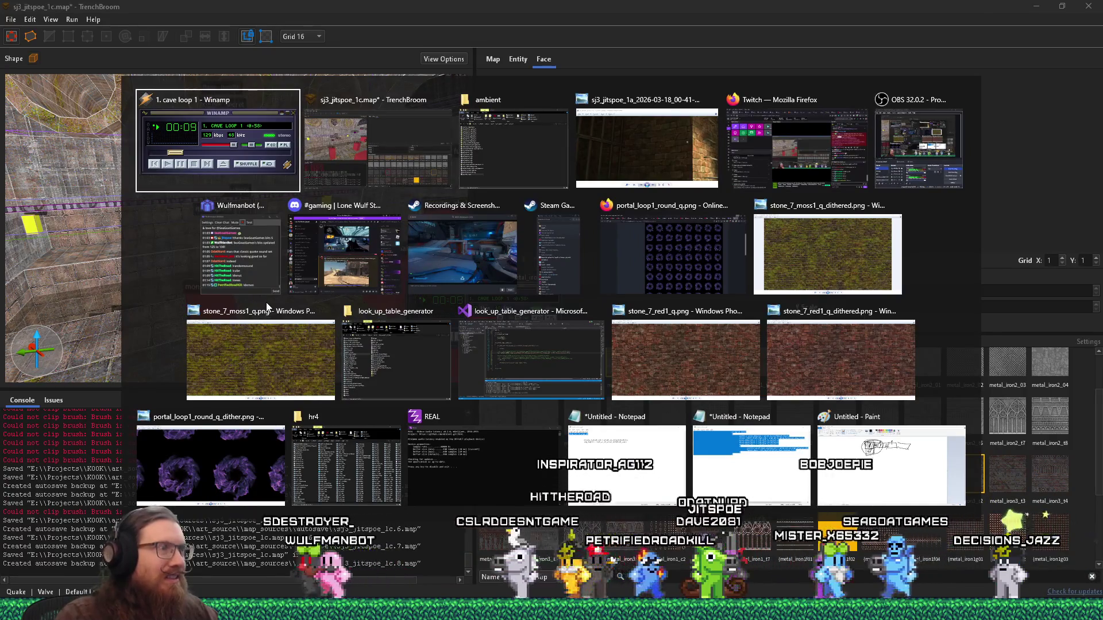
{"action": "key", "text": "alt+Tab"}
{"action": "key", "text": "Tab"}
{"action": "key", "text": "Tab"}
{"action": "key", "text": "alt+Tab"}
{"action": "key", "text": "Tab"}
{"action": "key", "text": "Tab"}
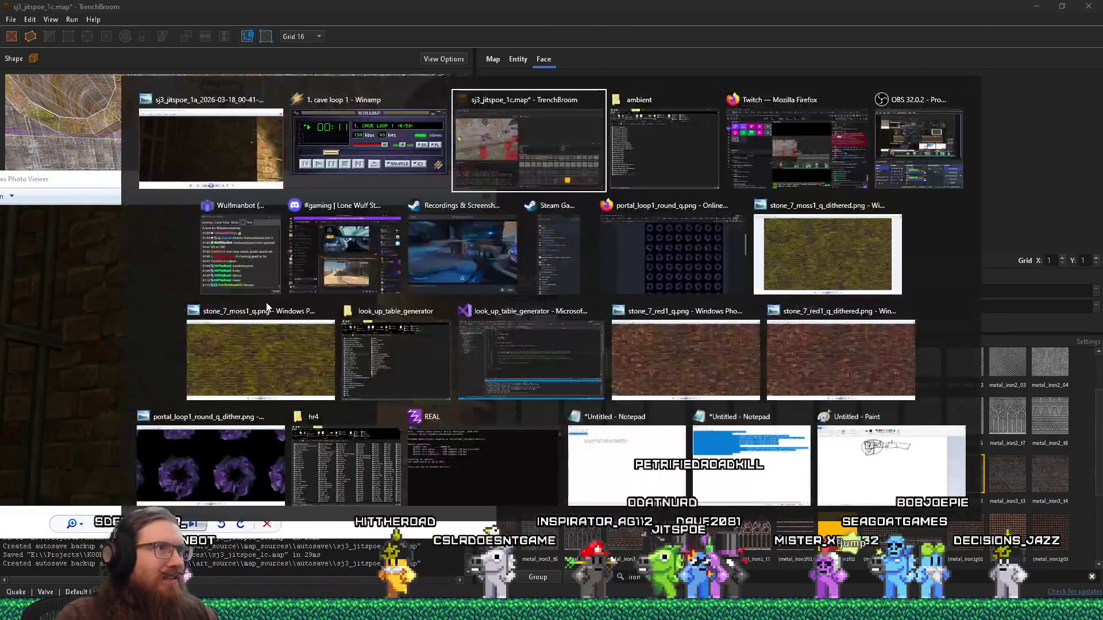
{"action": "left_click", "coordinate": [244, 190]}
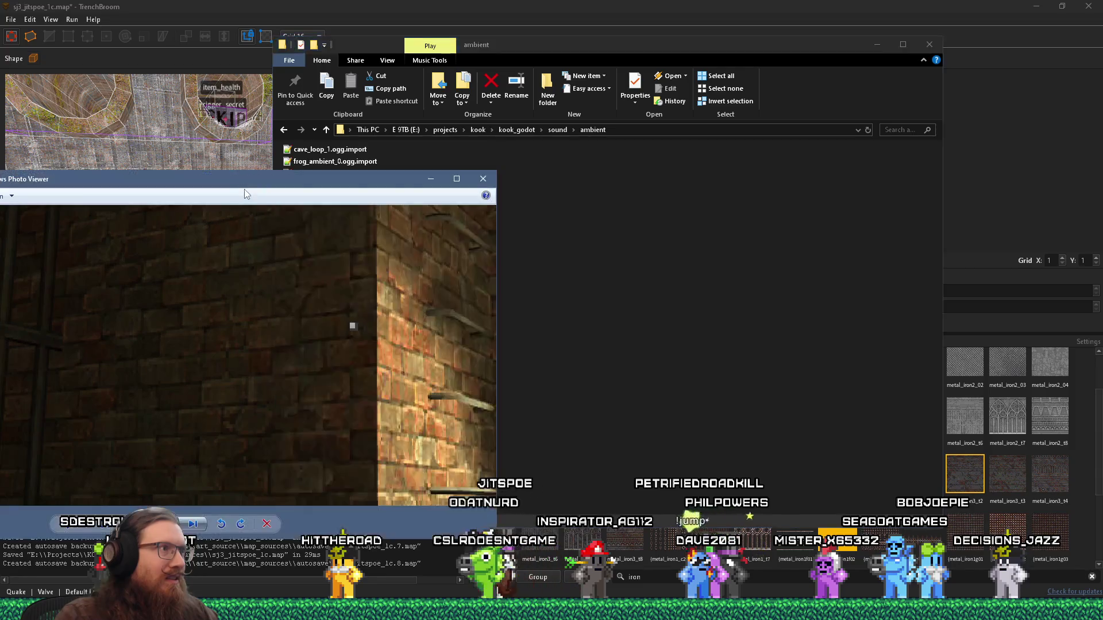
{"action": "left_click", "coordinate": [422, 180]}
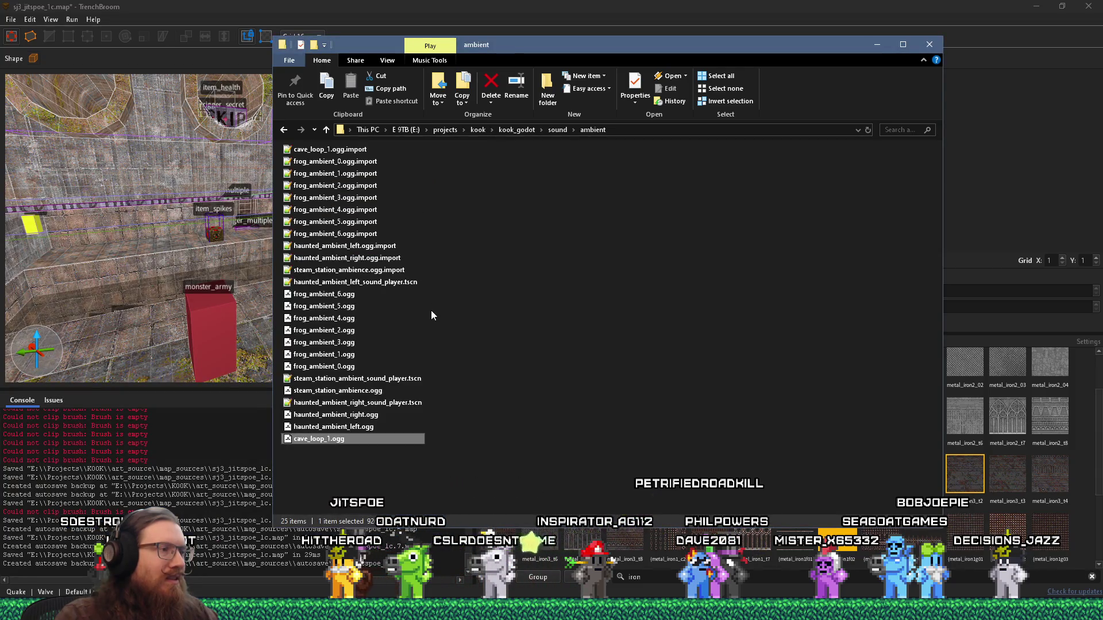
Step: Move the ambient folder window to the right, beside the TrenchBroom map view
{"action": "right_click", "coordinate": [337, 443]}
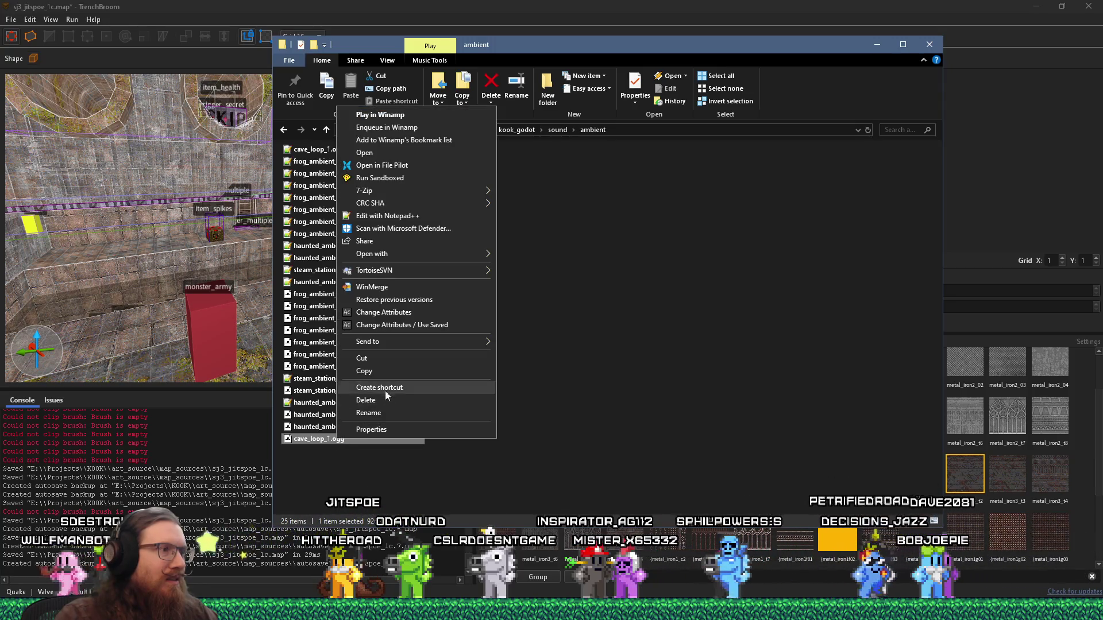
{"action": "key", "text": "Escape"}
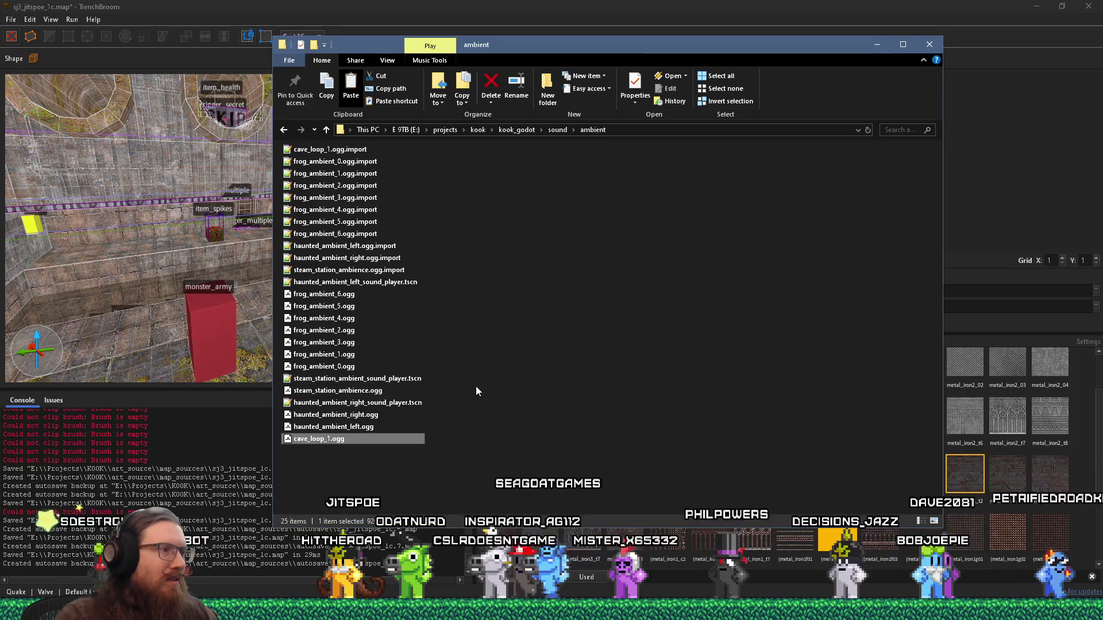
{"action": "mouse_move", "coordinate": [523, 56]}
{"action": "left_mouse_down"}
{"action": "mouse_move", "coordinate": [798, 57]}
{"action": "mouse_move", "coordinate": [678, 52]}
{"action": "left_mouse_up"}
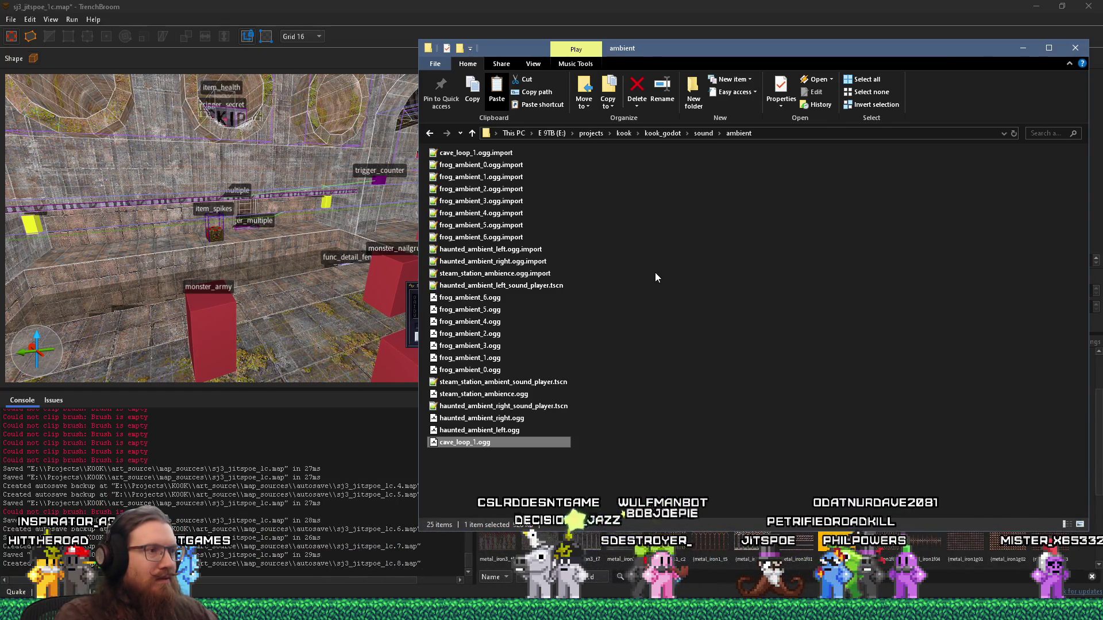
Step: Copy the haunted ambient left, haunted ambient right and cave loop .ogg files
{"action": "left_click", "coordinate": [518, 422], "text": "shift"}
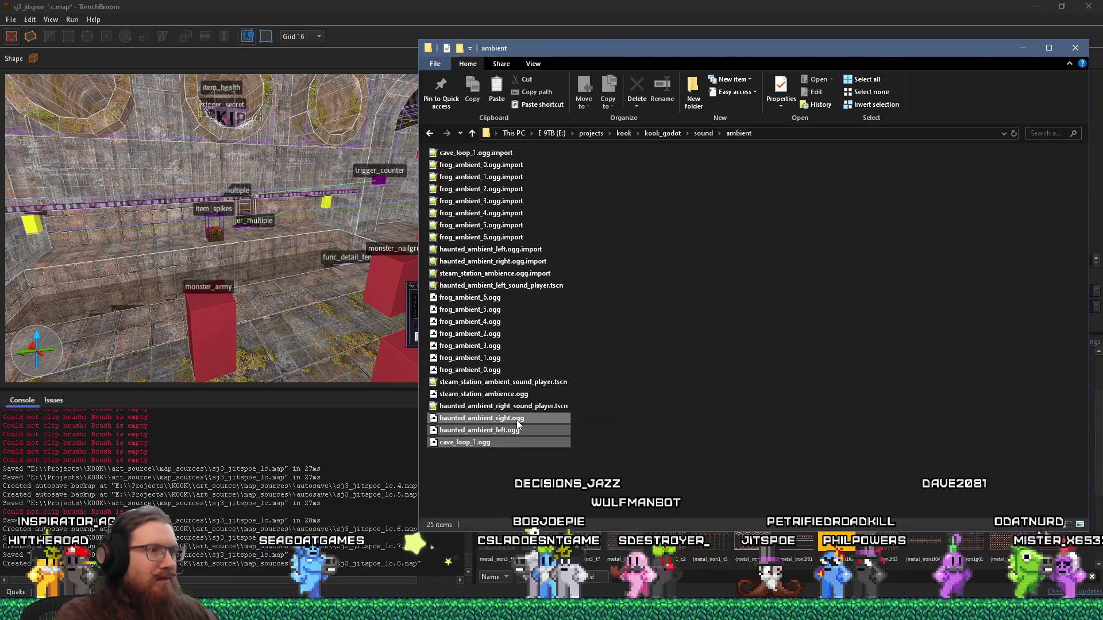
{"action": "right_click", "coordinate": [518, 422]}
{"action": "left_click", "coordinate": [566, 350]}
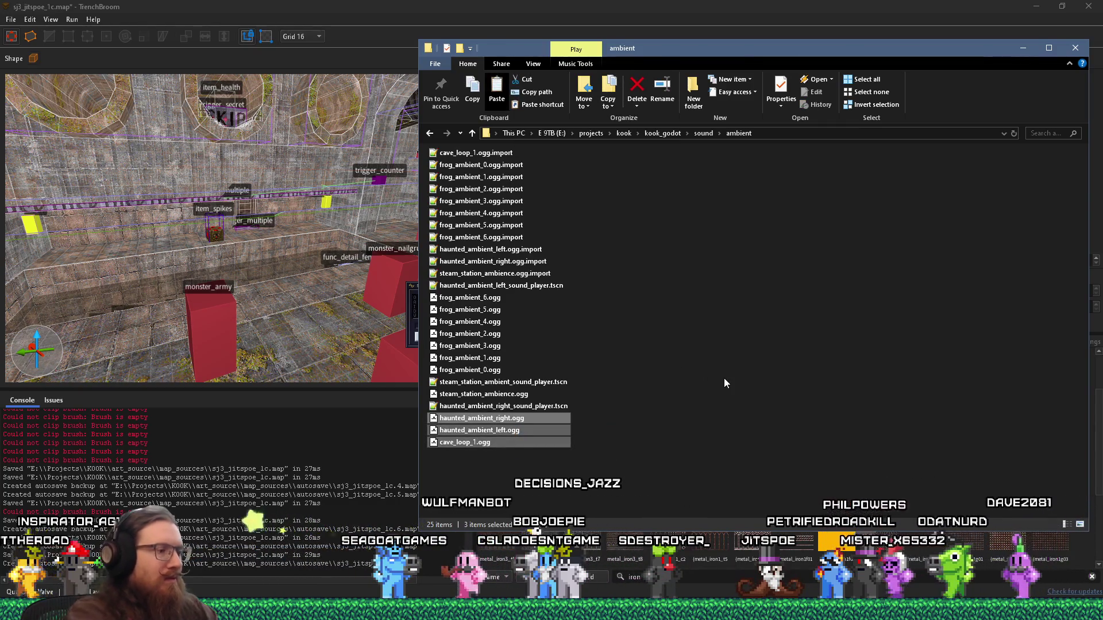
Step: Open the E:\games\quake1\alkaline mod folder through the Run prompt
{"action": "key", "text": "super+r"}
{"action": "type", "text": "e:\\projects\\kook"}
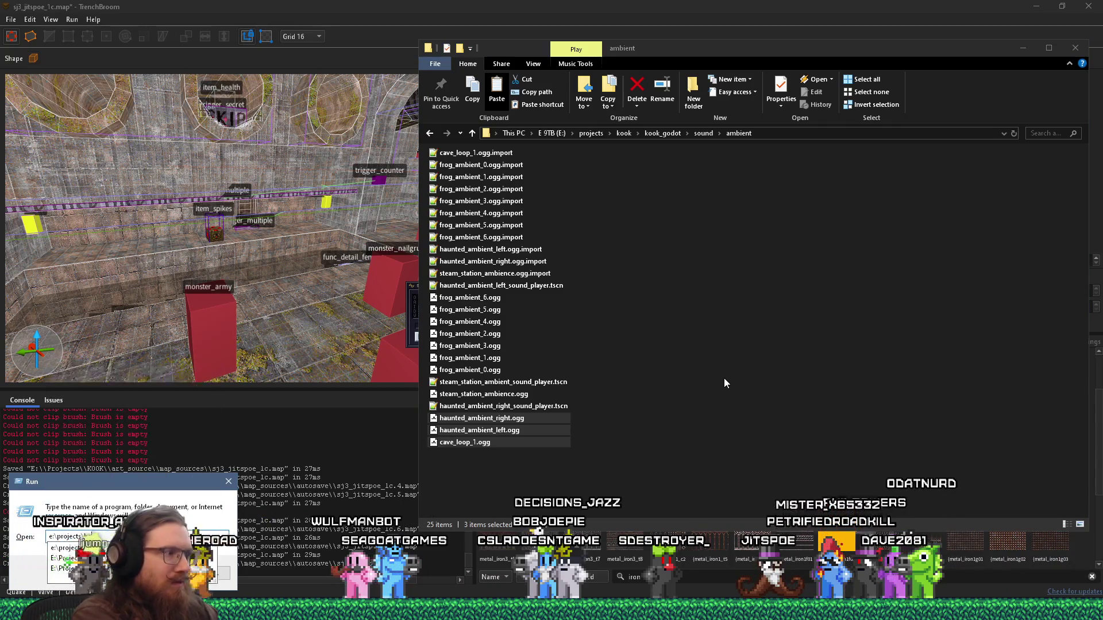
{"action": "key", "text": "BackSpace"}
{"action": "key", "text": "BackSpace"}
{"action": "key", "text": "BackSpace"}
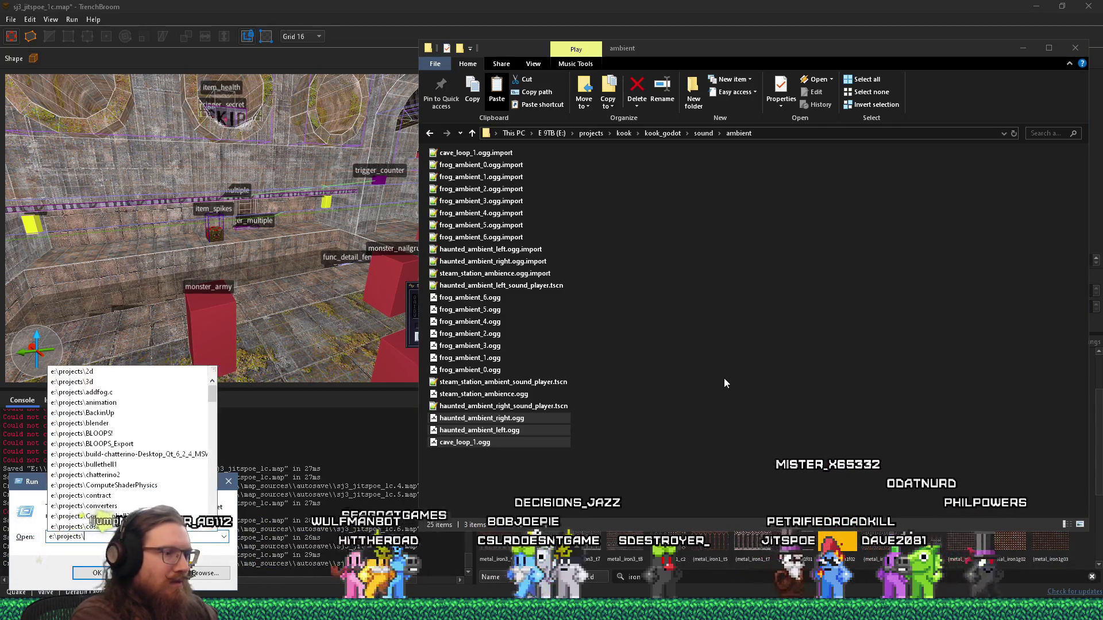
{"action": "type", "text": "games\\"}
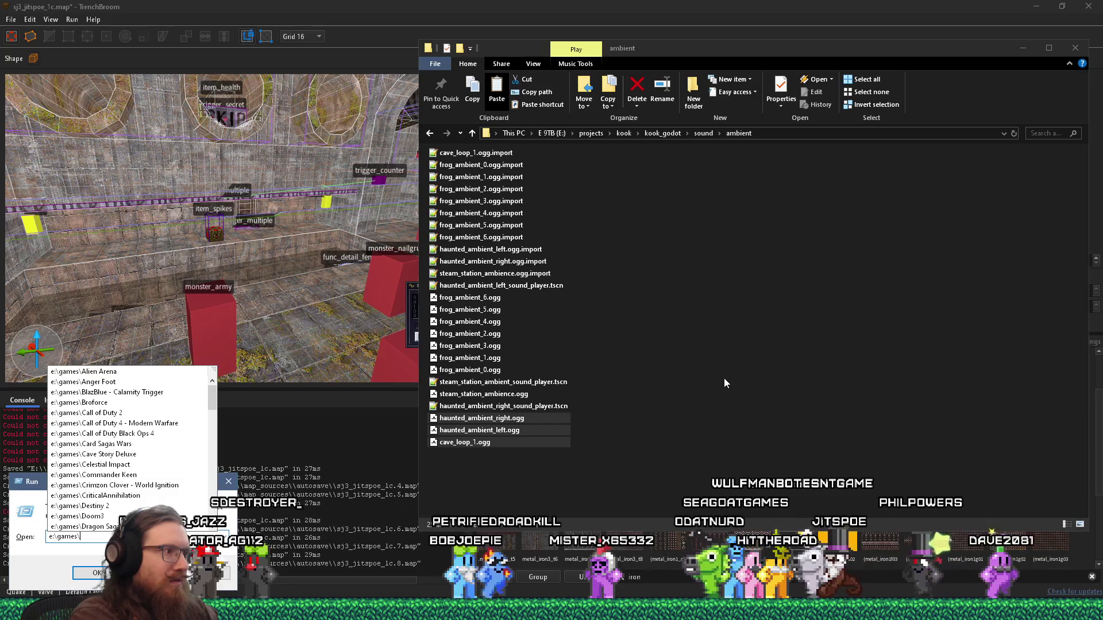
{"action": "type", "text": "k"}
{"action": "key", "text": "BackSpace"}
{"action": "type", "text": "q"}
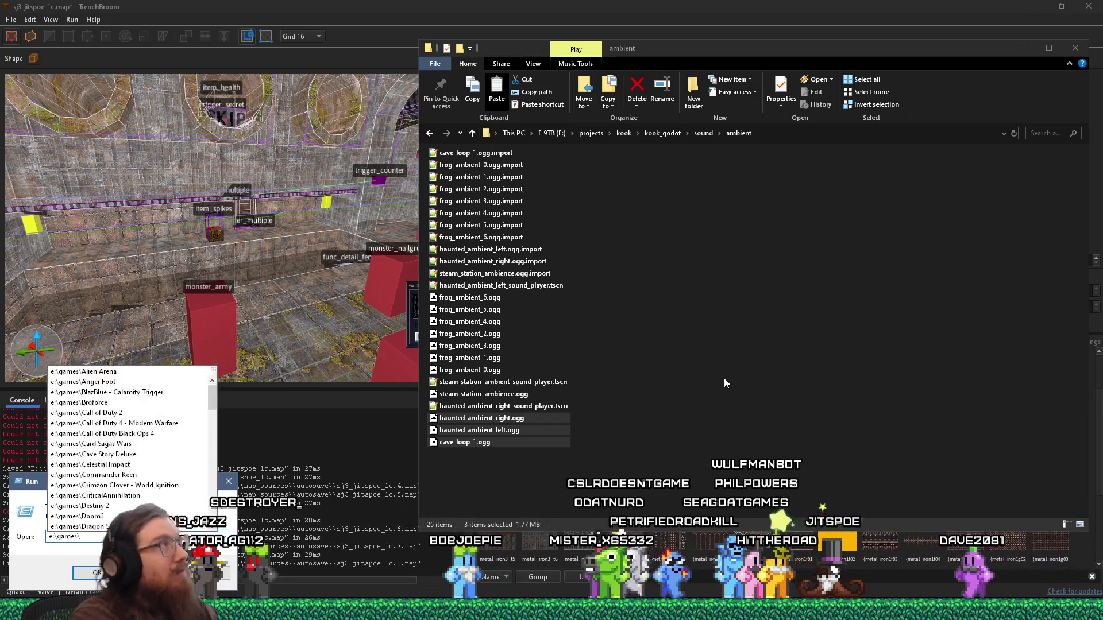
{"action": "type", "text": "uake1\\all"}
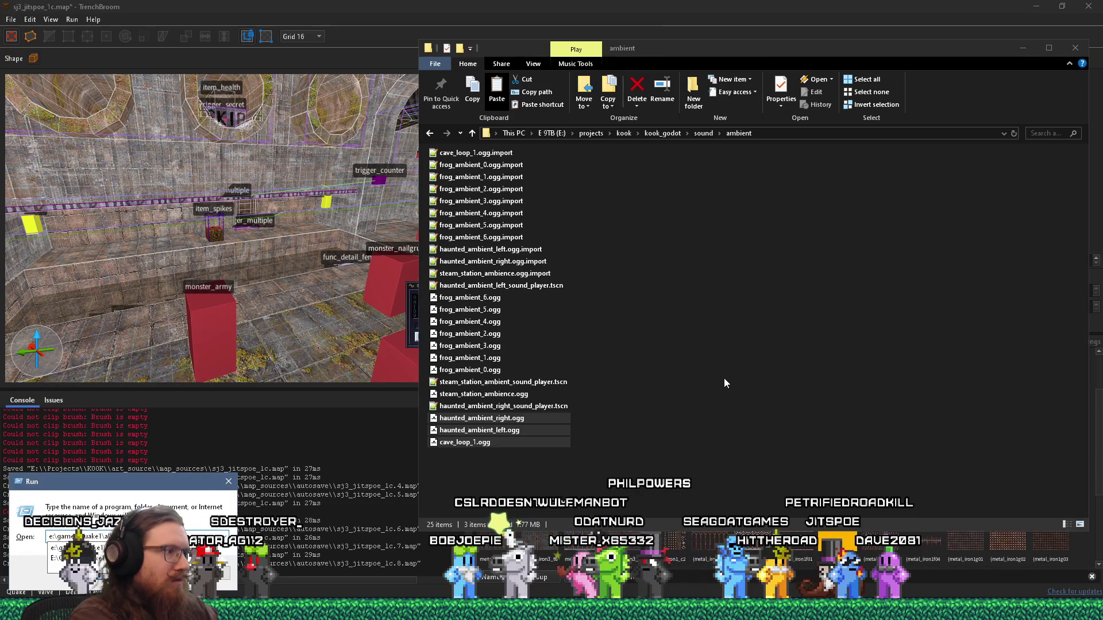
{"action": "key", "text": "Return"}
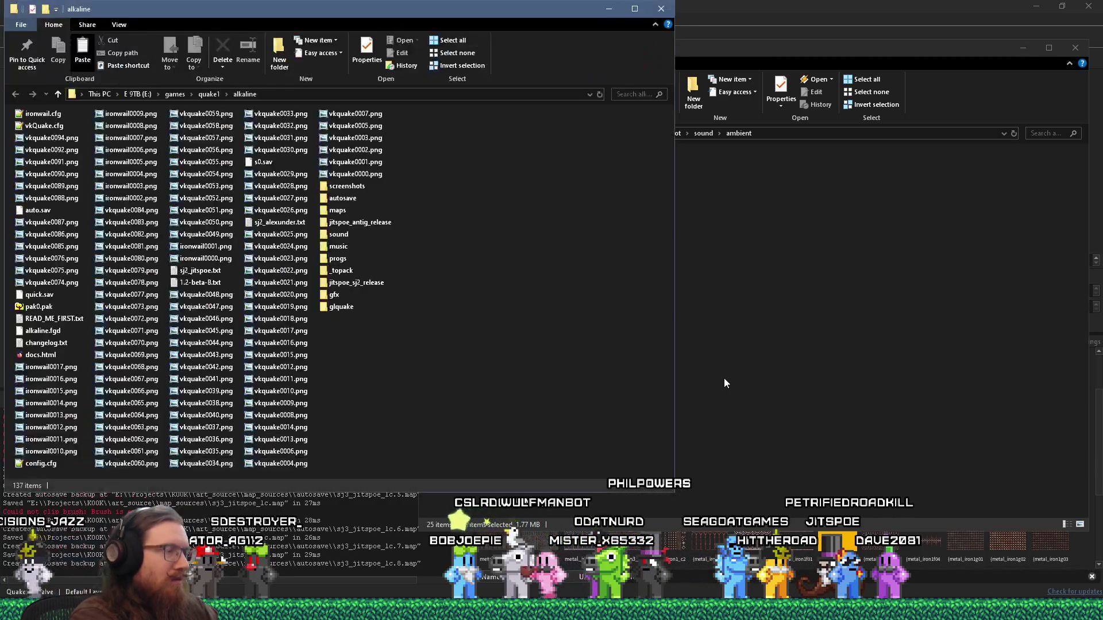
Step: Open the alkaline sound\jitspoe folder and move its window aside
{"action": "key", "text": "Return"}
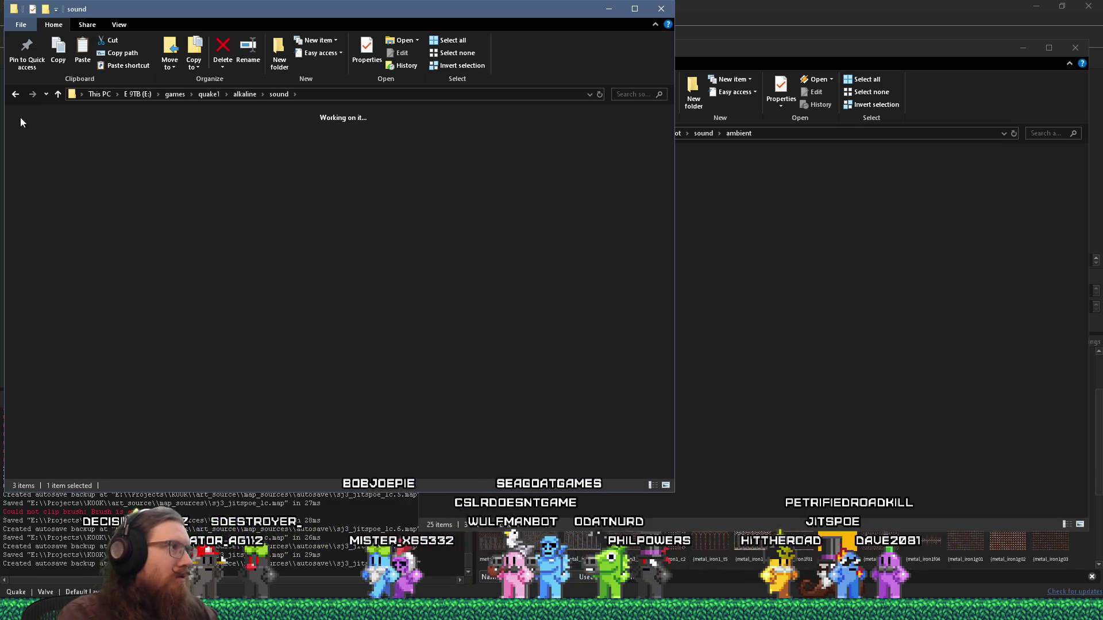
{"action": "mouse_move", "coordinate": [212, 16]}
{"action": "left_mouse_down"}
{"action": "mouse_move", "coordinate": [287, 42]}
{"action": "mouse_move", "coordinate": [288, 61]}
{"action": "left_mouse_up"}
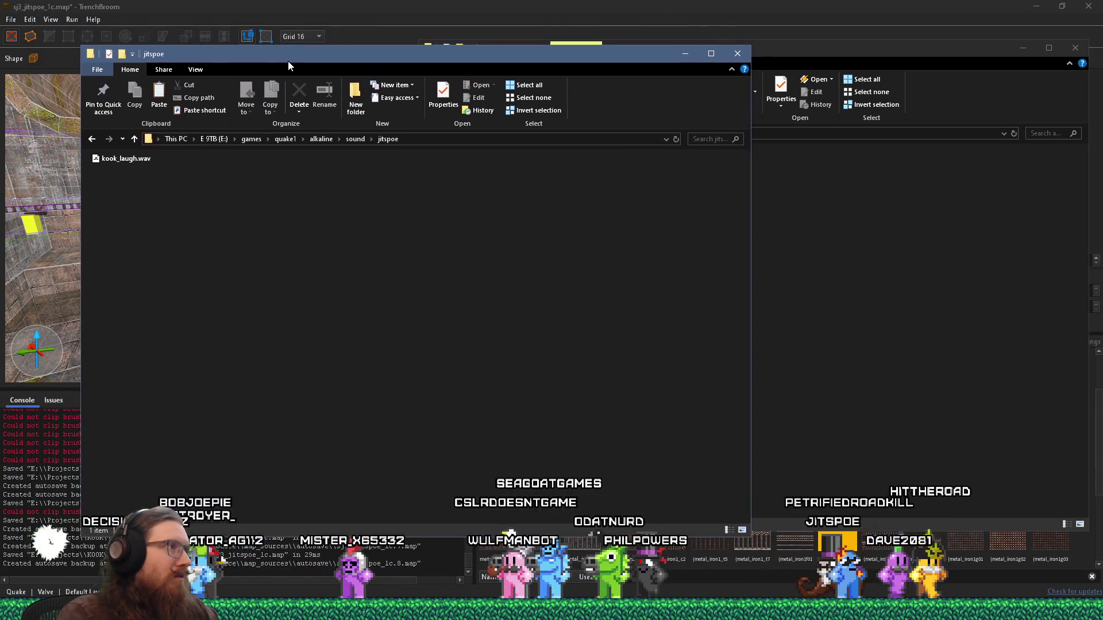
{"action": "left_click", "coordinate": [126, 158]}
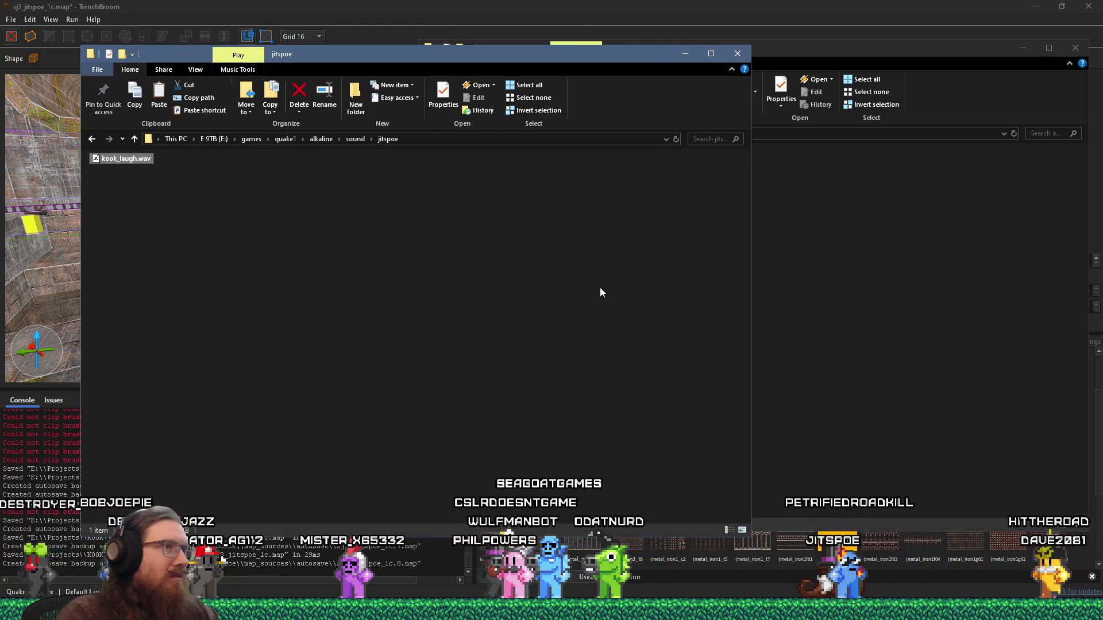
Step: Drag the three ambient tracks into the jitspoe window and copy them there
{"action": "left_click", "coordinate": [940, 342]}
{"action": "left_click_drag", "start_coordinate": [556, 461], "coordinate": [485, 421]}
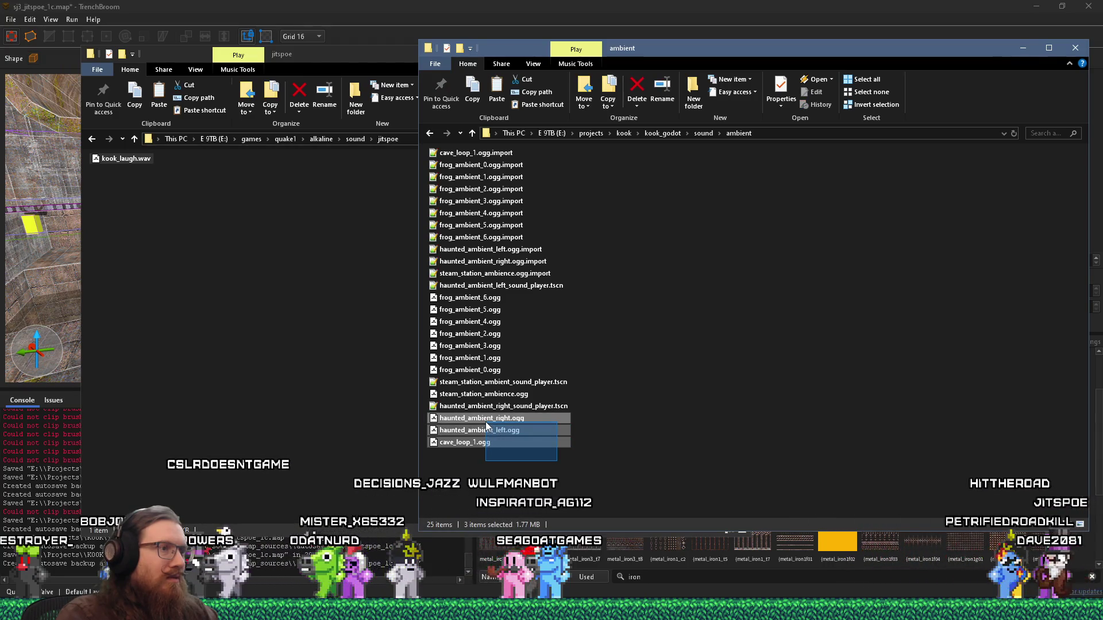
{"action": "left_click_drag", "start_coordinate": [516, 432], "coordinate": [259, 301]}
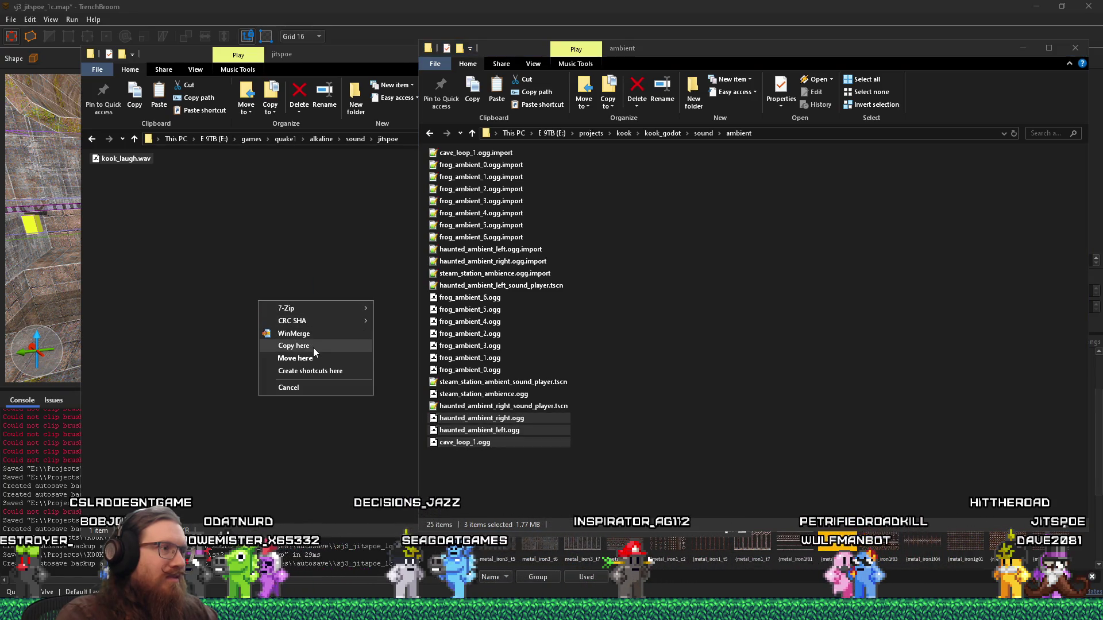
{"action": "left_click", "coordinate": [314, 346]}
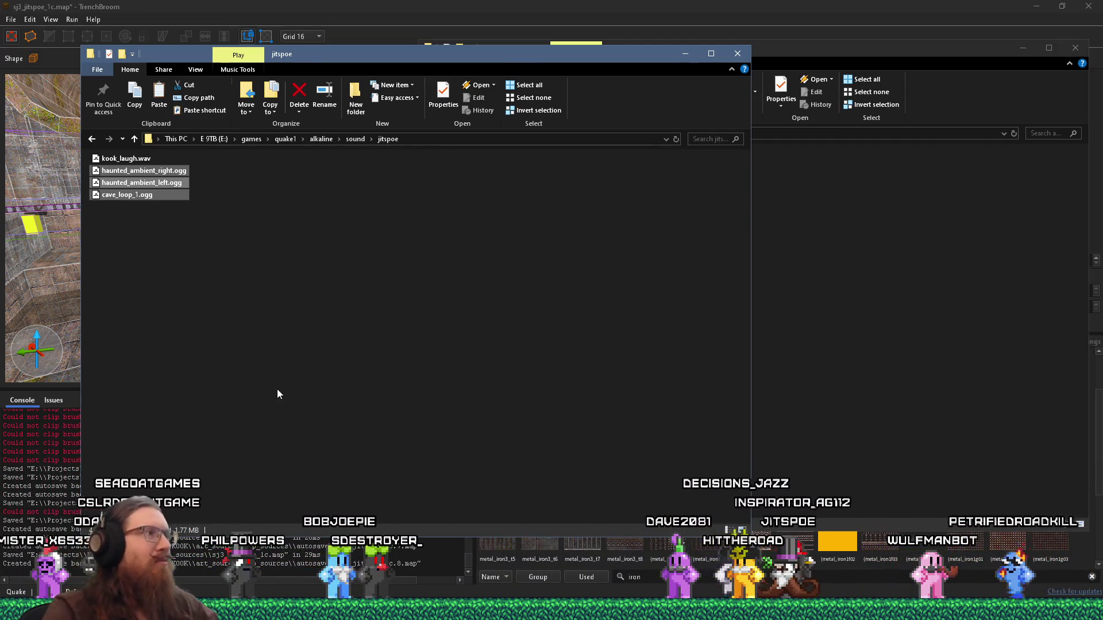
{"action": "left_click", "coordinate": [869, 314]}
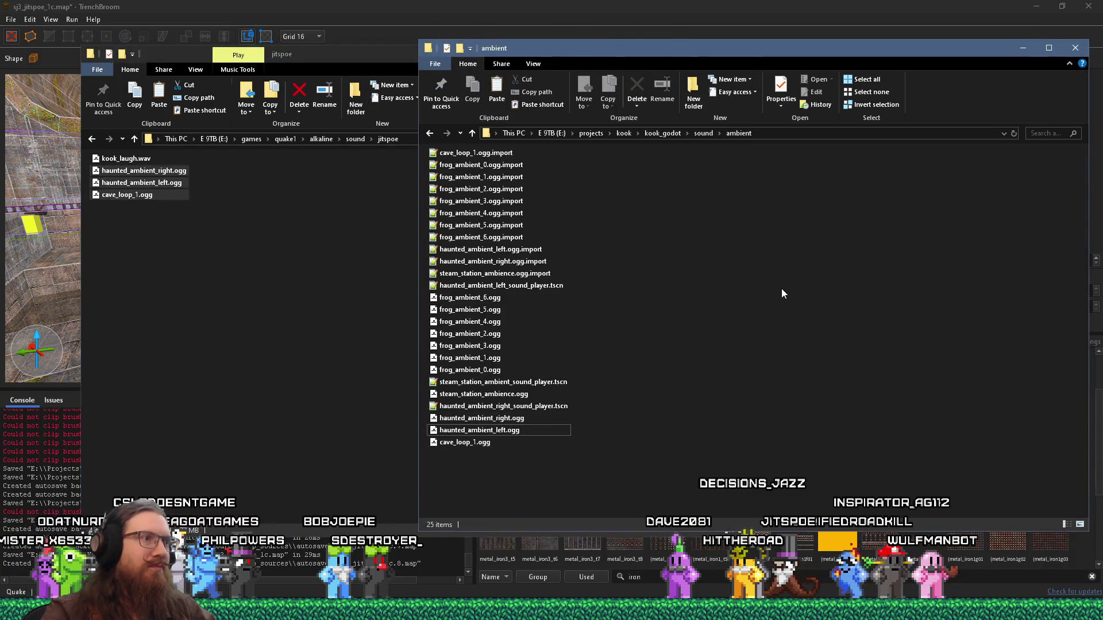
{"action": "left_click", "coordinate": [496, 302]}
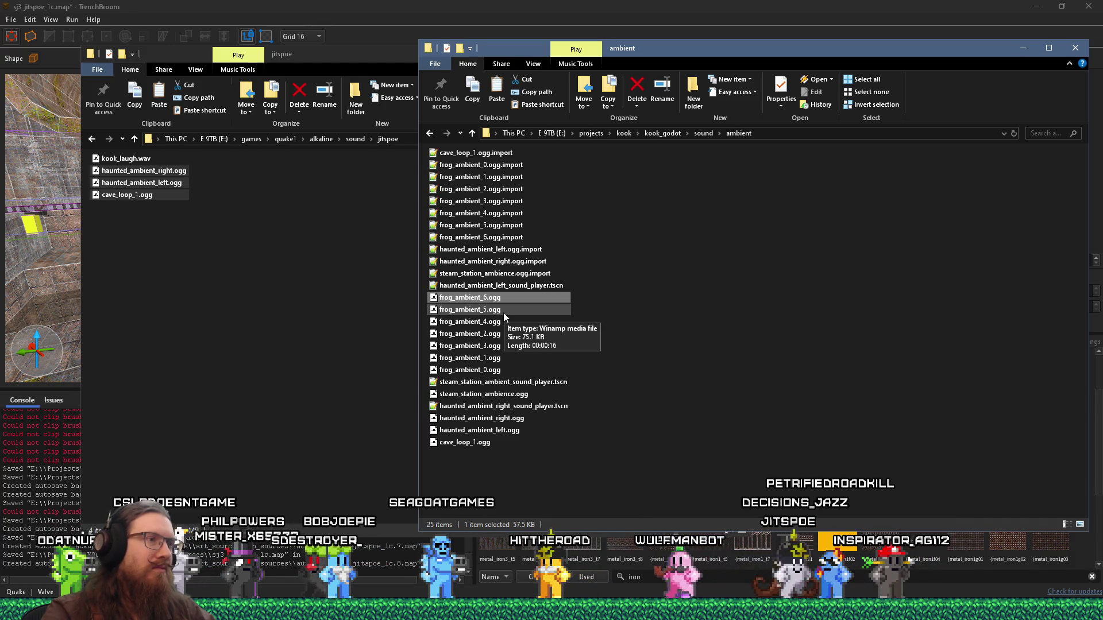
{"action": "key", "text": "Return"}
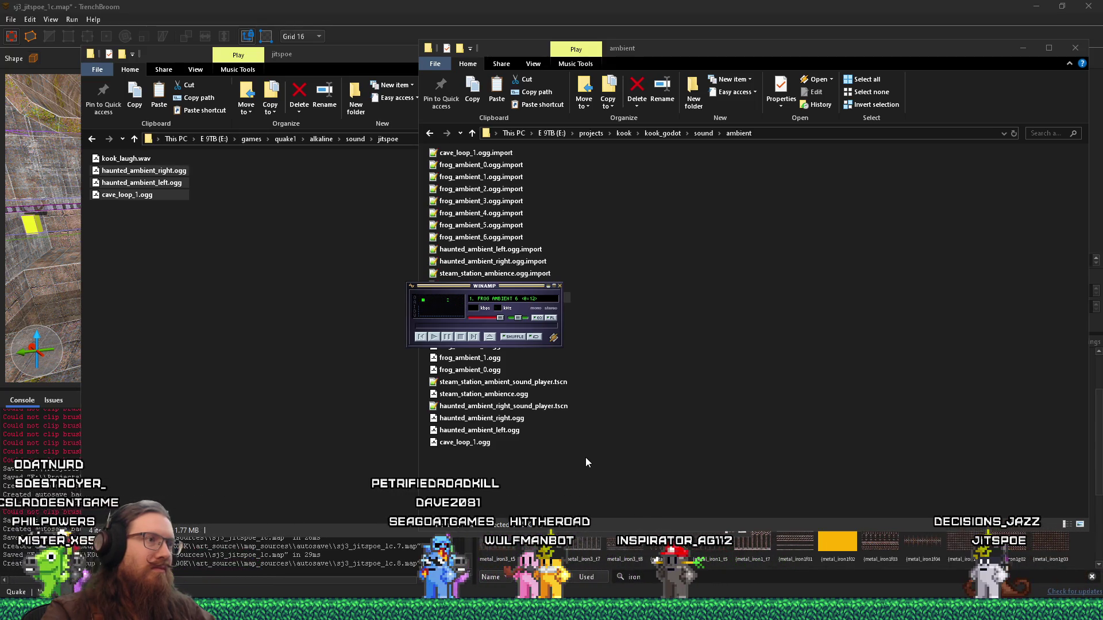
{"action": "left_click", "coordinate": [560, 286]}
{"action": "left_click", "coordinate": [513, 334]}
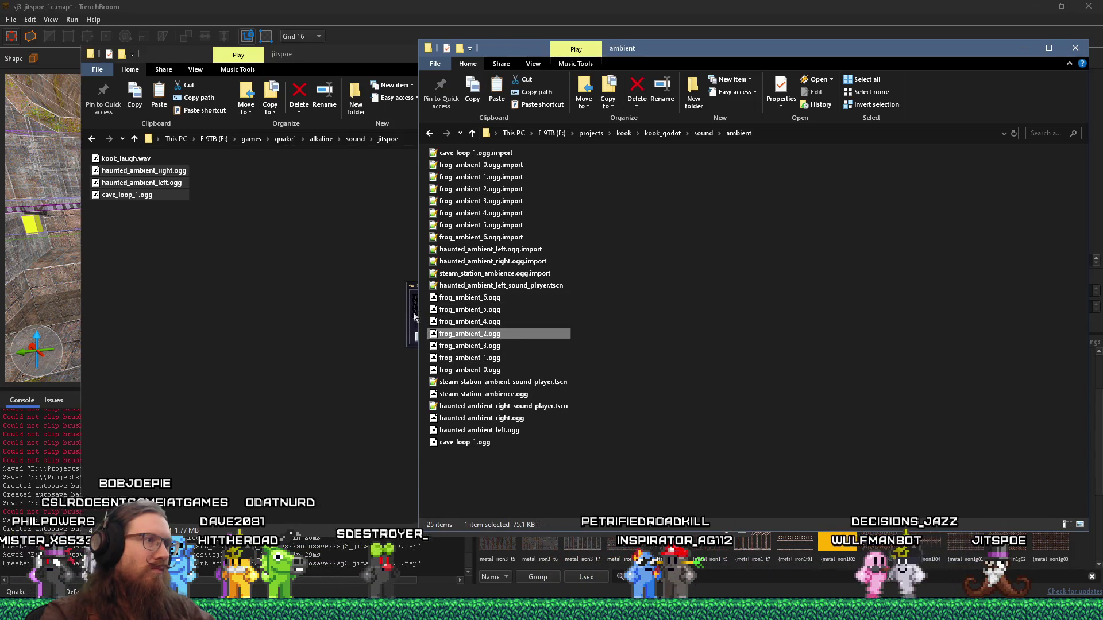
{"action": "left_click", "coordinate": [415, 316]}
{"action": "left_click", "coordinate": [560, 286]}
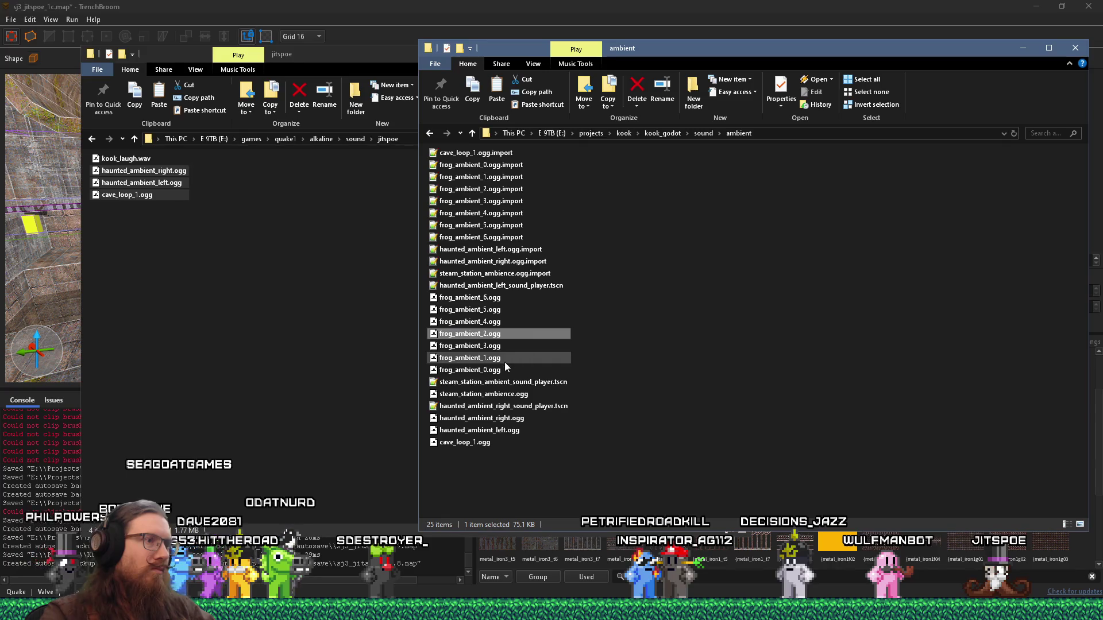
{"action": "double_click", "coordinate": [485, 371]}
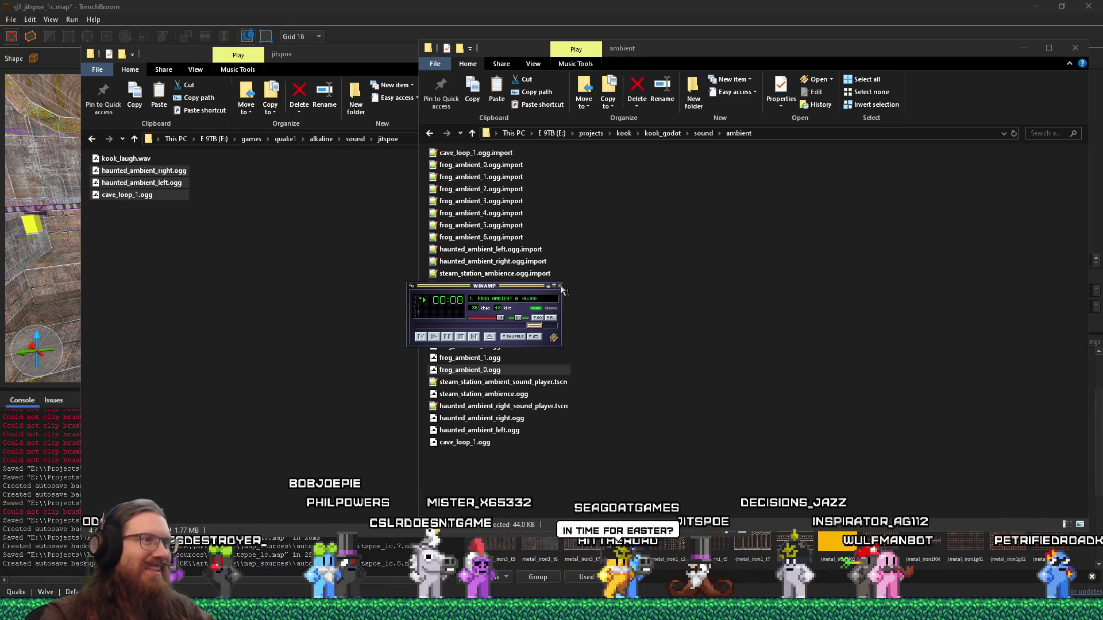
{"action": "left_click", "coordinate": [560, 286]}
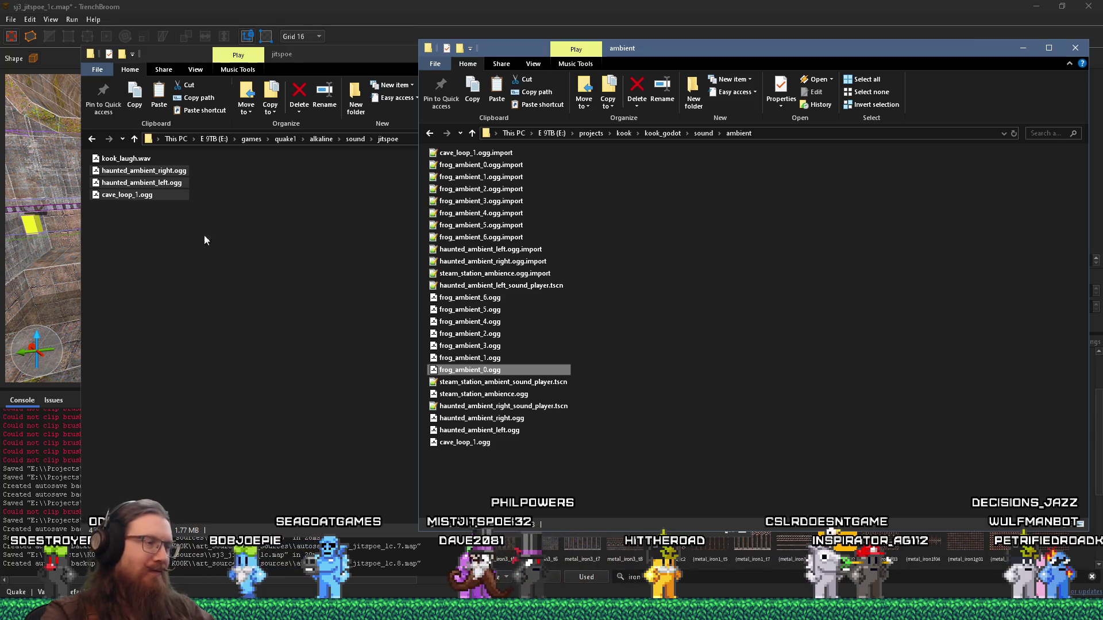
{"action": "left_click", "coordinate": [131, 163]}
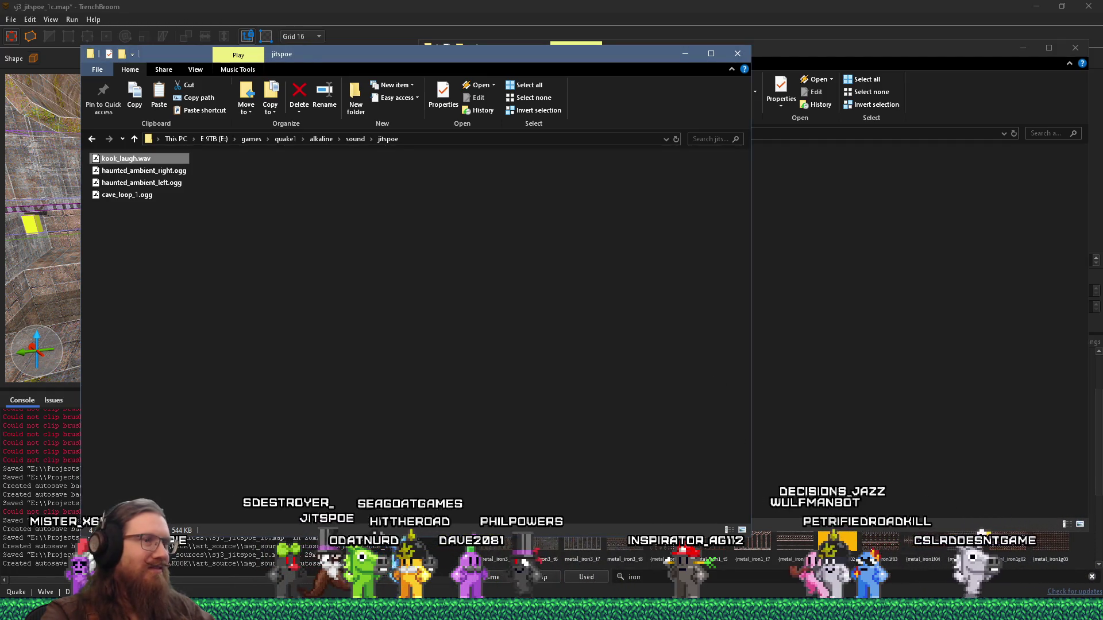
Step: Play kook_laugh.wav in Winamp, then close the player
{"action": "key", "text": "Return"}
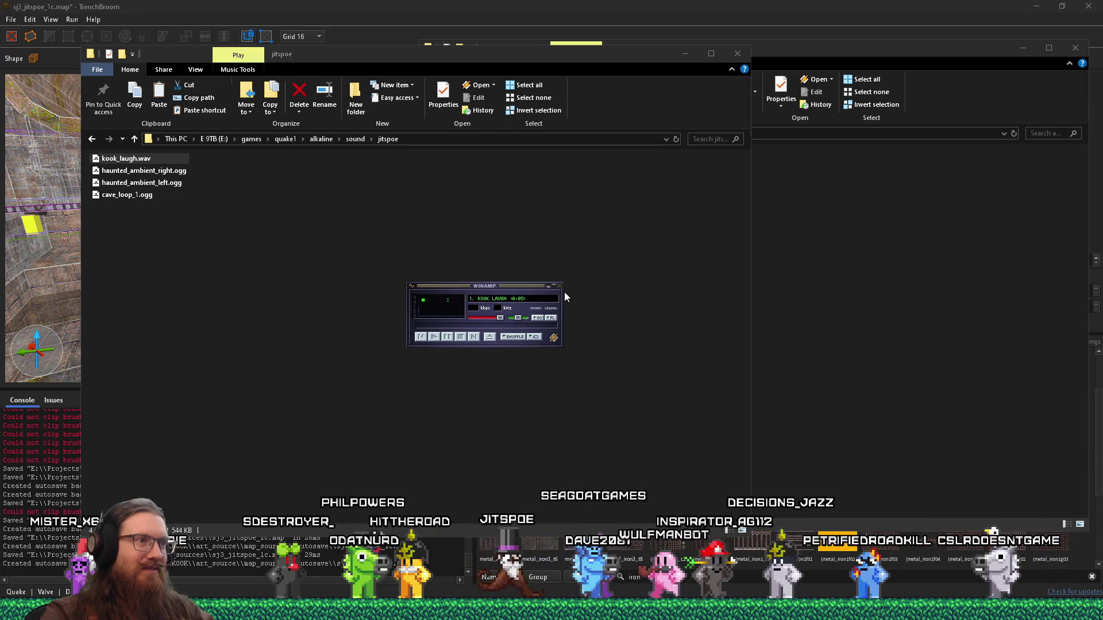
{"action": "left_click", "coordinate": [560, 286]}
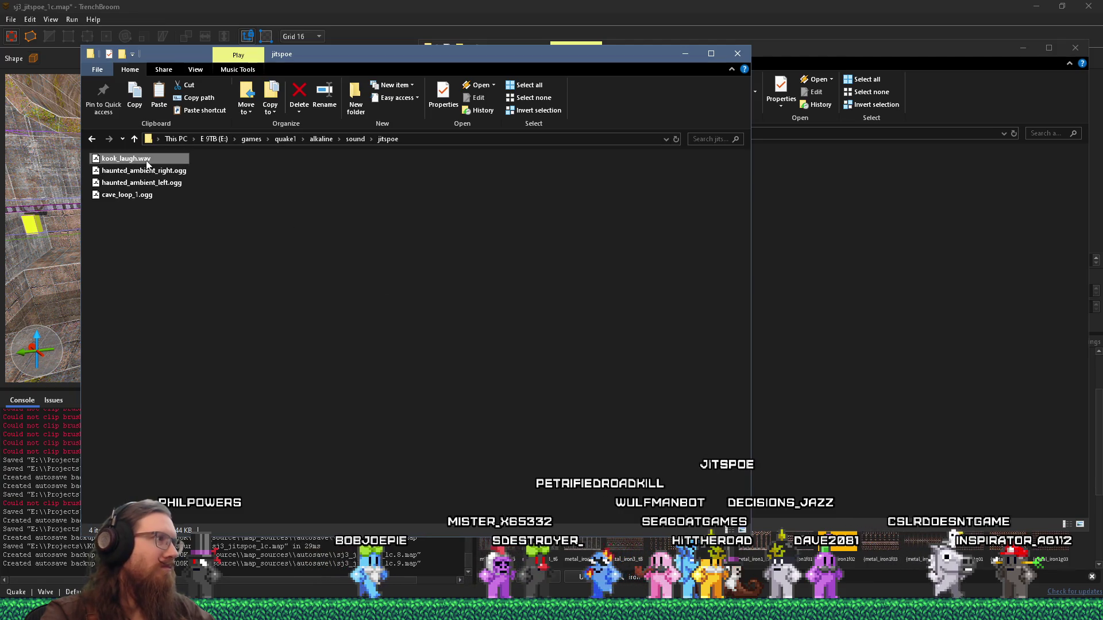
{"action": "mouse_move", "coordinate": [146, 165]}
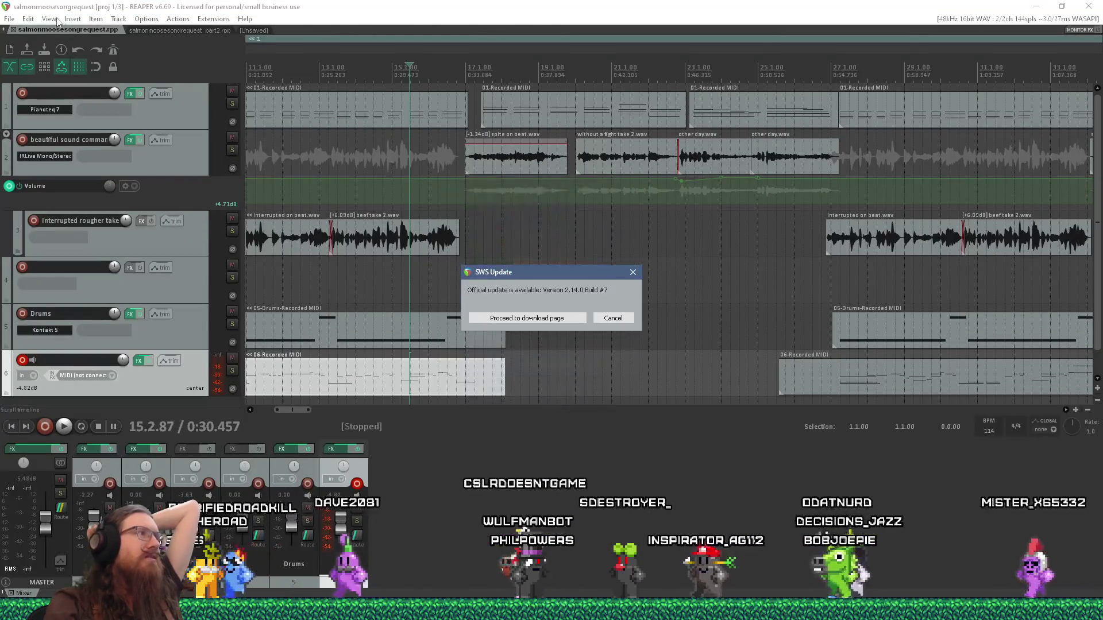
Step: Dismiss the SWS update notice in REAPER and close the part2 project, leaving an empty project
{"action": "left_click", "coordinate": [632, 272]}
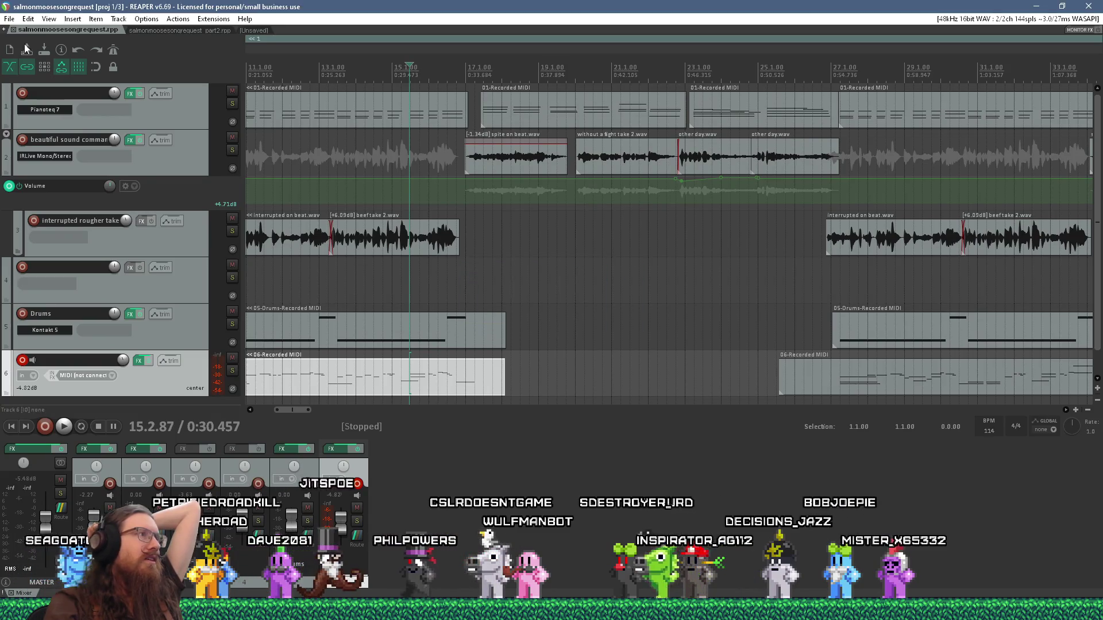
{"action": "left_click", "coordinate": [9, 18]}
{"action": "left_click", "coordinate": [23, 43]}
{"action": "left_click", "coordinate": [29, 30]}
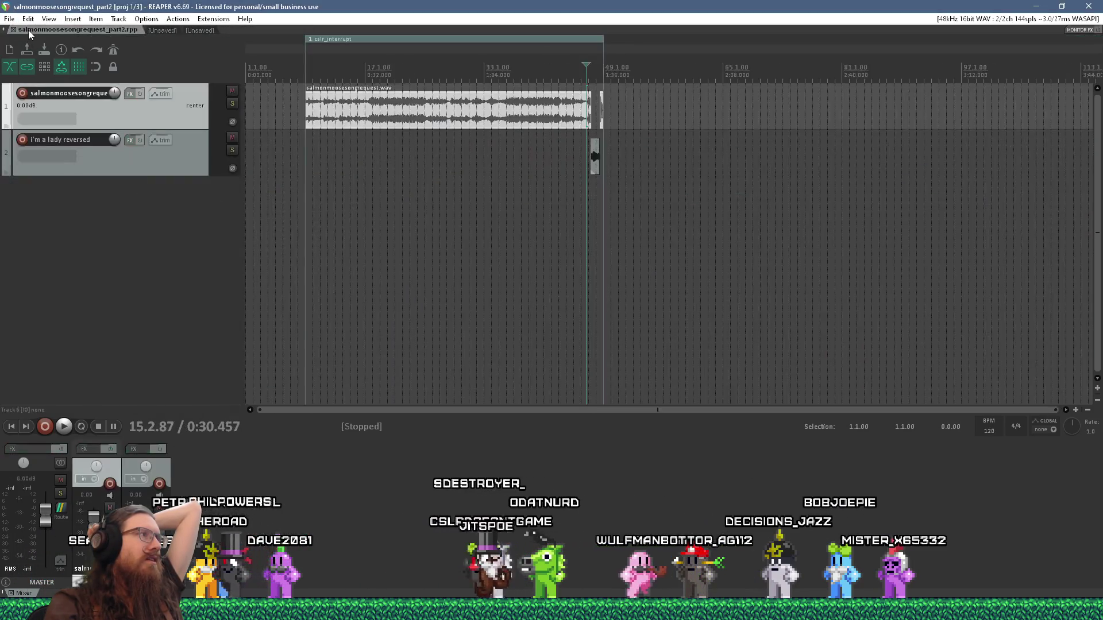
{"action": "middle_click", "coordinate": [29, 30]}
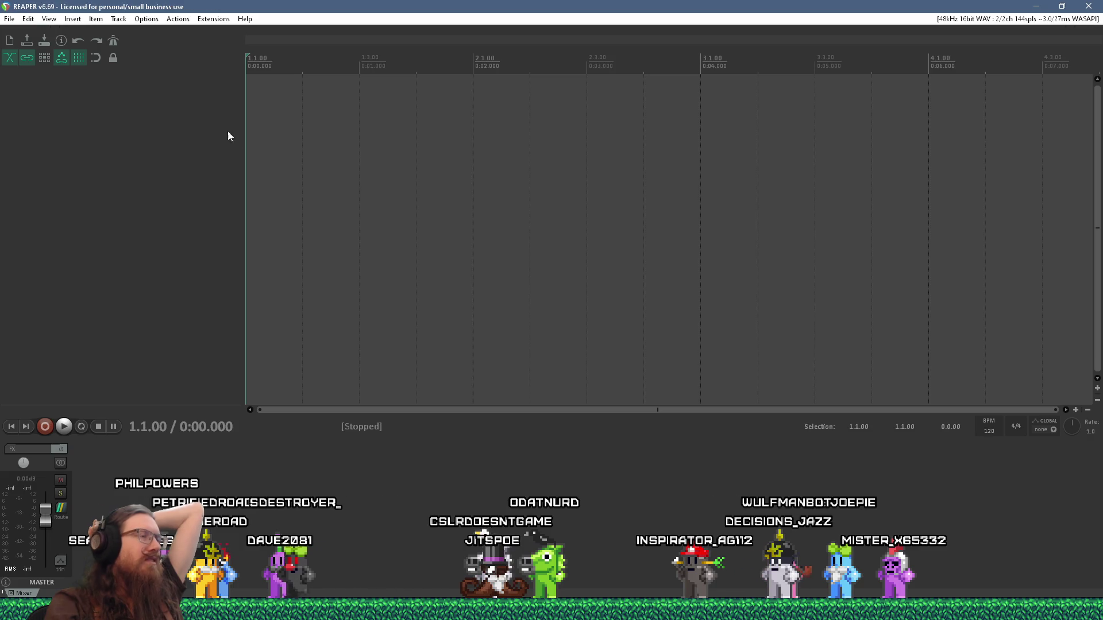
Step: Drop kook_laugh.wav from the jitspoe folder onto a new REAPER track
{"action": "key", "text": "alt+Tab"}
{"action": "mouse_move", "coordinate": [386, 55]}
{"action": "left_mouse_down"}
{"action": "mouse_move", "coordinate": [502, 85]}
{"action": "mouse_move", "coordinate": [759, 113]}
{"action": "left_mouse_up"}
{"action": "left_click_drag", "start_coordinate": [520, 220], "coordinate": [258, 109]}
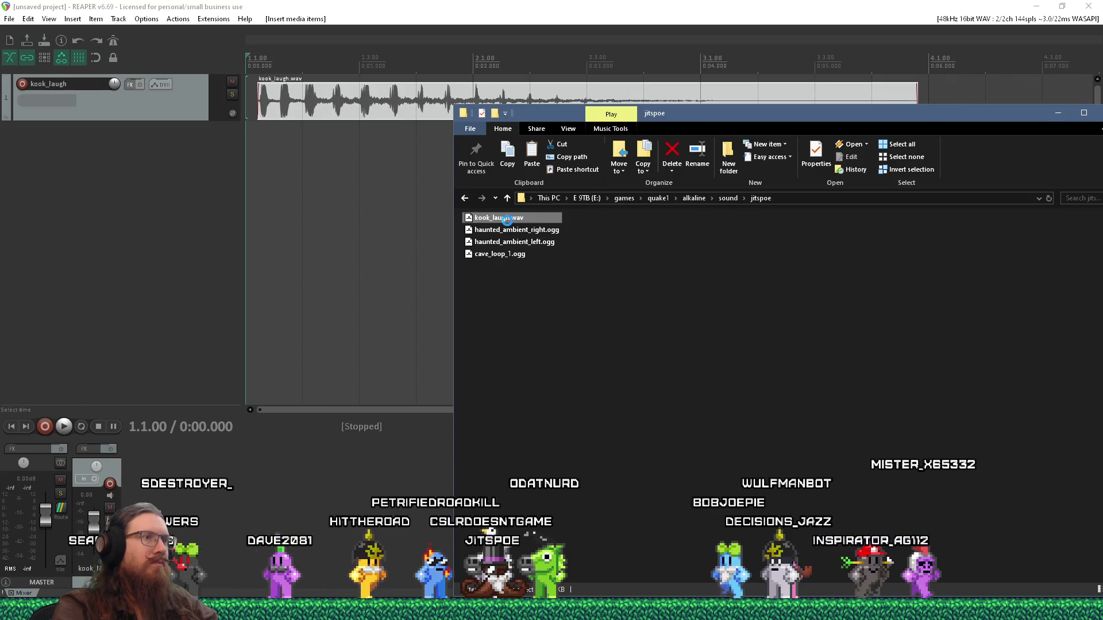
Step: Check kook_laugh.wav's Properties details and preview it in Winamp before closing the player
{"action": "right_click", "coordinate": [507, 223]}
{"action": "key", "text": "r"}
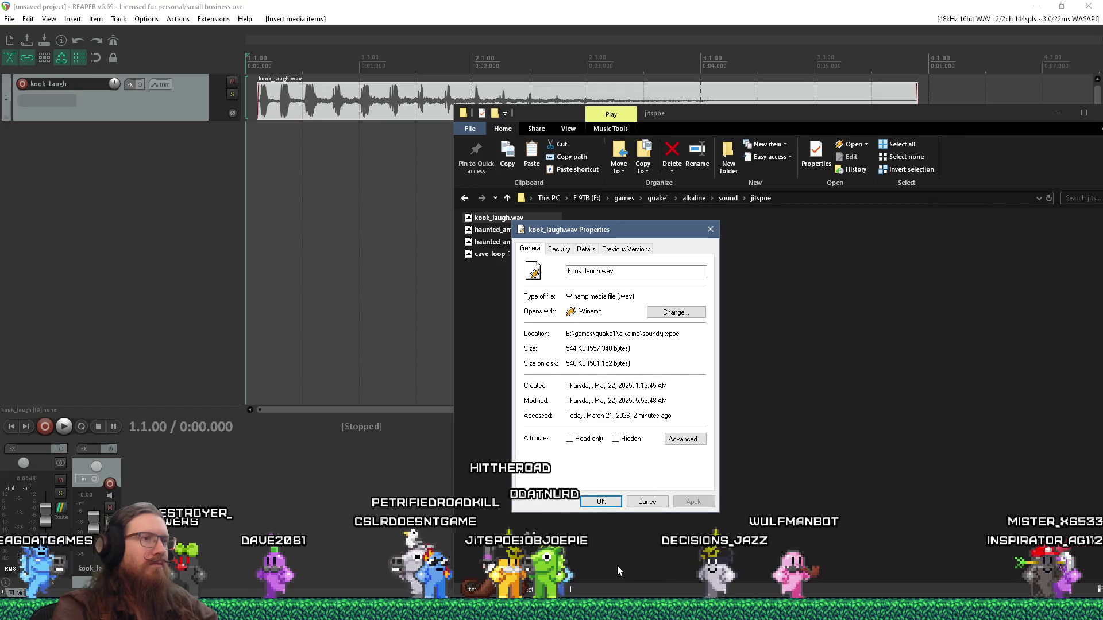
{"action": "left_click", "coordinate": [587, 248]}
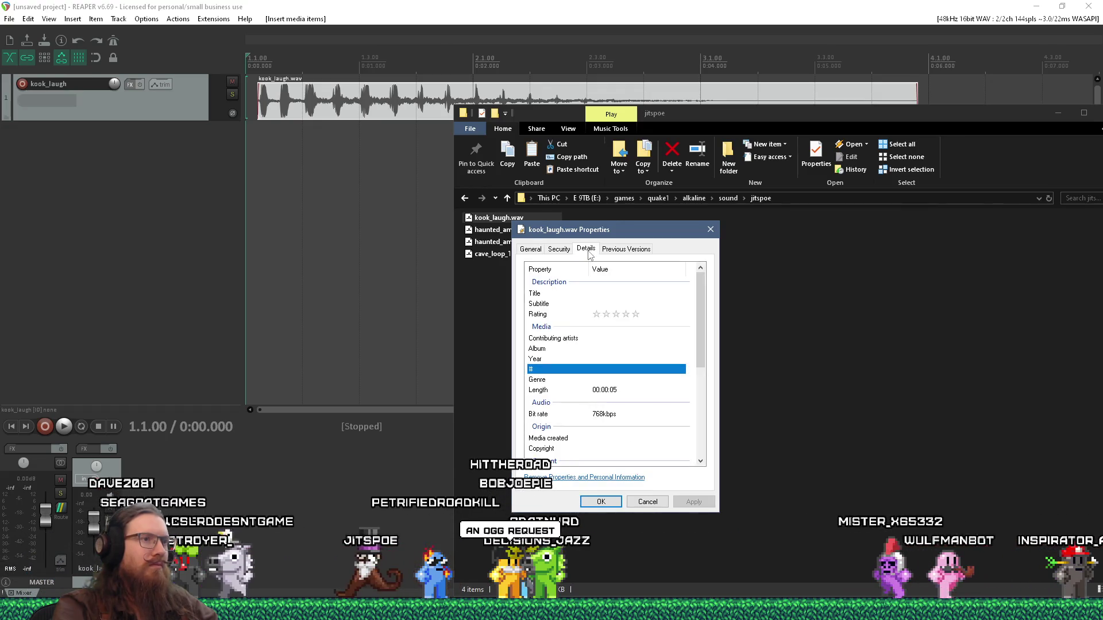
{"action": "scroll", "coordinate": [691, 308], "scroll_direction": "down", "scroll_amount": 5}
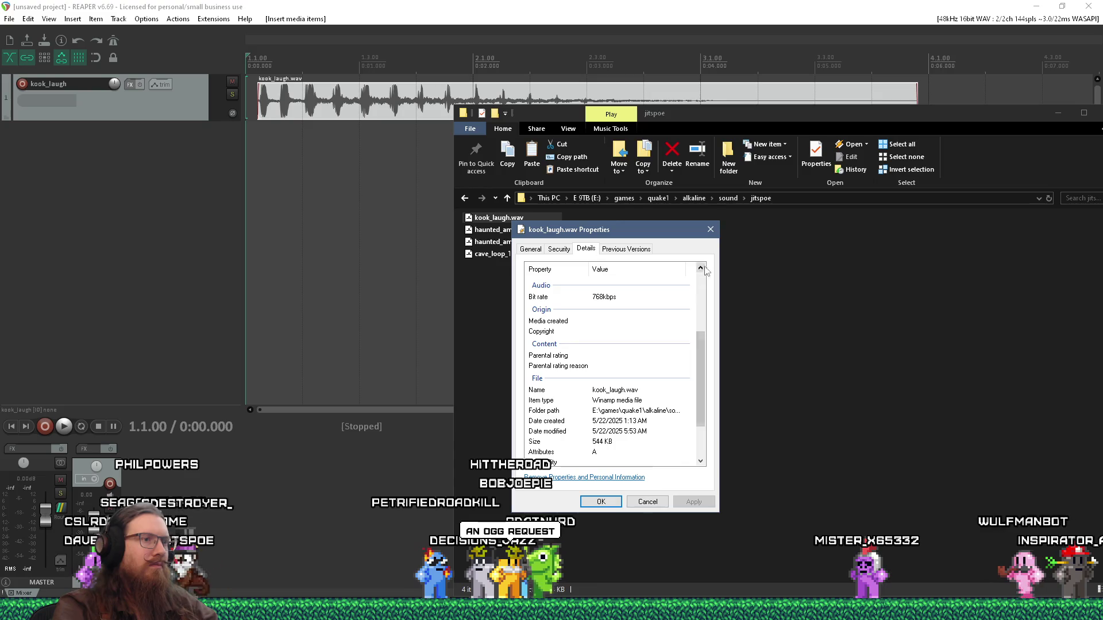
{"action": "left_click", "coordinate": [711, 230]}
{"action": "double_click", "coordinate": [515, 224]}
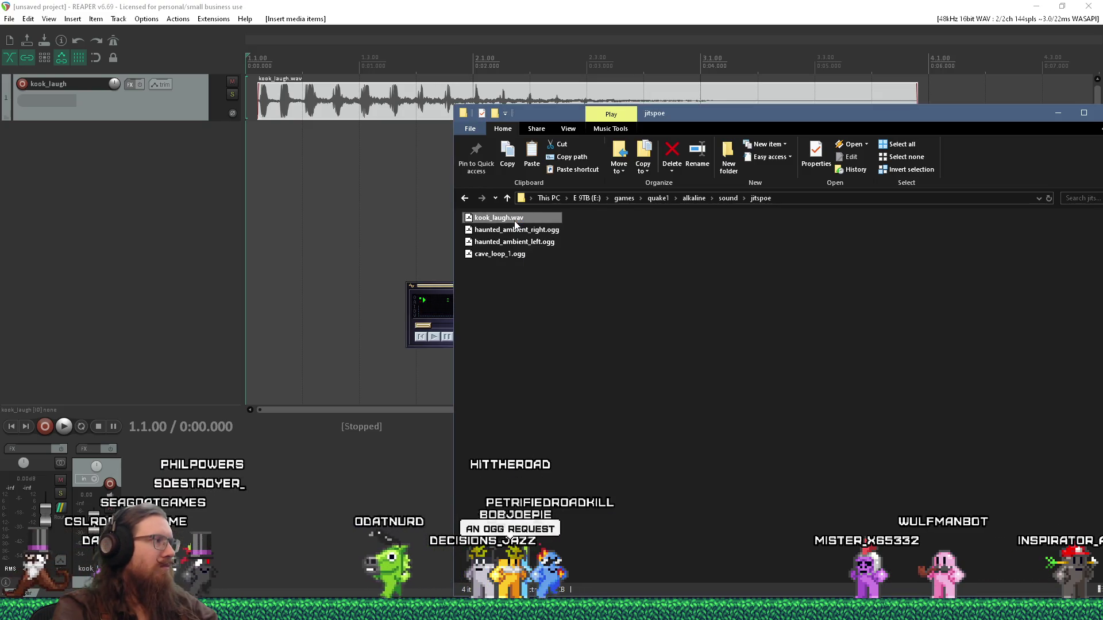
{"action": "left_click", "coordinate": [448, 338]}
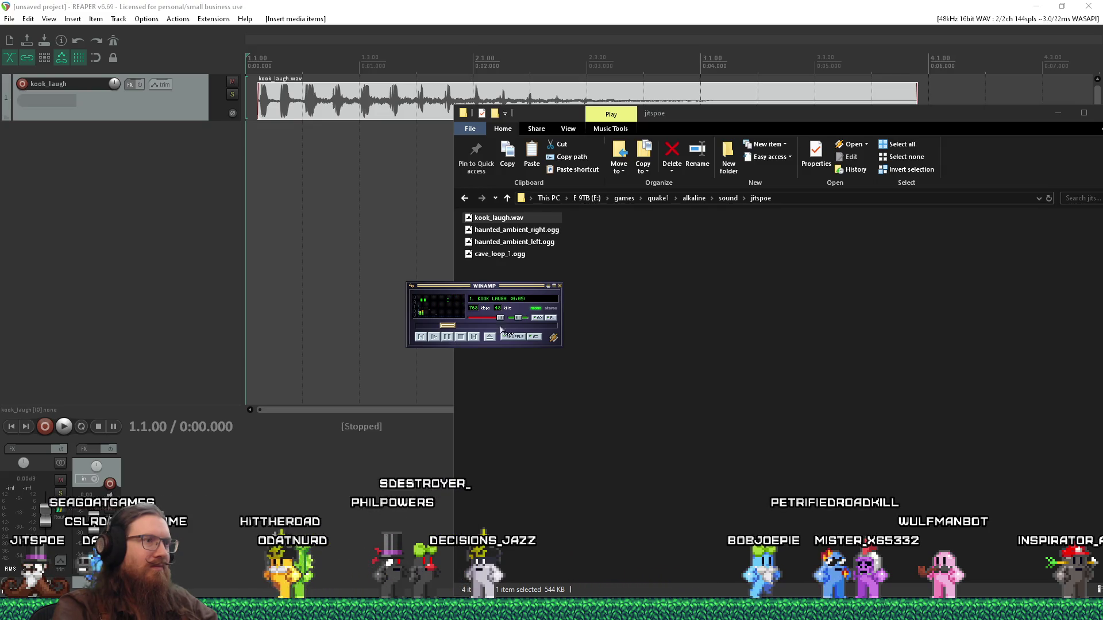
{"action": "left_click", "coordinate": [560, 286]}
{"action": "left_click", "coordinate": [345, 109]}
{"action": "scroll", "coordinate": [354, 109], "scroll_direction": "down", "scroll_amount": 3}
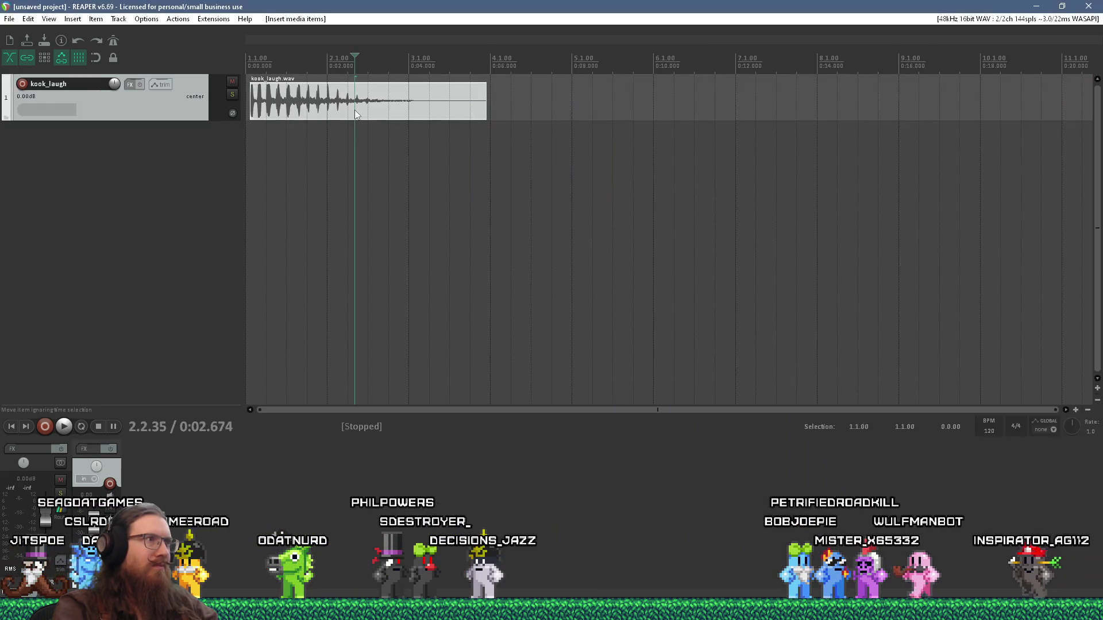
Step: Move the kook_laugh item later on the timeline to 0:03.732
{"action": "scroll", "coordinate": [351, 103], "scroll_direction": "up", "scroll_amount": 5}
{"action": "left_click_drag", "start_coordinate": [308, 109], "coordinate": [528, 104]}
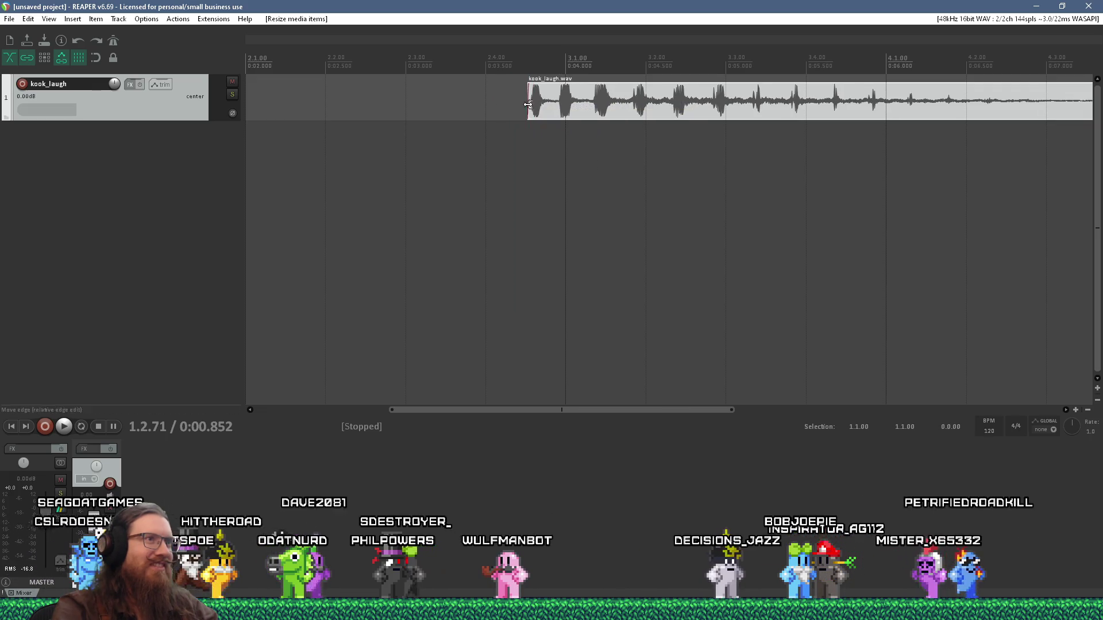
{"action": "scroll", "coordinate": [792, 92], "scroll_direction": "down", "scroll_amount": 5}
{"action": "scroll", "coordinate": [791, 91], "scroll_direction": "up", "scroll_amount": 2}
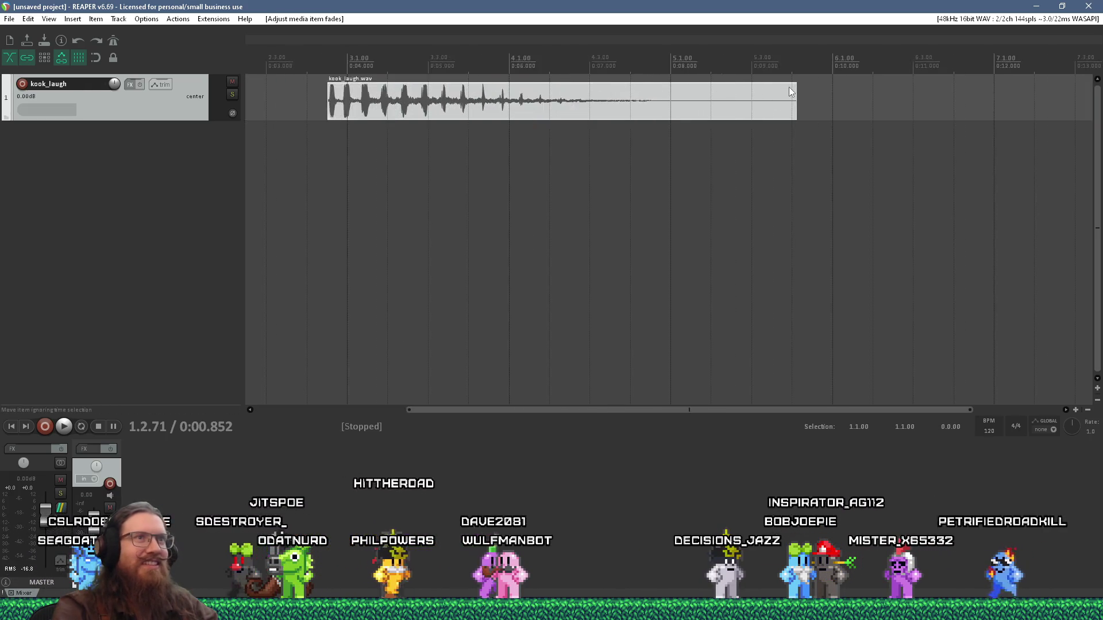
{"action": "scroll", "coordinate": [793, 89], "scroll_direction": "up", "scroll_amount": 2}
Step: Add a region spanning exactly the kook_laugh item, leaving it unnamed
{"action": "left_click", "coordinate": [648, 98]}
{"action": "key", "text": "shift+r"}
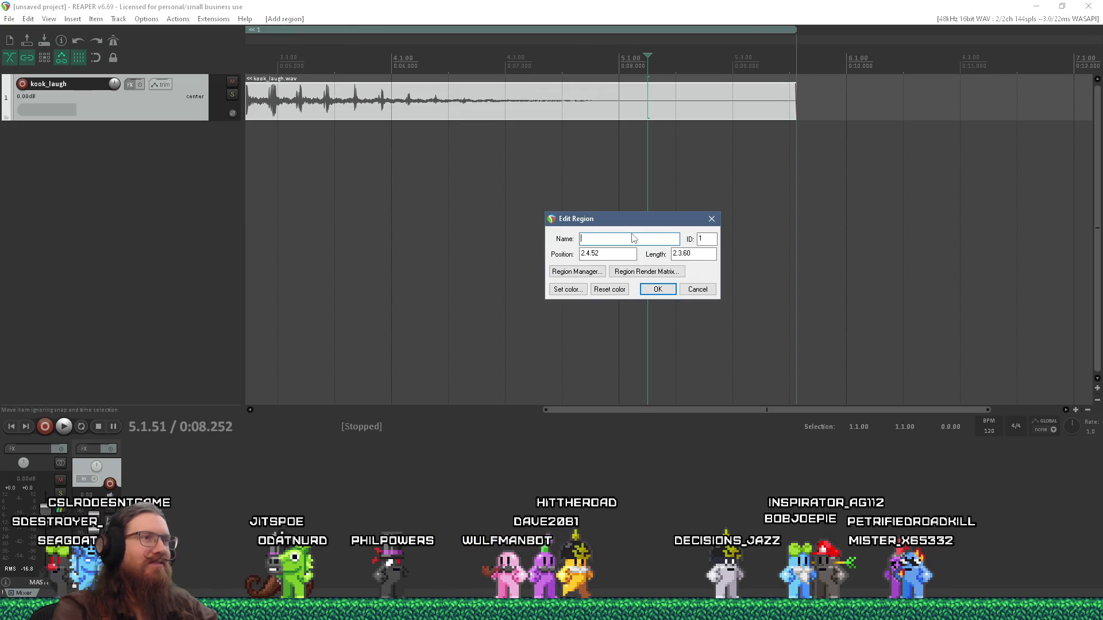
{"action": "left_click", "coordinate": [696, 289]}
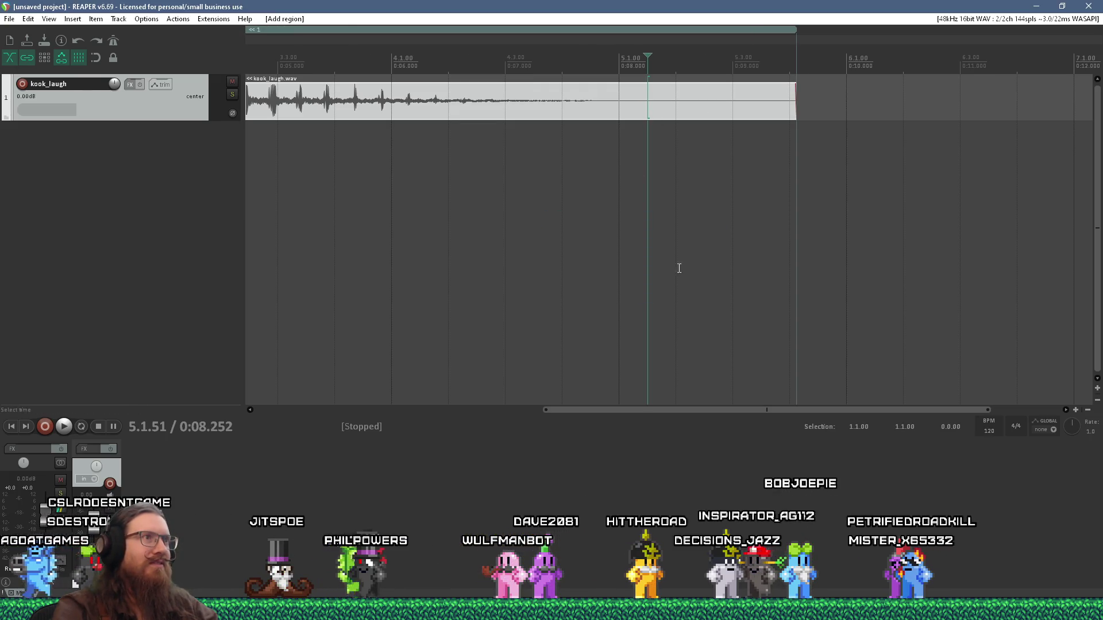
{"action": "right_click", "coordinate": [538, 36]}
{"action": "left_click", "coordinate": [564, 110]}
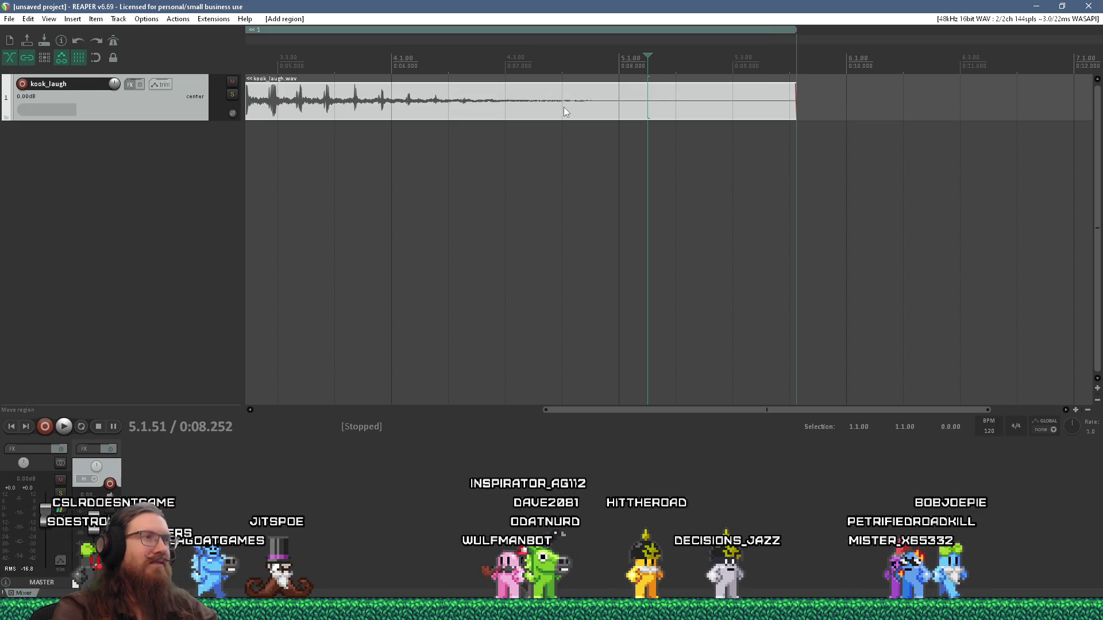
{"action": "key", "text": "ctrl+alt+r"}
{"action": "key", "text": "alt+Tab"}
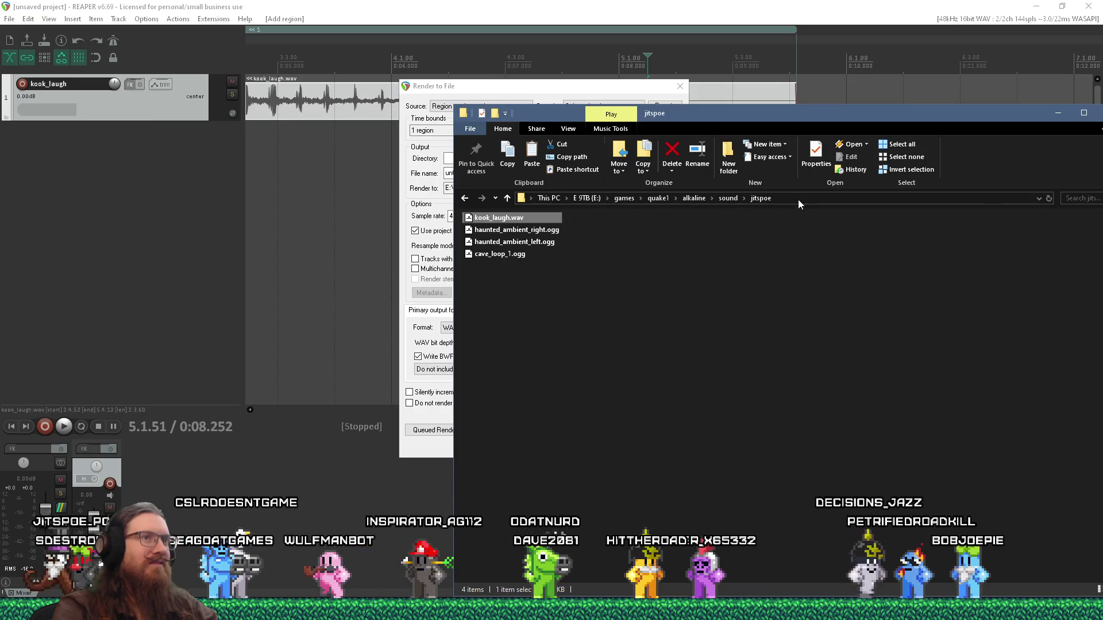
Step: Copy the jitspoe folder path and paste it as the render output directory
{"action": "left_click", "coordinate": [788, 198]}
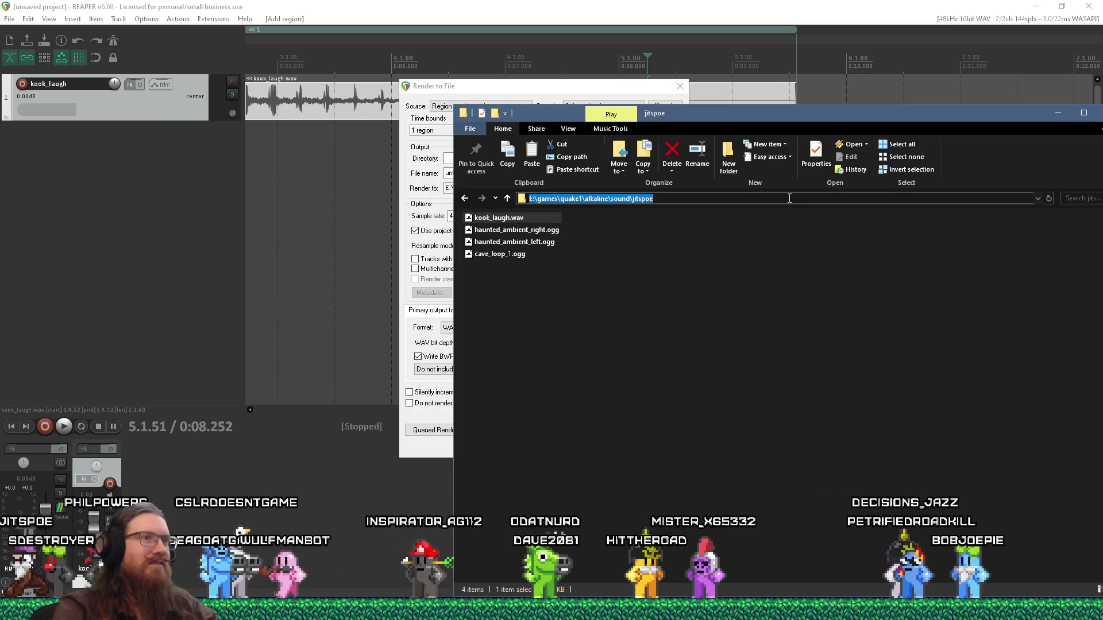
{"action": "right_click", "coordinate": [788, 198]}
{"action": "left_click", "coordinate": [816, 235]}
{"action": "key", "text": "alt+Tab"}
{"action": "left_click", "coordinate": [530, 159]}
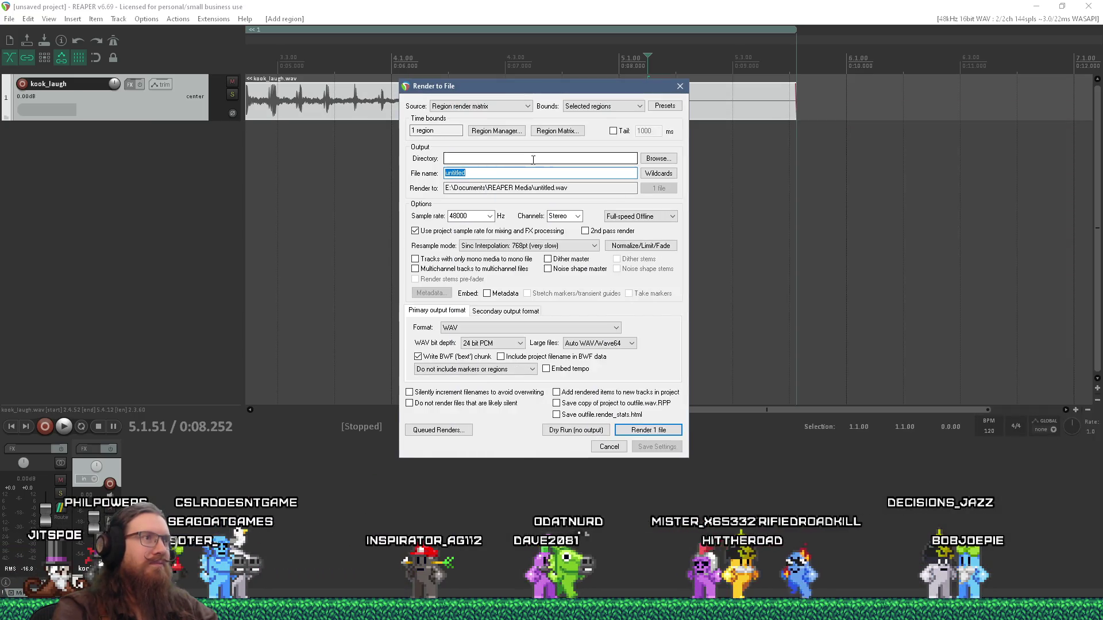
{"action": "key", "text": "ctrl+v"}
Step: Name the output kook_laugh and set format to OGG Vorbis with Mono channels
{"action": "key", "text": "Tab"}
{"action": "key", "text": "Tab"}
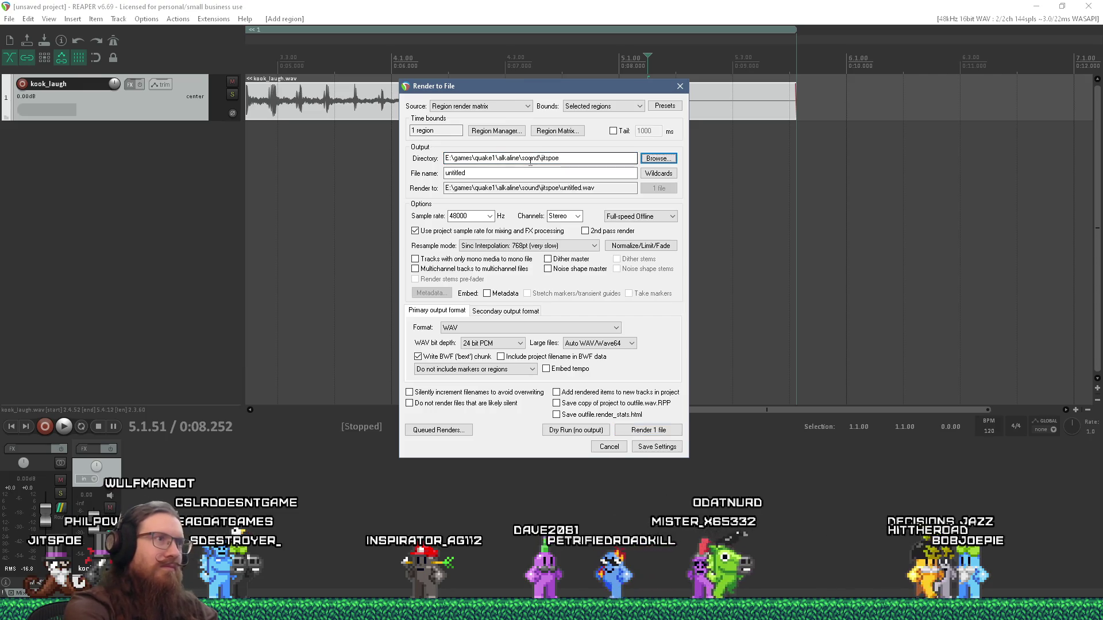
{"action": "type", "text": "kook_laugh"}
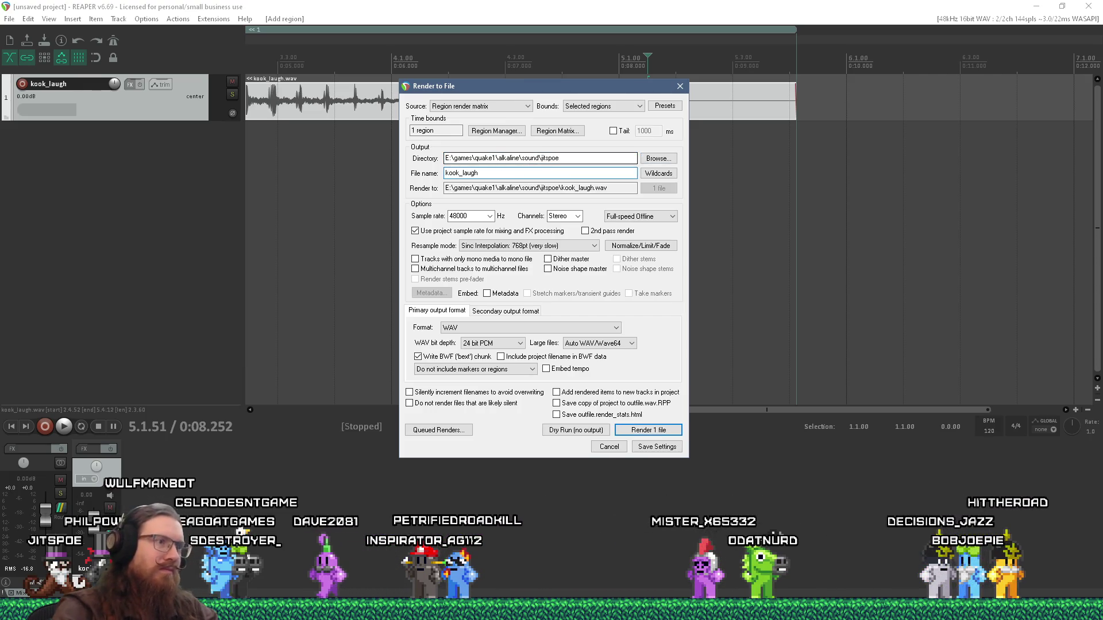
{"action": "left_click", "coordinate": [492, 327]}
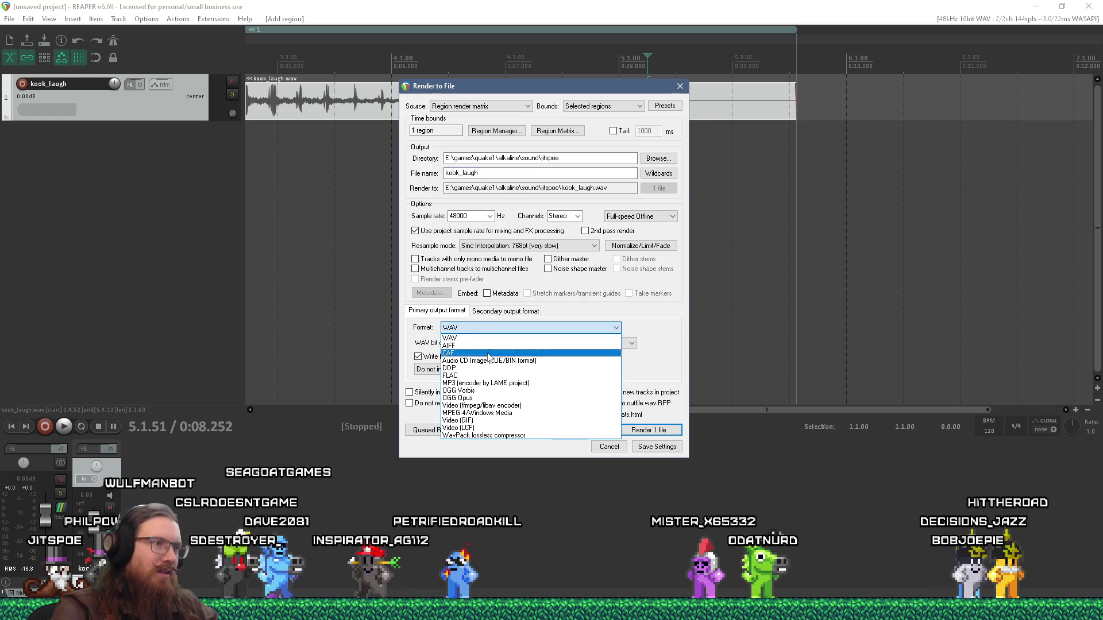
{"action": "left_click", "coordinate": [493, 393]}
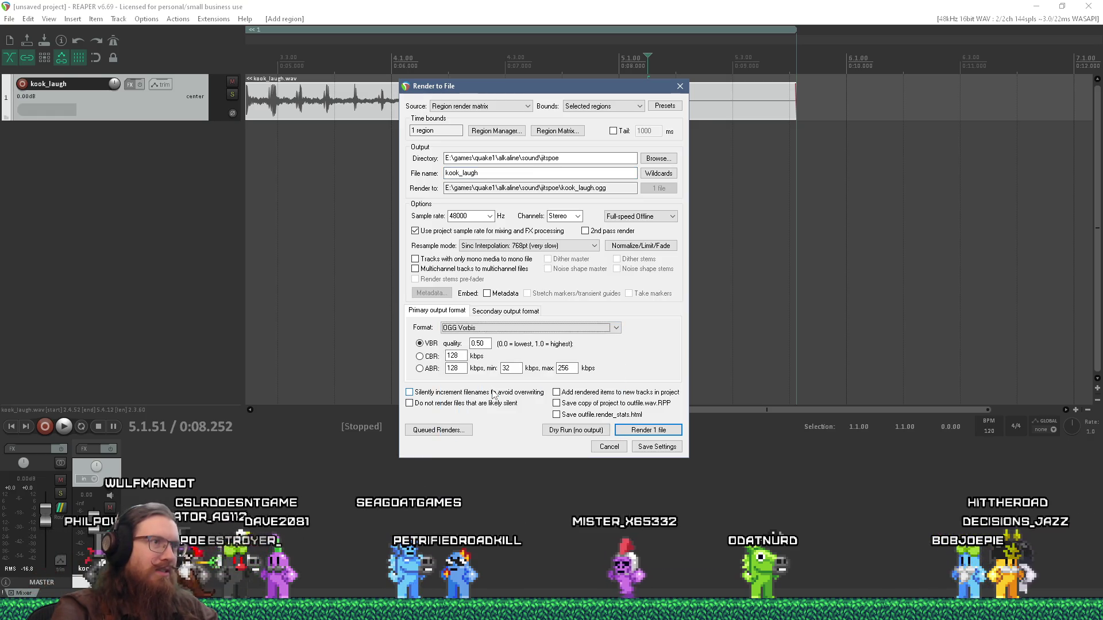
{"action": "left_click", "coordinate": [577, 218]}
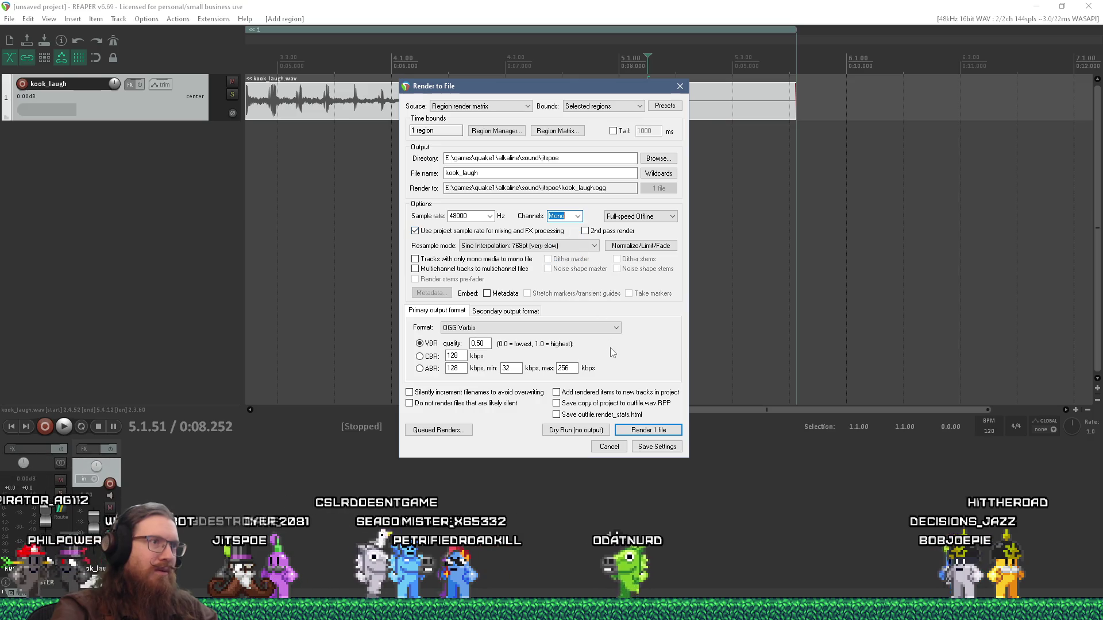
Step: Render the region to kook_laugh.ogg and close the finished render window
{"action": "key", "text": "alt+Tab"}
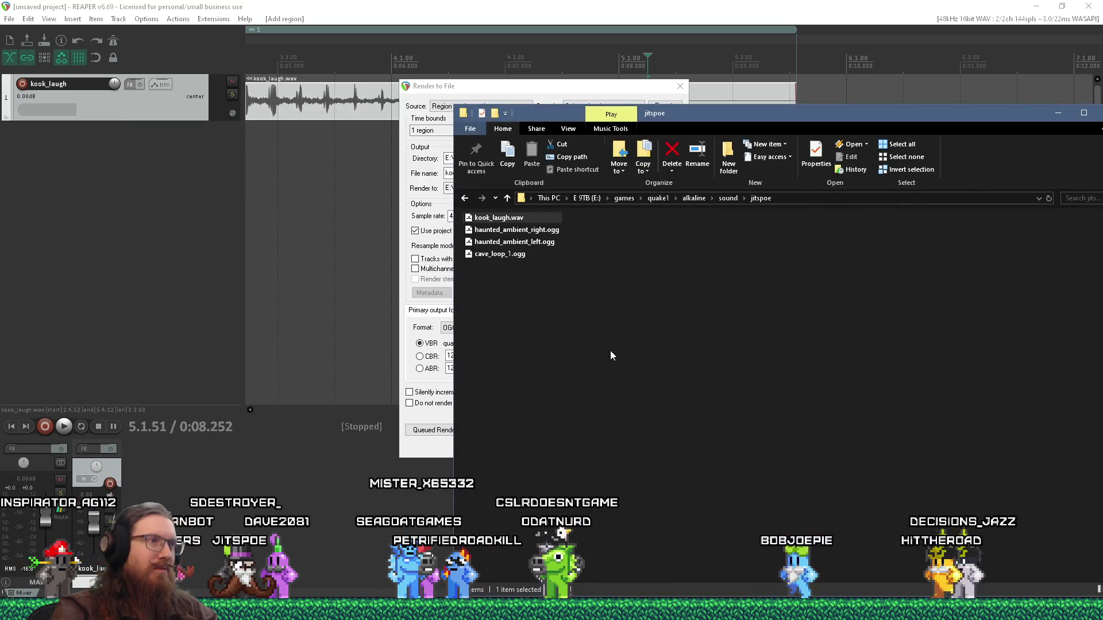
{"action": "key", "text": "alt+Tab"}
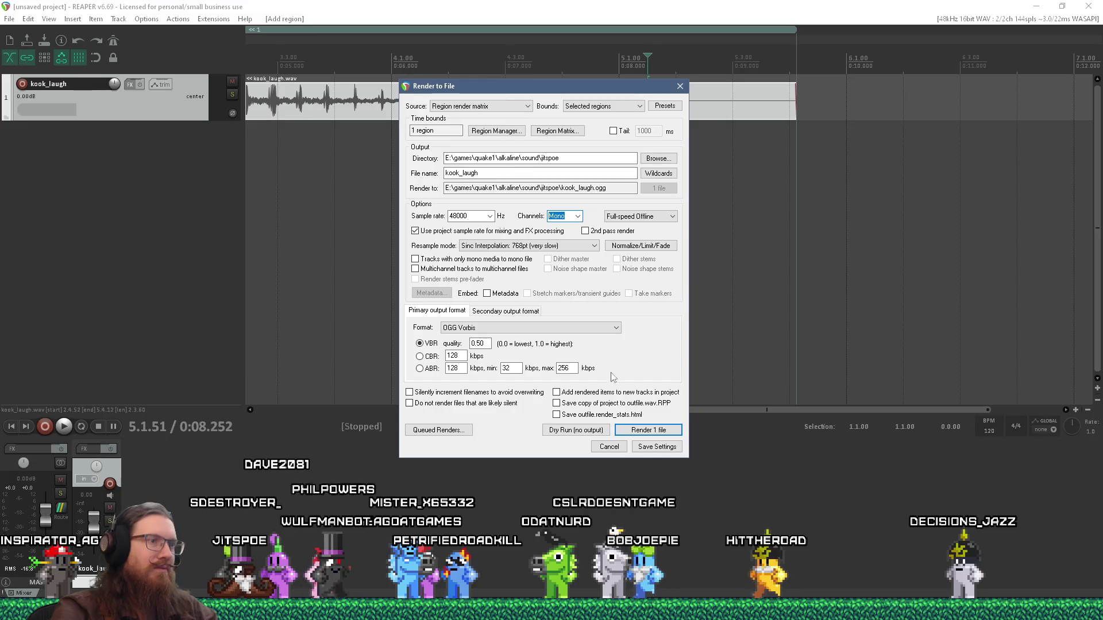
{"action": "left_click", "coordinate": [636, 430]}
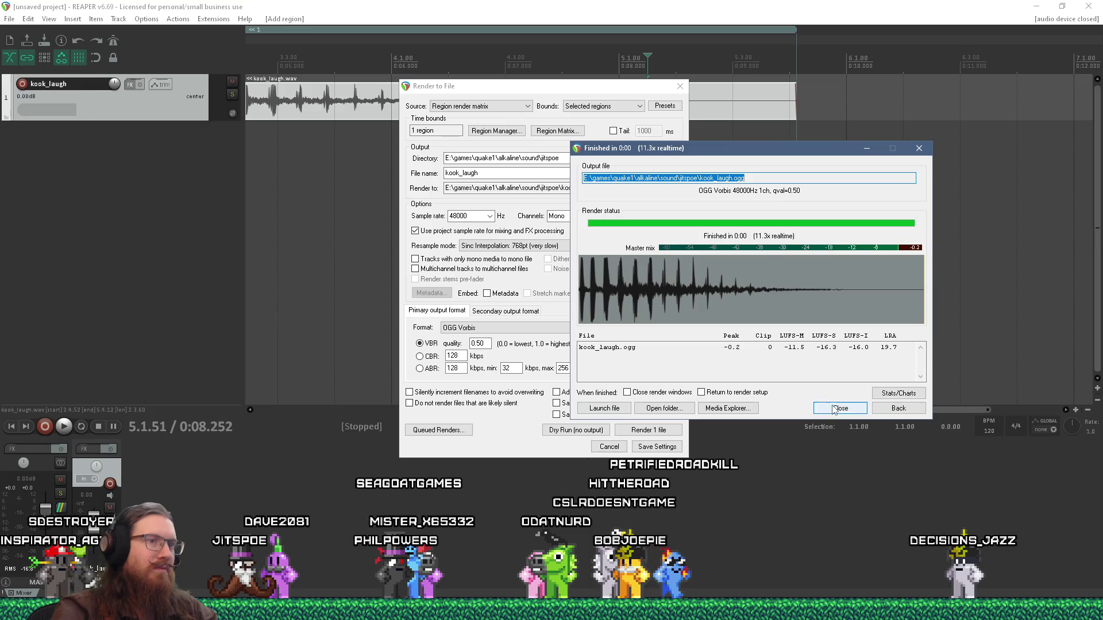
{"action": "left_click", "coordinate": [839, 408]}
{"action": "key", "text": "alt+Tab"}
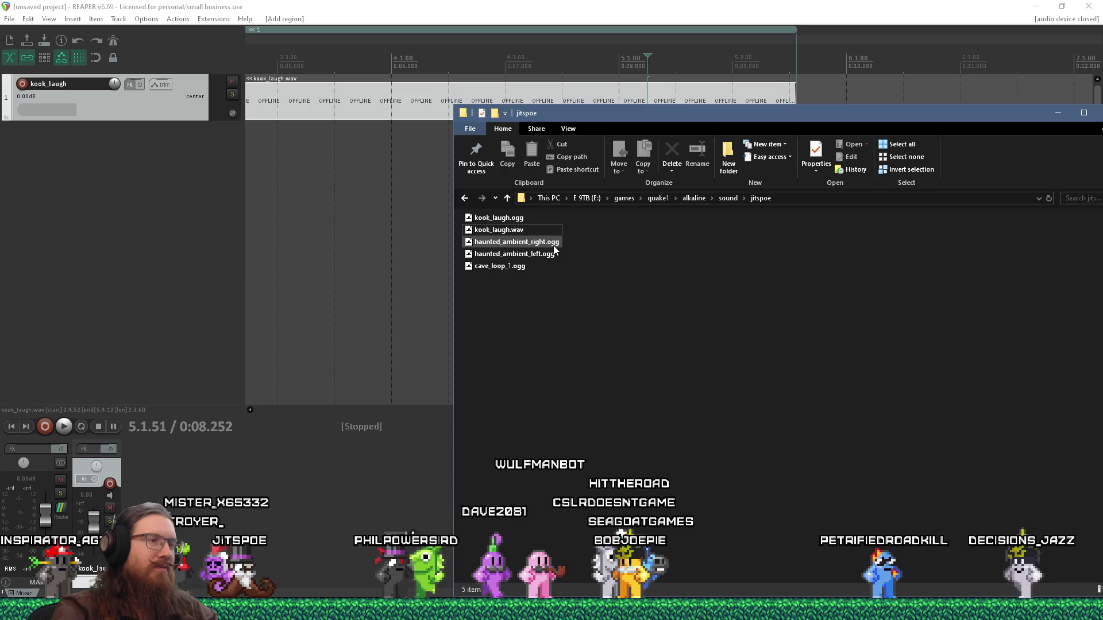
Step: Close the old 'wish more to offer' recording in Wavosaur
{"action": "left_click_drag", "start_coordinate": [662, 119], "coordinate": [463, 240]}
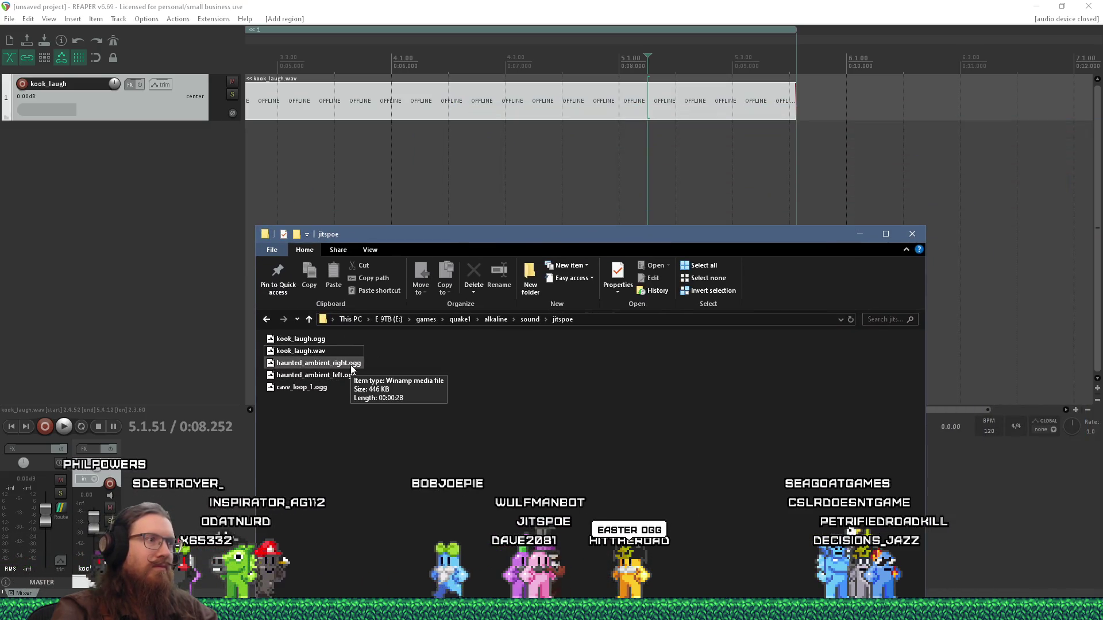
{"action": "right_click", "coordinate": [351, 368]}
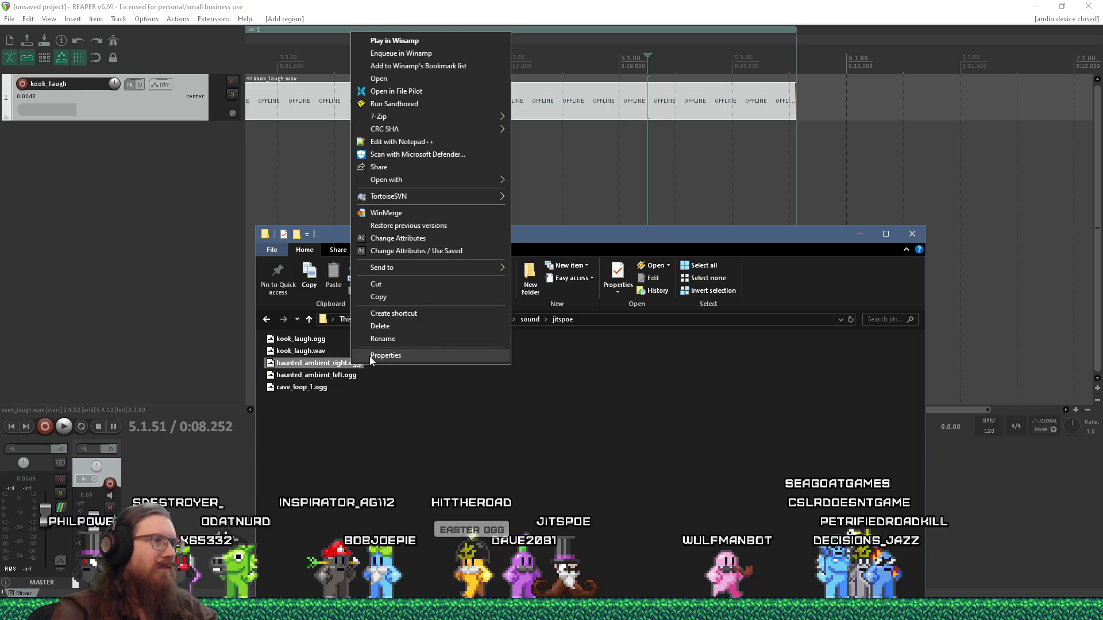
{"action": "key", "text": "alt+Tab"}
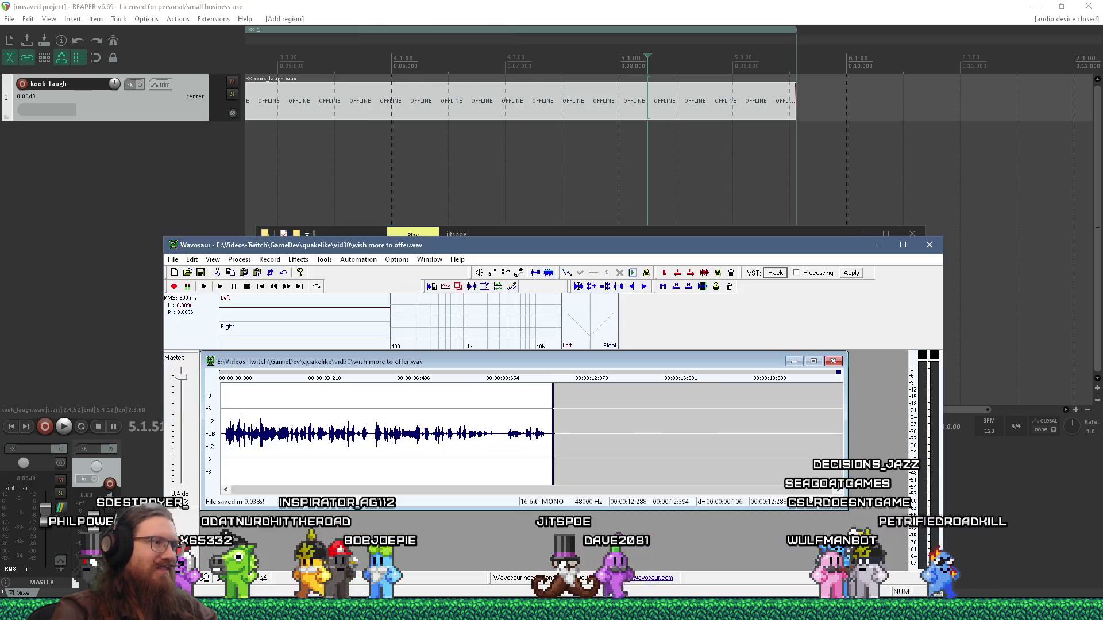
{"action": "left_click", "coordinate": [833, 362]}
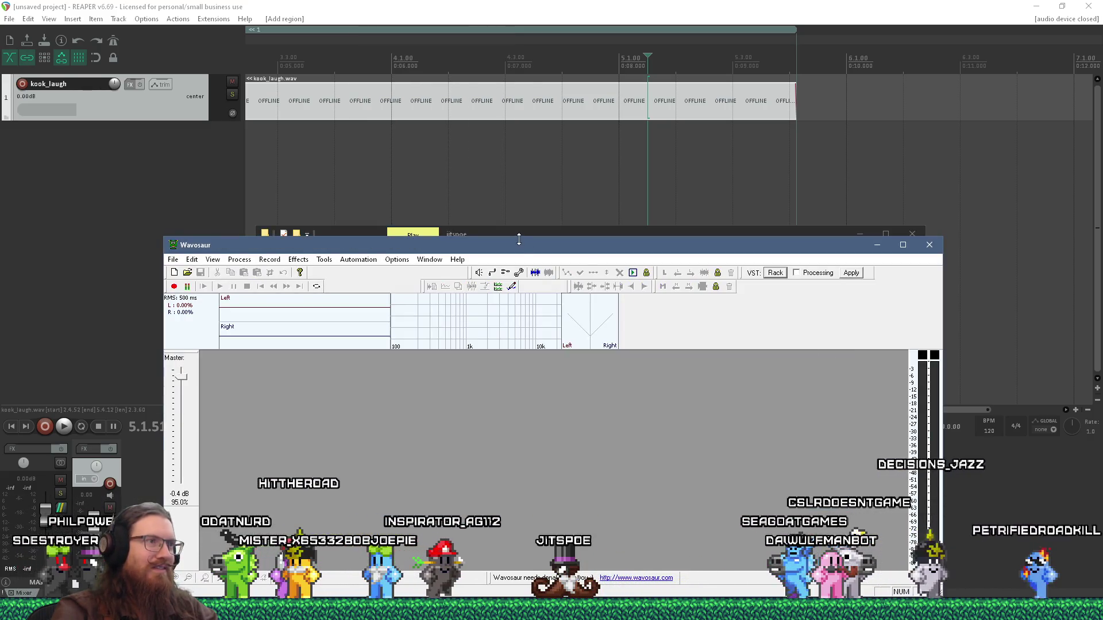
Step: Try loading haunted_ambient_right.ogg into Wavosaur, dismiss the vorbis.dll errors, and minimize it
{"action": "left_click_drag", "start_coordinate": [518, 249], "coordinate": [836, 221]}
{"action": "left_click_drag", "start_coordinate": [349, 368], "coordinate": [629, 390]}
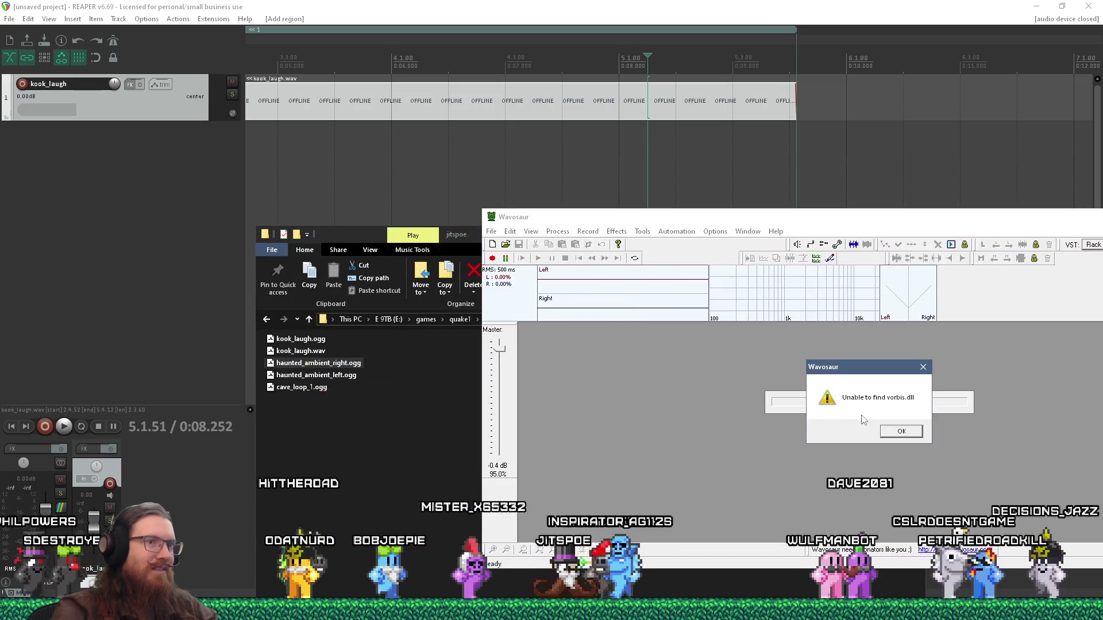
{"action": "left_click", "coordinate": [900, 432]}
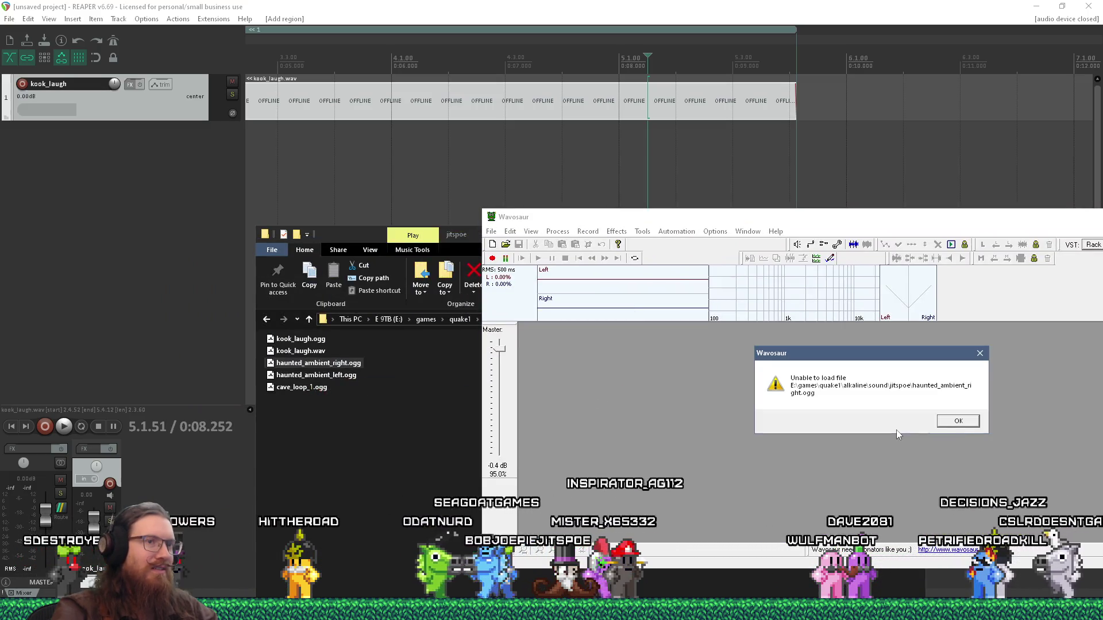
{"action": "left_click", "coordinate": [959, 422]}
{"action": "left_click_drag", "start_coordinate": [579, 216], "coordinate": [324, 245]}
{"action": "left_click", "coordinate": [937, 248]}
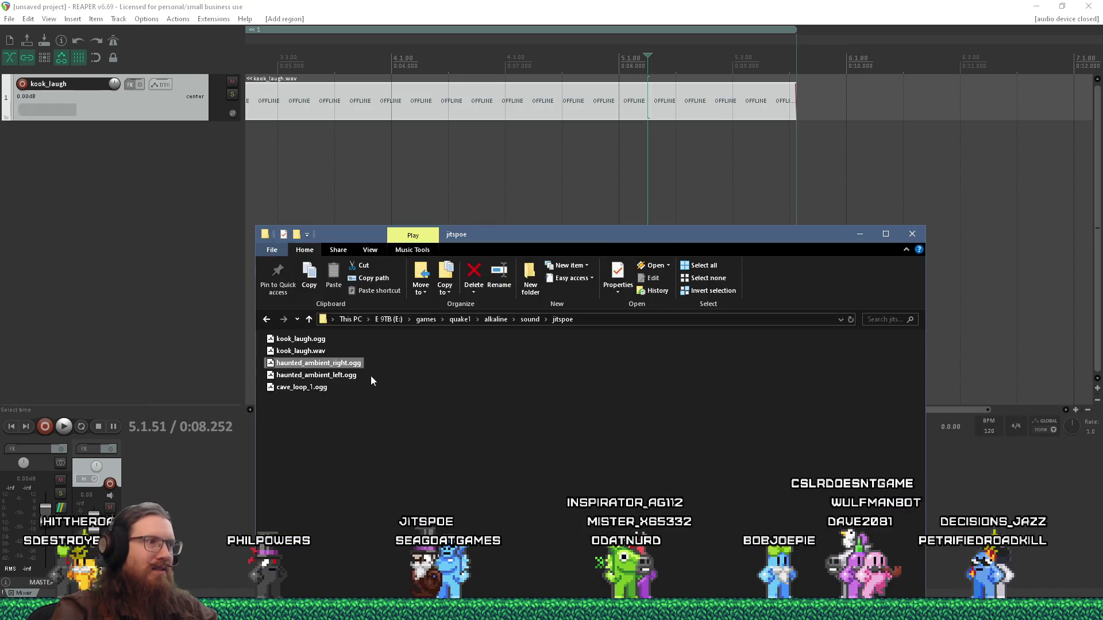
Step: Import the haunted_ambient_right, haunted_ambient_left and cave_loop_1 OGGs into REAPER, then delete their items
{"action": "left_click_drag", "start_coordinate": [721, 207], "coordinate": [825, 124]}
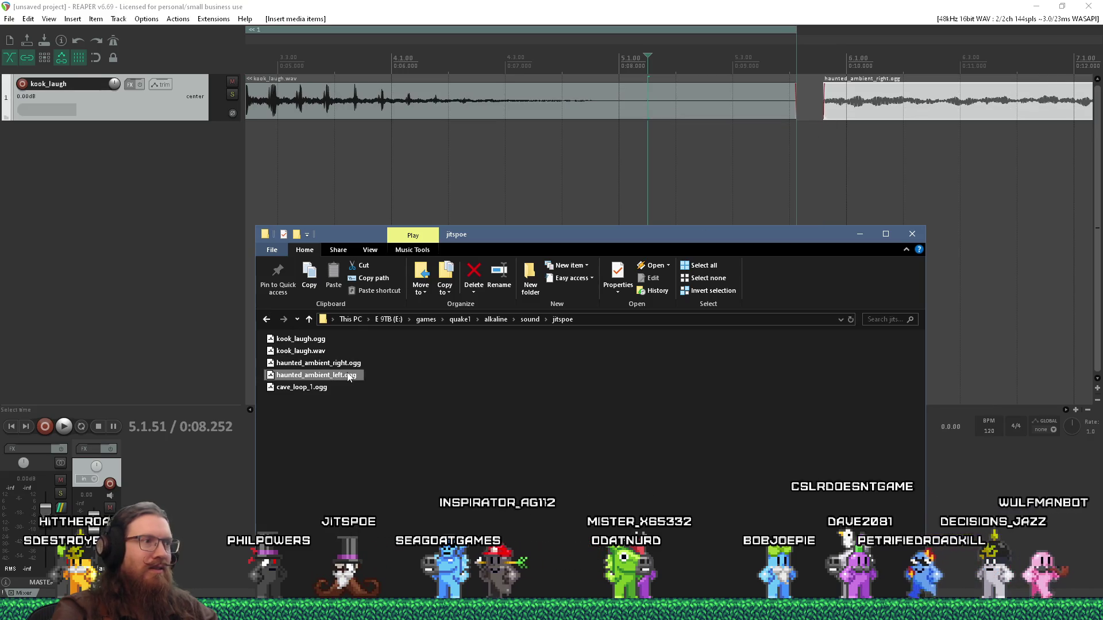
{"action": "left_click_drag", "start_coordinate": [349, 377], "coordinate": [899, 135]}
{"action": "left_click_drag", "start_coordinate": [323, 391], "coordinate": [890, 180]}
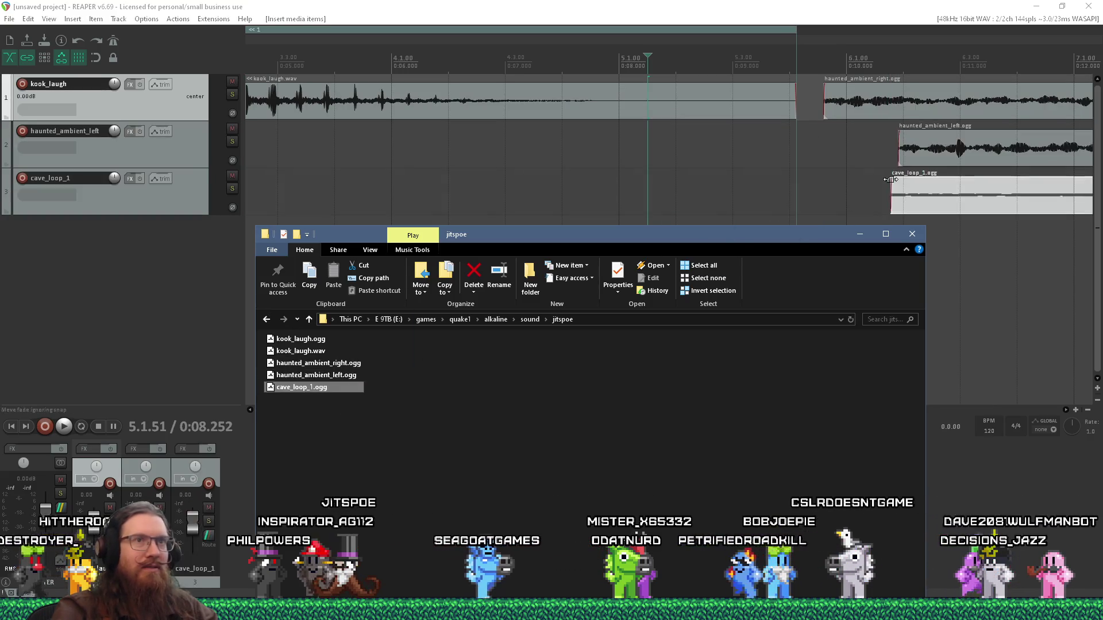
{"action": "scroll", "coordinate": [763, 194], "scroll_direction": "down", "scroll_amount": 5}
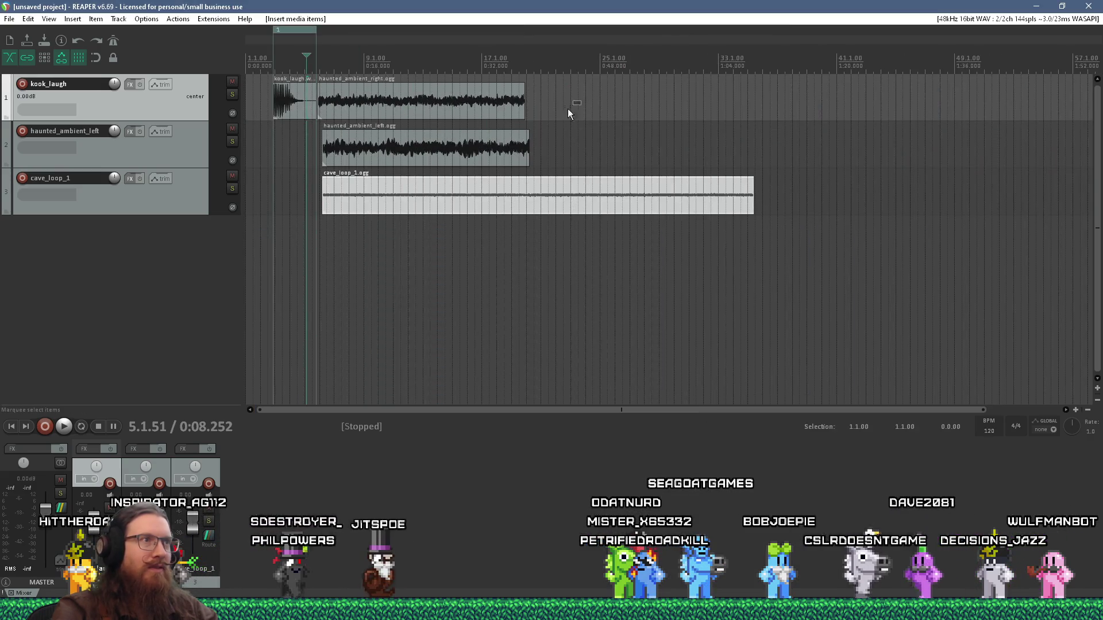
{"action": "left_click_drag", "start_coordinate": [567, 108], "coordinate": [438, 218]}
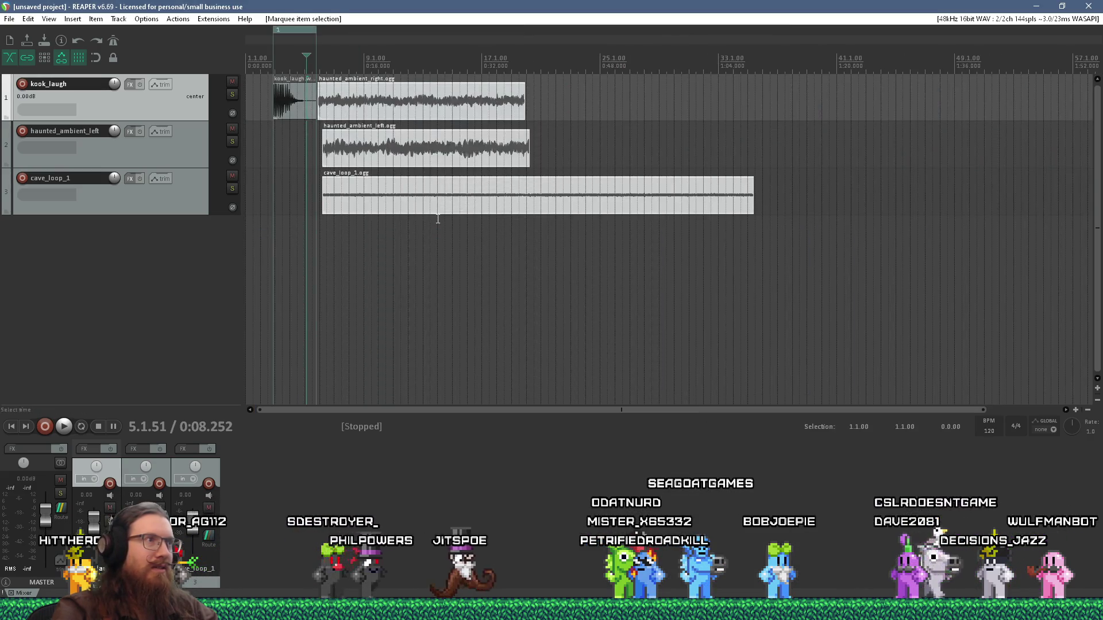
{"action": "key", "text": "Delete"}
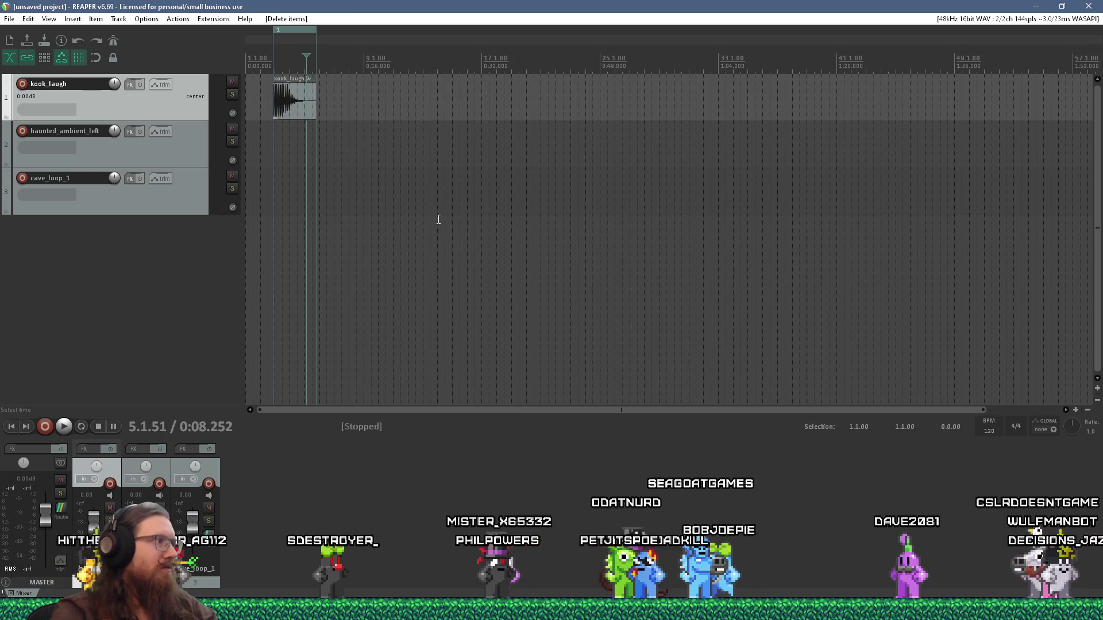
Step: Play cave_loop_1.ogg from the jitspoe folder in Winamp
{"action": "key", "text": "alt+Tab"}
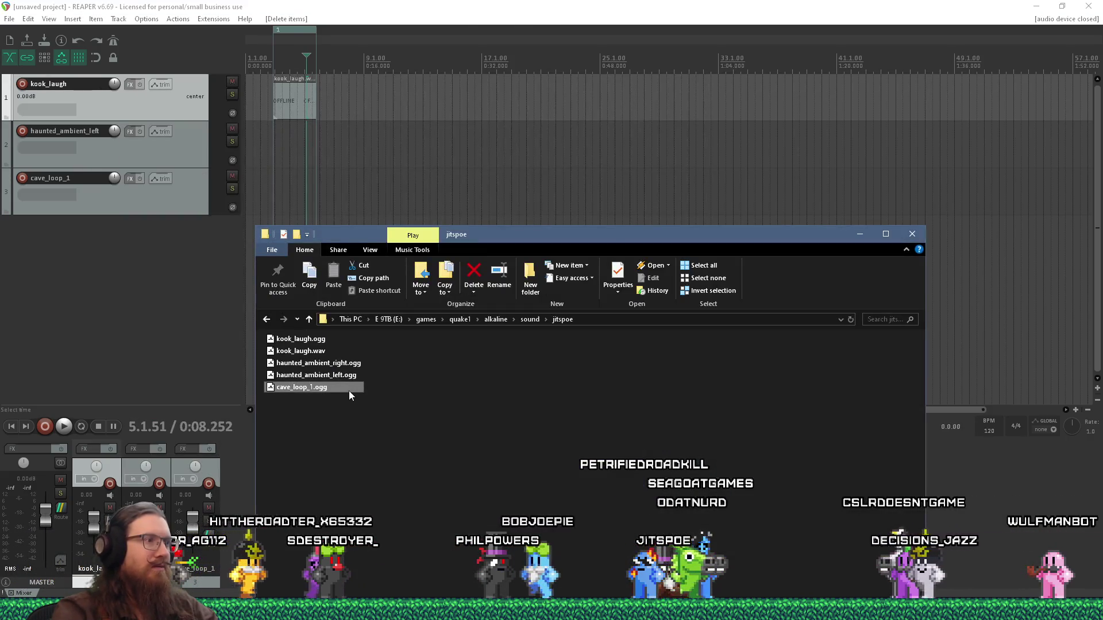
{"action": "double_click", "coordinate": [349, 391]}
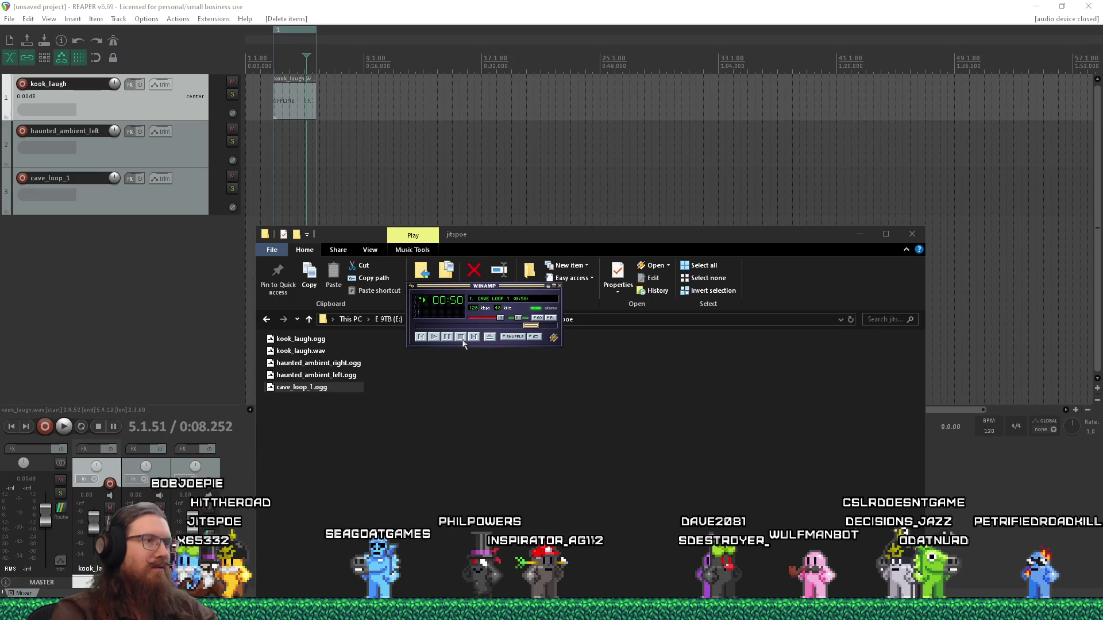
{"action": "mouse_move", "coordinate": [498, 296]}
{"action": "left_mouse_down"}
{"action": "mouse_move", "coordinate": [718, 313]}
{"action": "mouse_move", "coordinate": [887, 373]}
{"action": "left_mouse_up"}
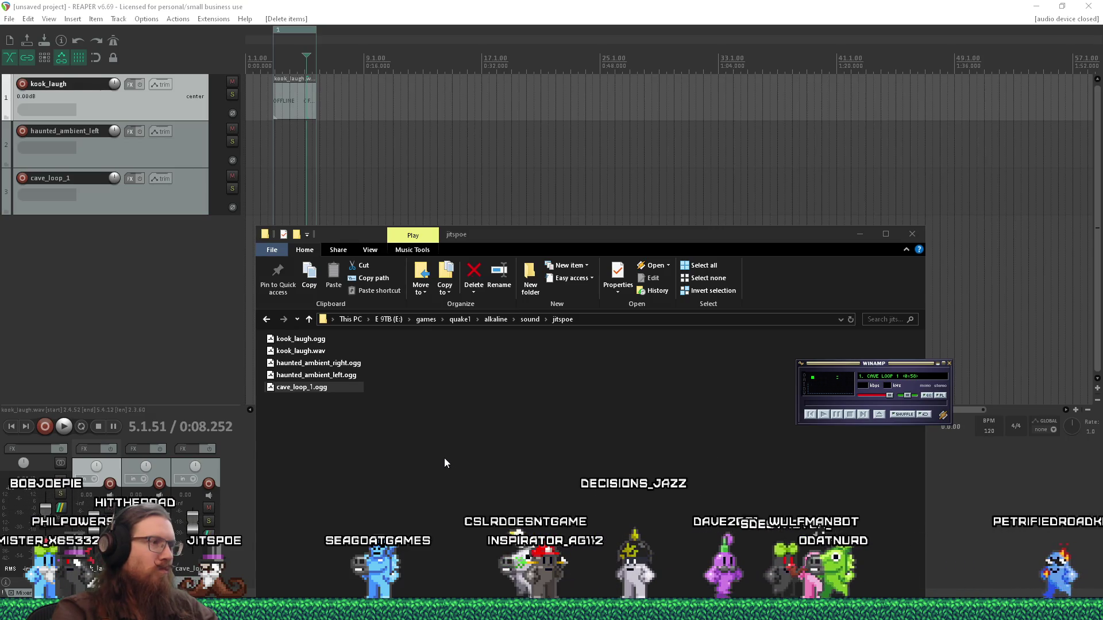
{"action": "key", "text": "alt+Tab"}
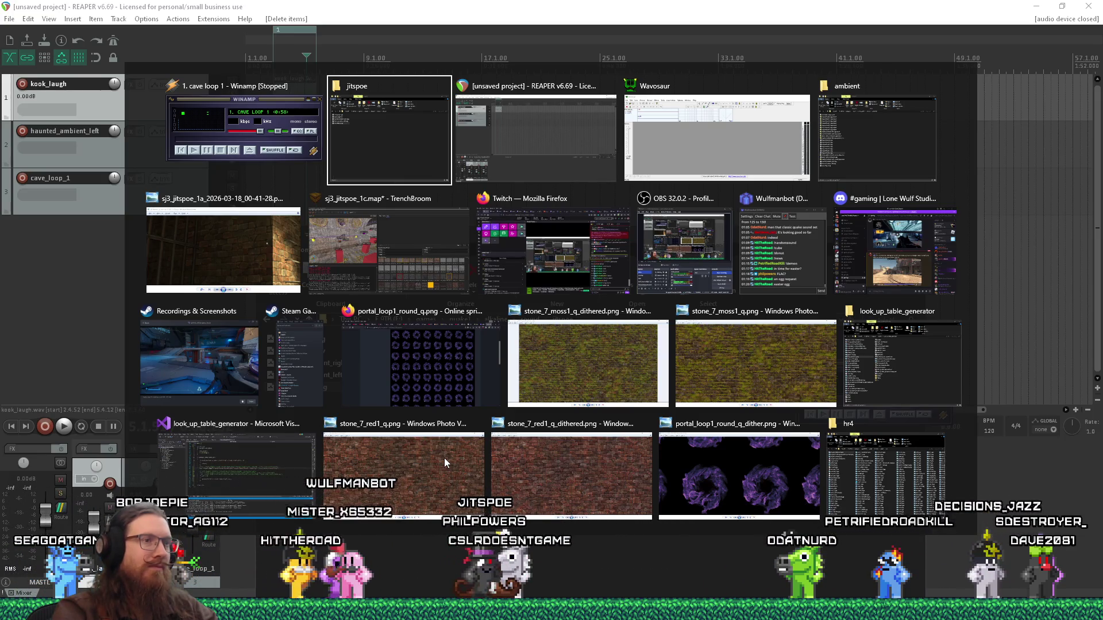
Step: View the dithered and plain stone_7_moss1_q textures, then select the kook_laugh item in REAPER
{"action": "left_click", "coordinate": [563, 361]}
{"action": "key", "text": "ctrl+alt+Tab"}
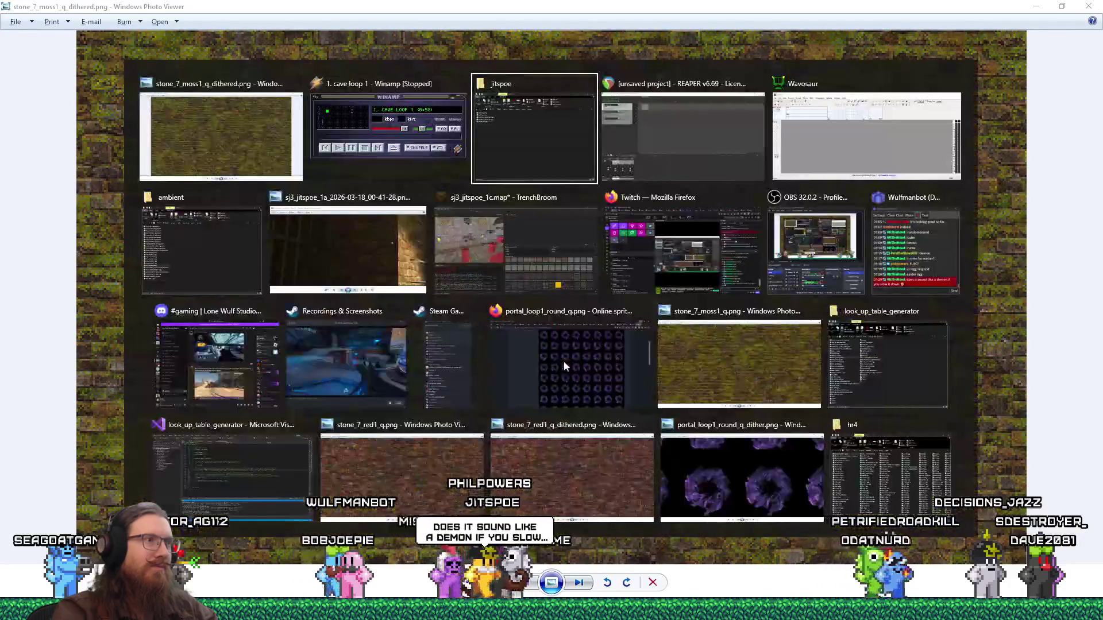
{"action": "left_click", "coordinate": [611, 356]}
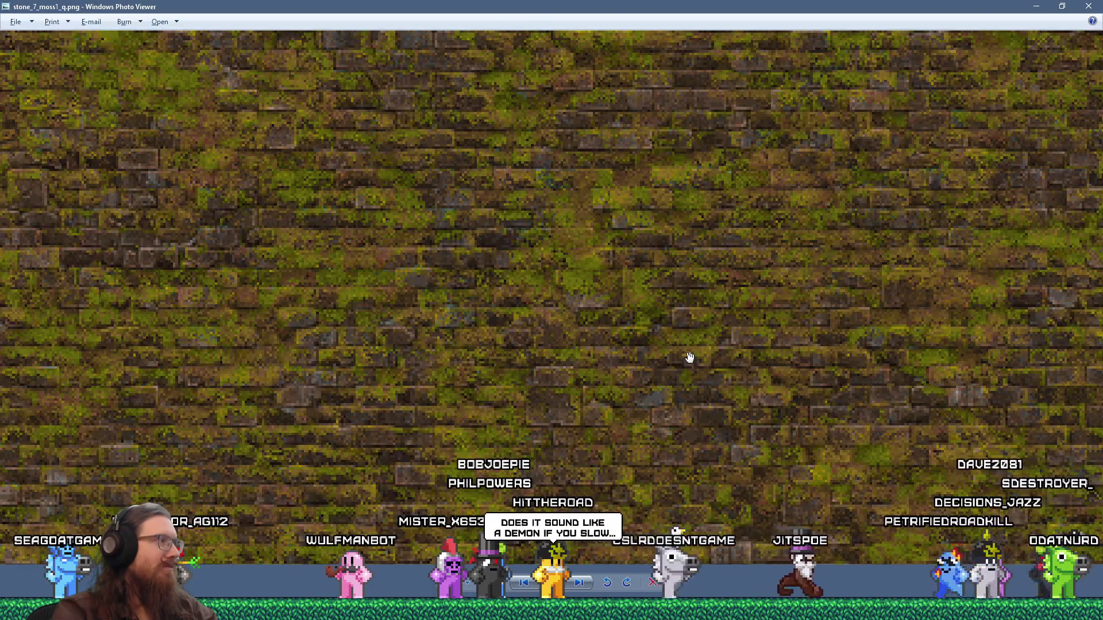
{"action": "key", "text": "ctrl+alt+Tab"}
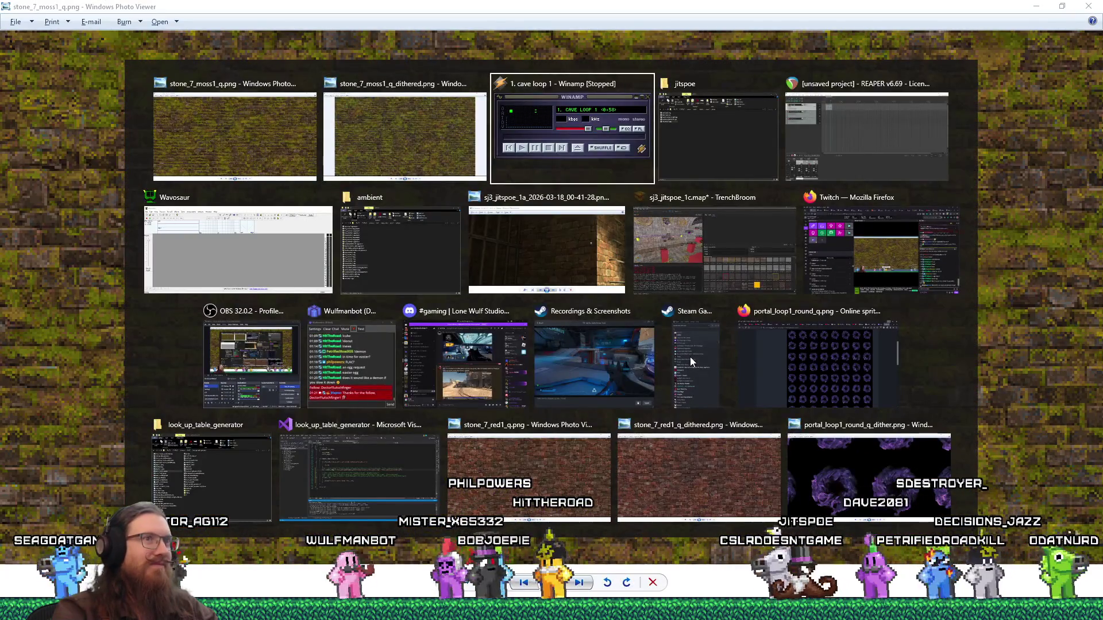
{"action": "key", "text": "Escape"}
{"action": "left_click", "coordinate": [288, 109]}
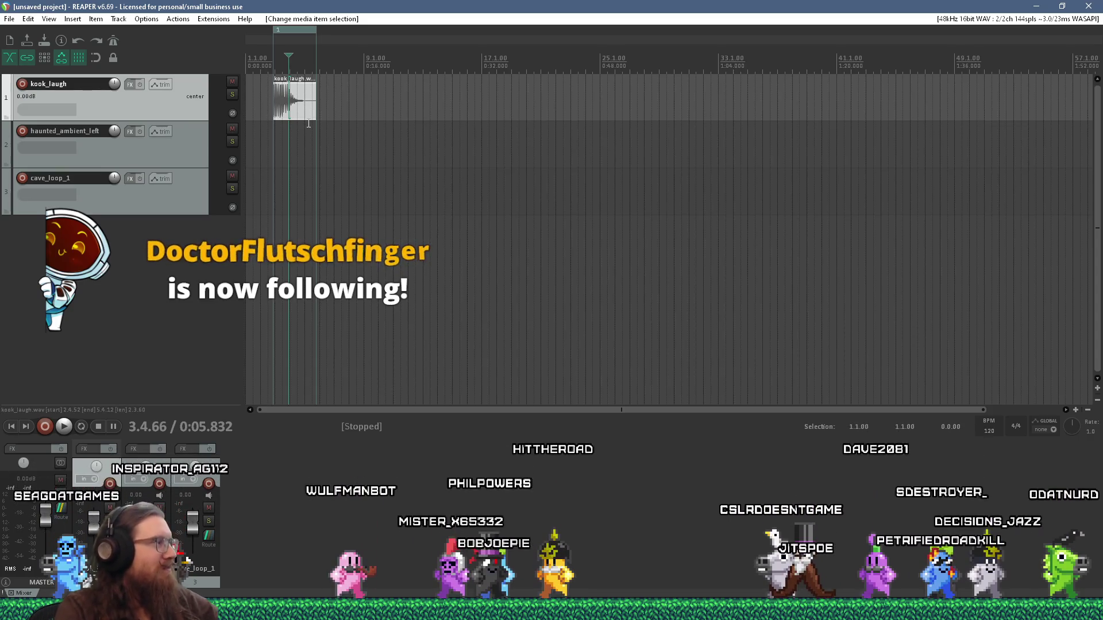
Step: Open Media Item Properties for the kook_laugh item and apply the changes
{"action": "scroll", "coordinate": [301, 104], "scroll_direction": "up", "scroll_amount": 7}
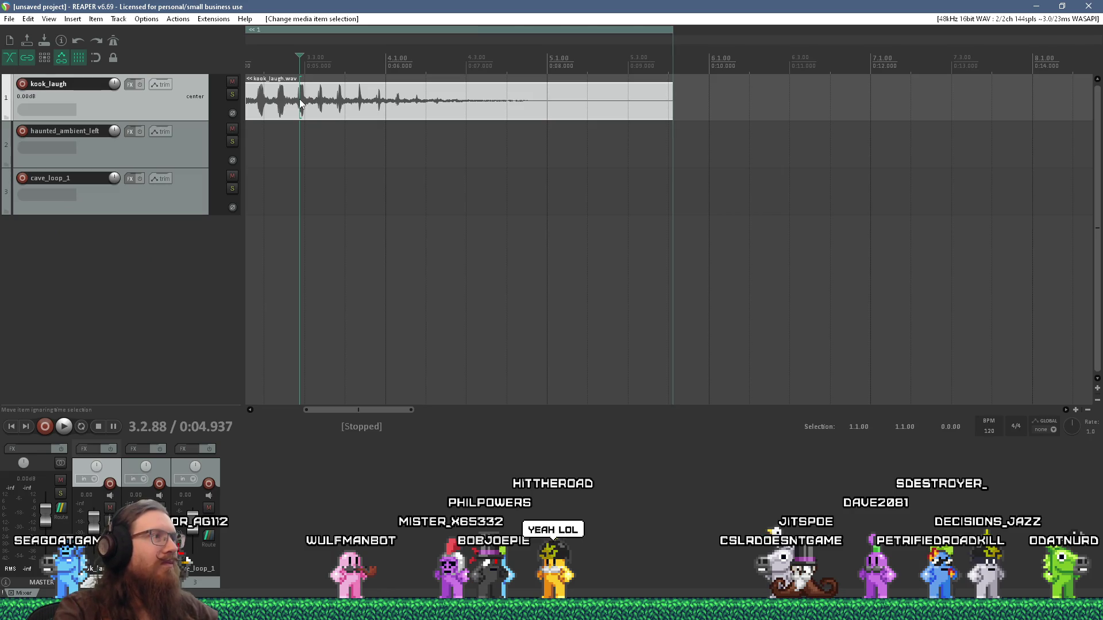
{"action": "left_click", "coordinate": [438, 101]}
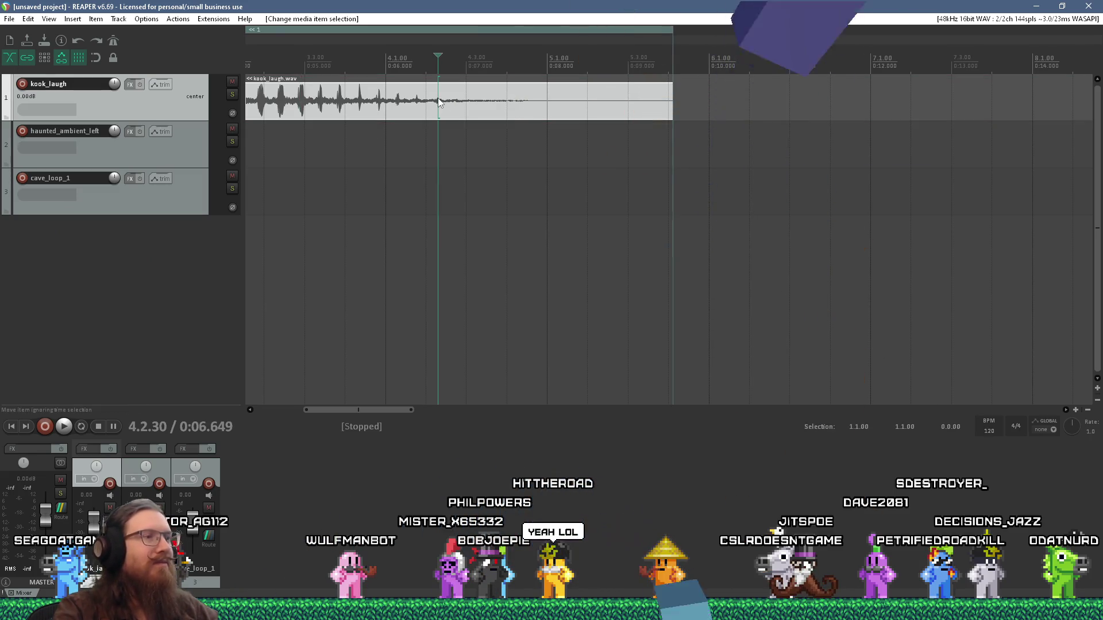
{"action": "double_click", "coordinate": [438, 100]}
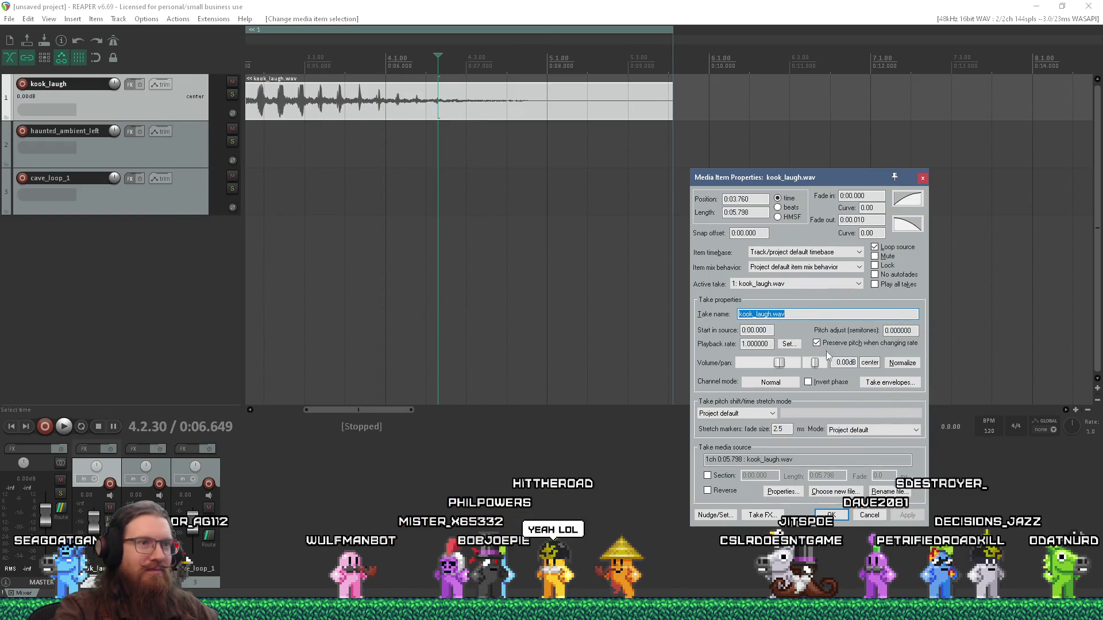
{"action": "left_click", "coordinate": [840, 511]}
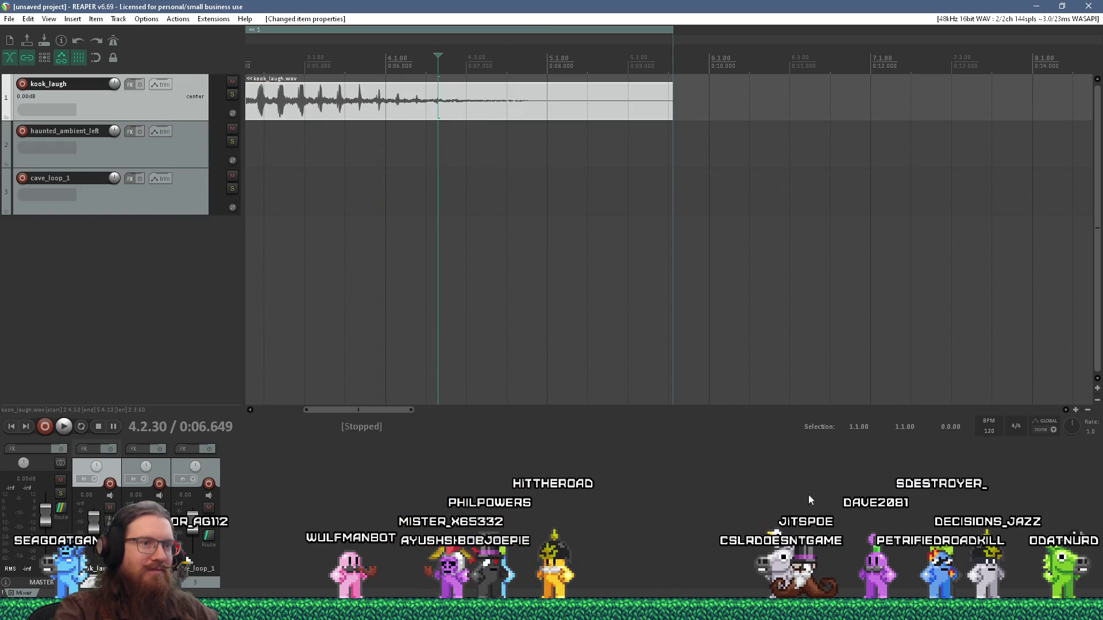
Step: Time-stretch the kook_laugh clip longer and play back the slowed laugh
{"action": "scroll", "coordinate": [544, 168], "scroll_direction": "down", "scroll_amount": 5}
{"action": "left_click_drag", "start_coordinate": [440, 105], "coordinate": [661, 121]}
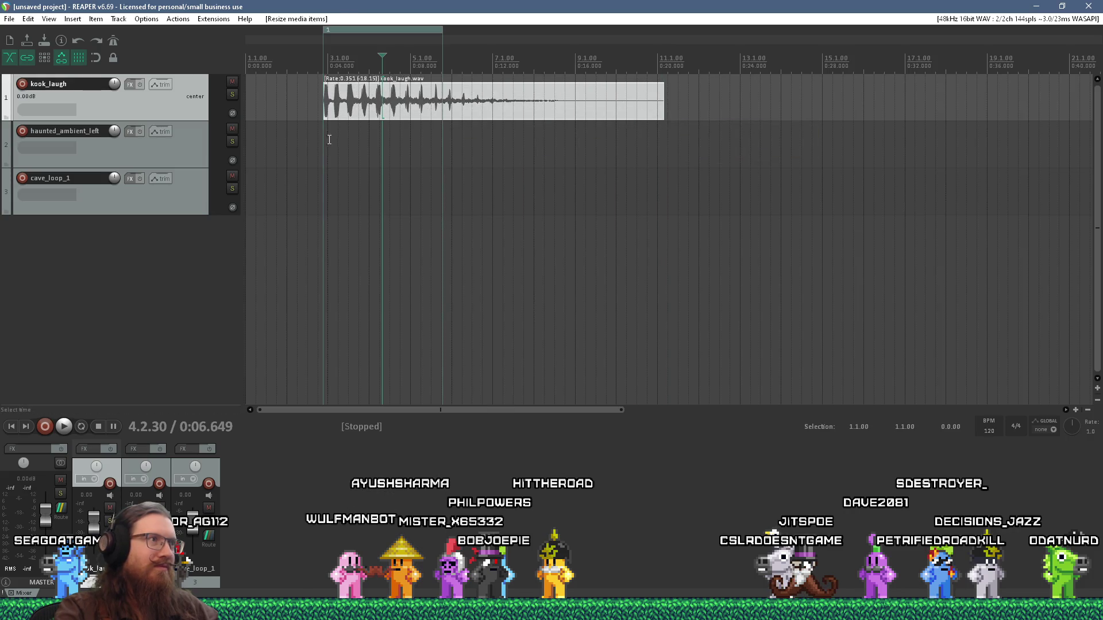
{"action": "left_click", "coordinate": [323, 143]}
{"action": "key", "text": "space"}
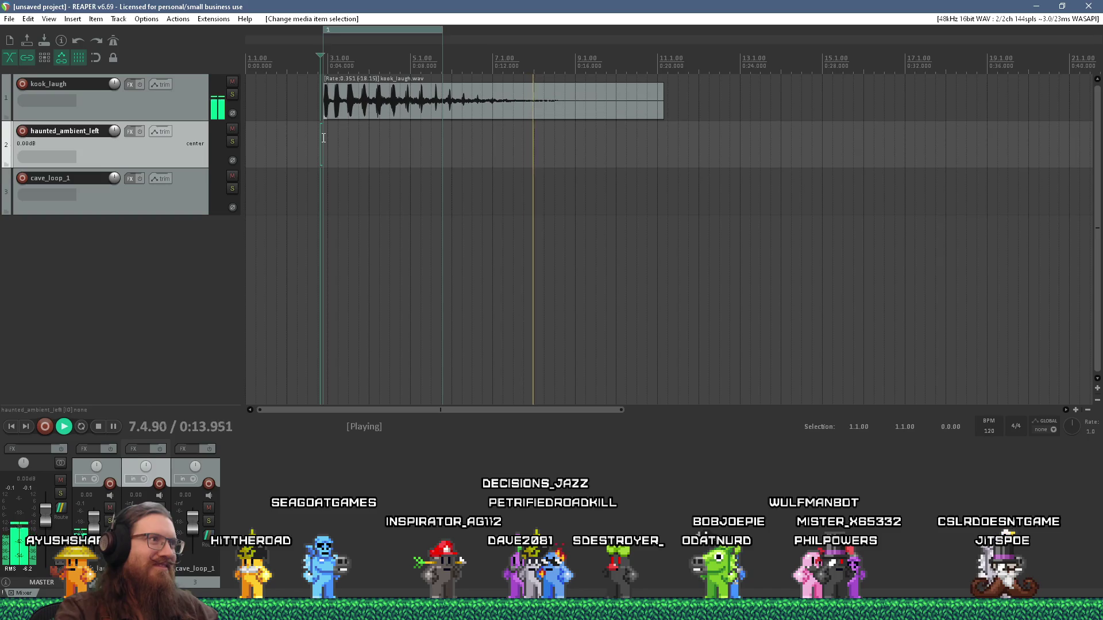
Step: Stretch kook_laugh much further to rate 0.085 and audition it from the start
{"action": "left_click", "coordinate": [444, 118]}
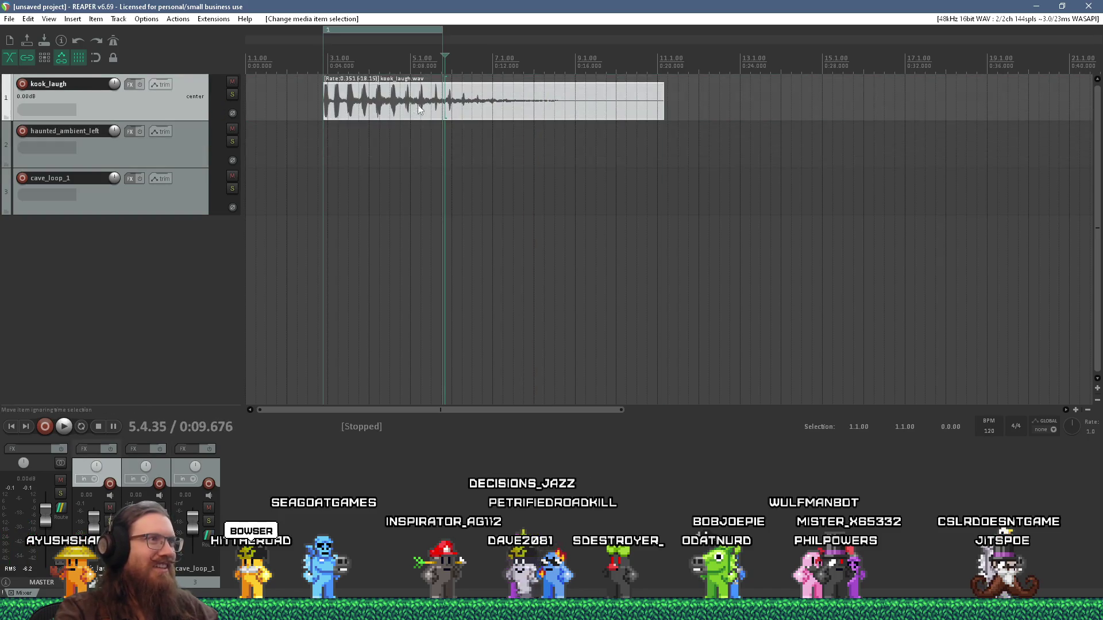
{"action": "scroll", "coordinate": [634, 152], "scroll_direction": "down", "scroll_amount": 5}
{"action": "left_click_drag", "start_coordinate": [349, 116], "coordinate": [623, 116]}
{"action": "left_click", "coordinate": [265, 143]}
{"action": "key", "text": "space"}
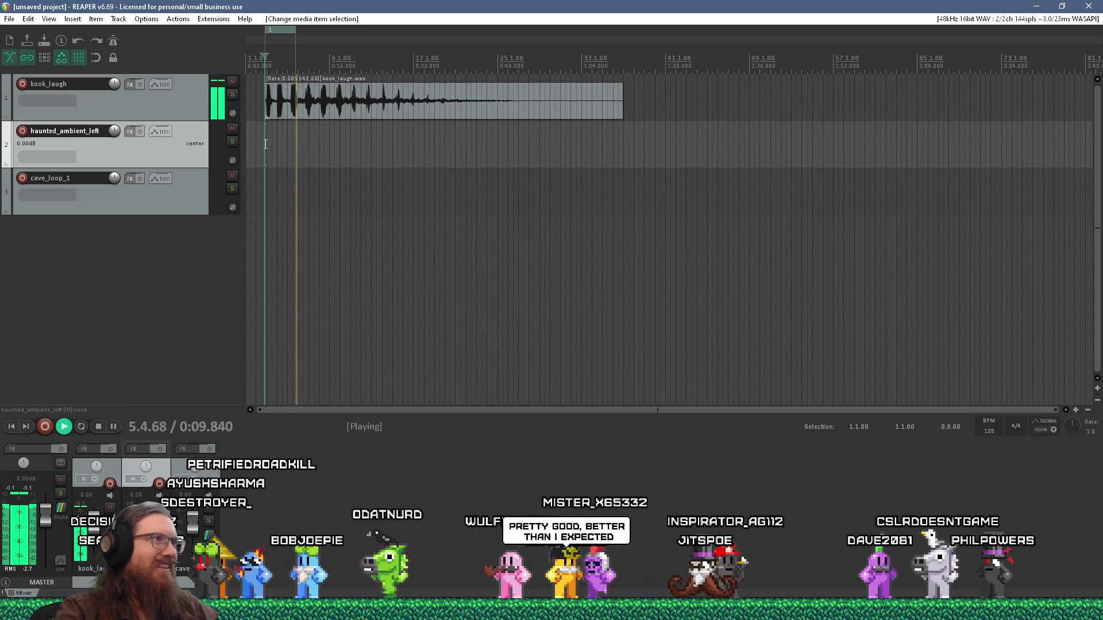
Step: Stop playback and move the kook_laugh clip later on its track
{"action": "scroll", "coordinate": [265, 144], "scroll_direction": "up", "scroll_amount": 5}
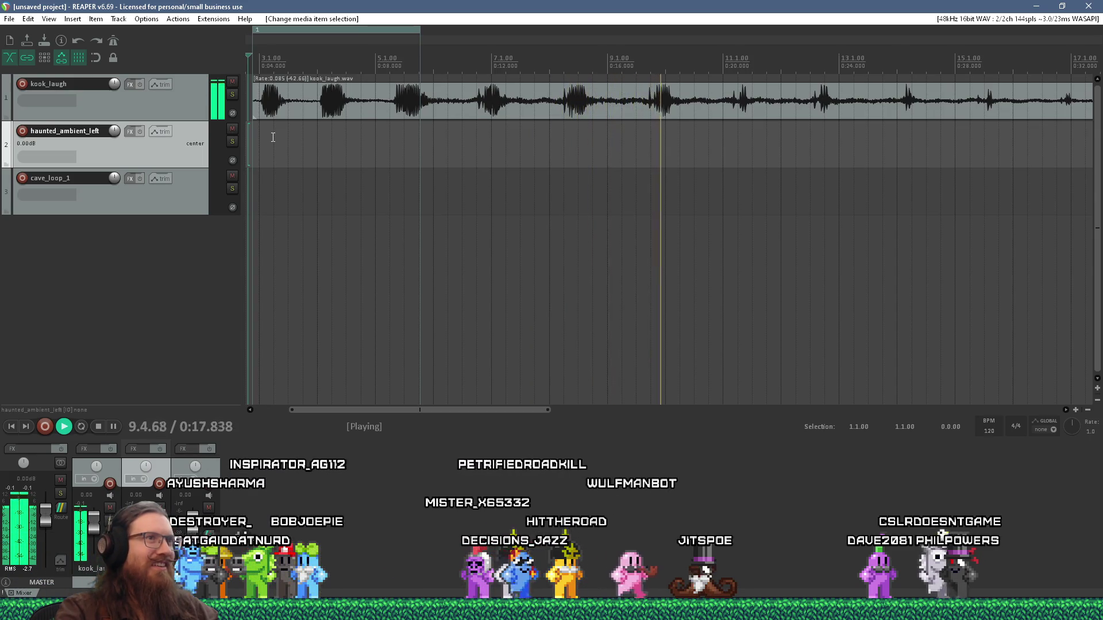
{"action": "scroll", "coordinate": [273, 137], "scroll_direction": "down", "scroll_amount": 3}
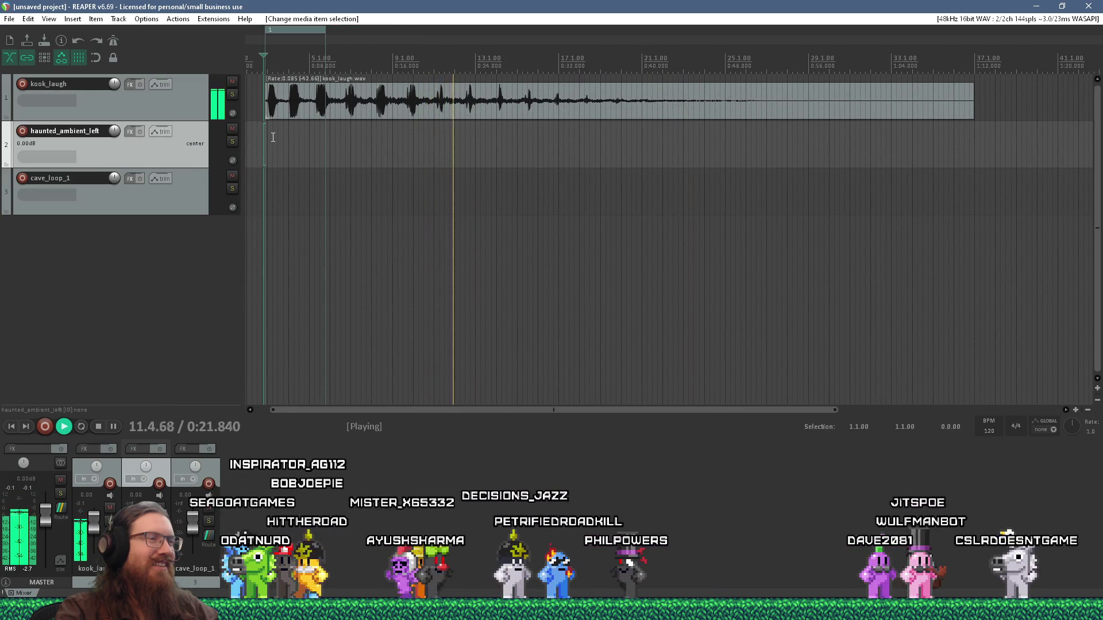
{"action": "scroll", "coordinate": [331, 144], "scroll_direction": "up", "scroll_amount": 2}
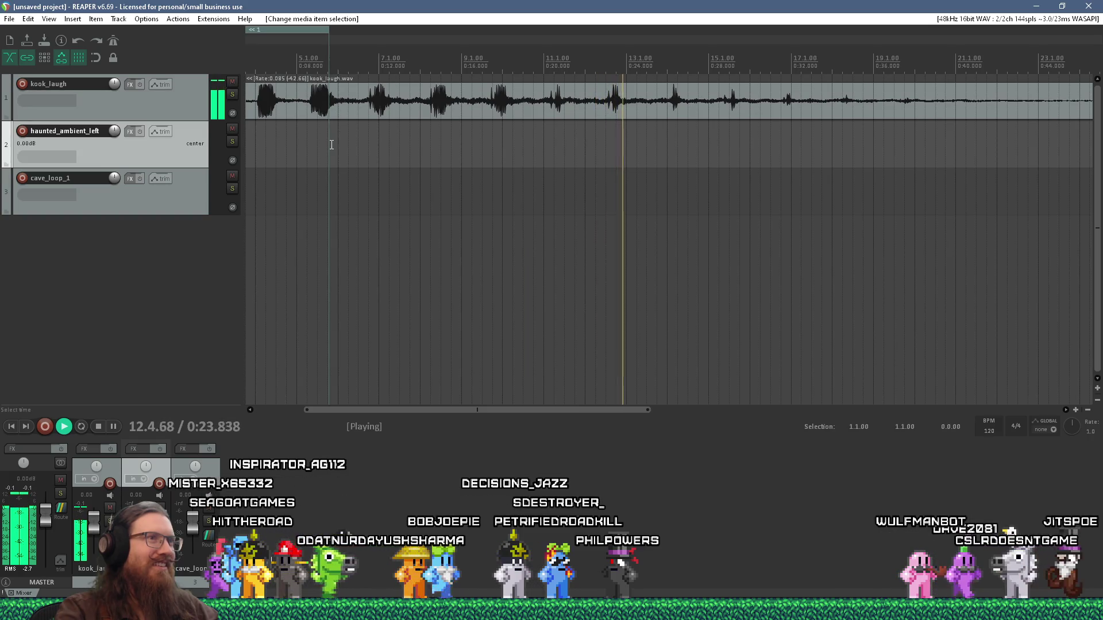
{"action": "key", "text": "space"}
{"action": "scroll", "coordinate": [332, 143], "scroll_direction": "down", "scroll_amount": 3}
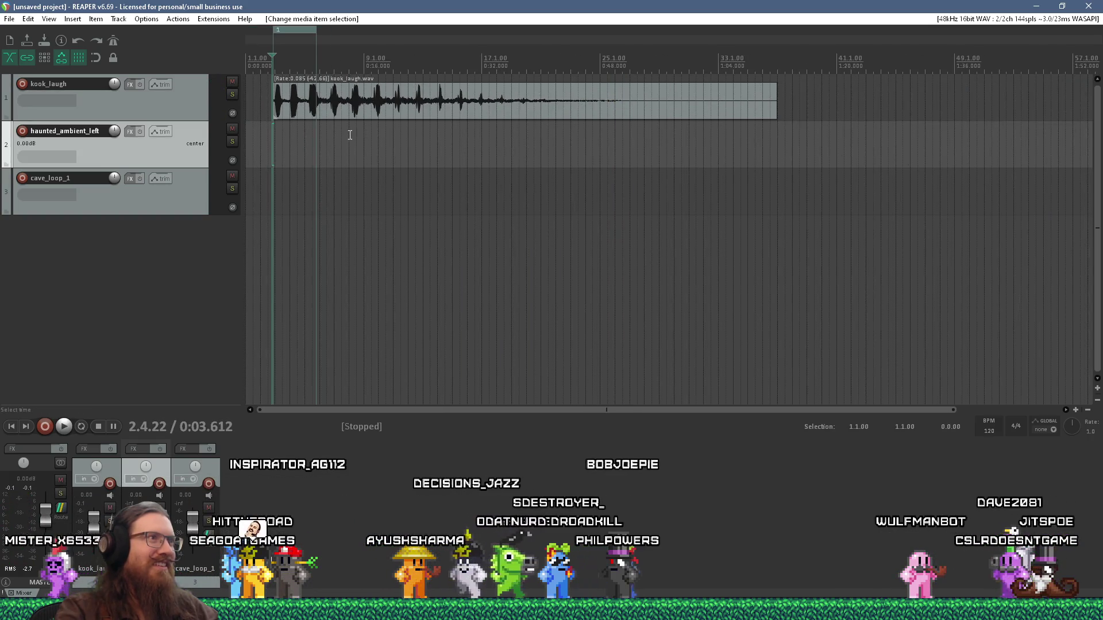
{"action": "scroll", "coordinate": [350, 135], "scroll_direction": "down", "scroll_amount": 3}
{"action": "mouse_move", "coordinate": [377, 104]}
{"action": "left_mouse_down"}
{"action": "mouse_move", "coordinate": [357, 112]}
{"action": "mouse_move", "coordinate": [556, 112]}
{"action": "left_mouse_up"}
Step: Ease the clip's stretch to rate 0.125 and audition it from just before the clip
{"action": "scroll", "coordinate": [481, 127], "scroll_direction": "up", "scroll_amount": 1}
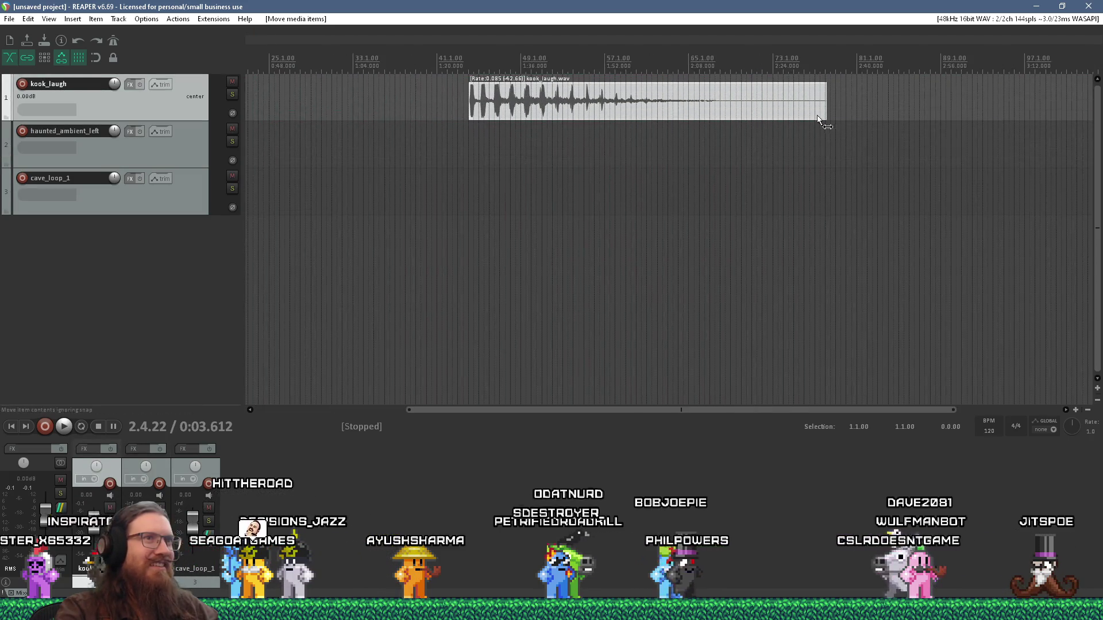
{"action": "left_click_drag", "start_coordinate": [827, 106], "coordinate": [712, 107]}
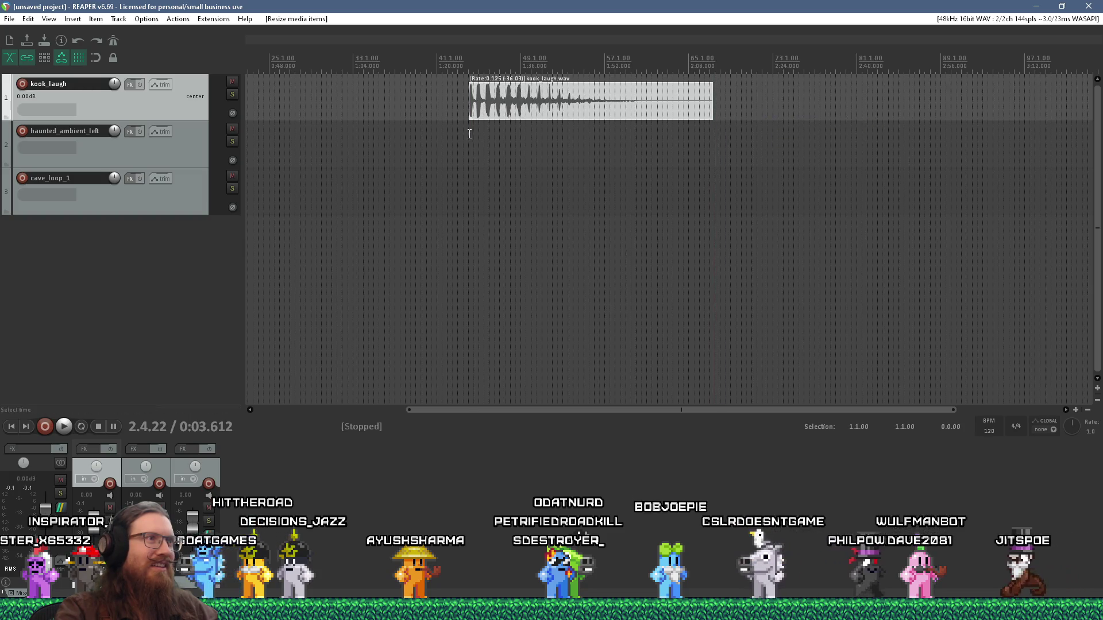
{"action": "left_click", "coordinate": [467, 133]}
{"action": "key", "text": "space"}
{"action": "scroll", "coordinate": [472, 137], "scroll_direction": "up", "scroll_amount": 2}
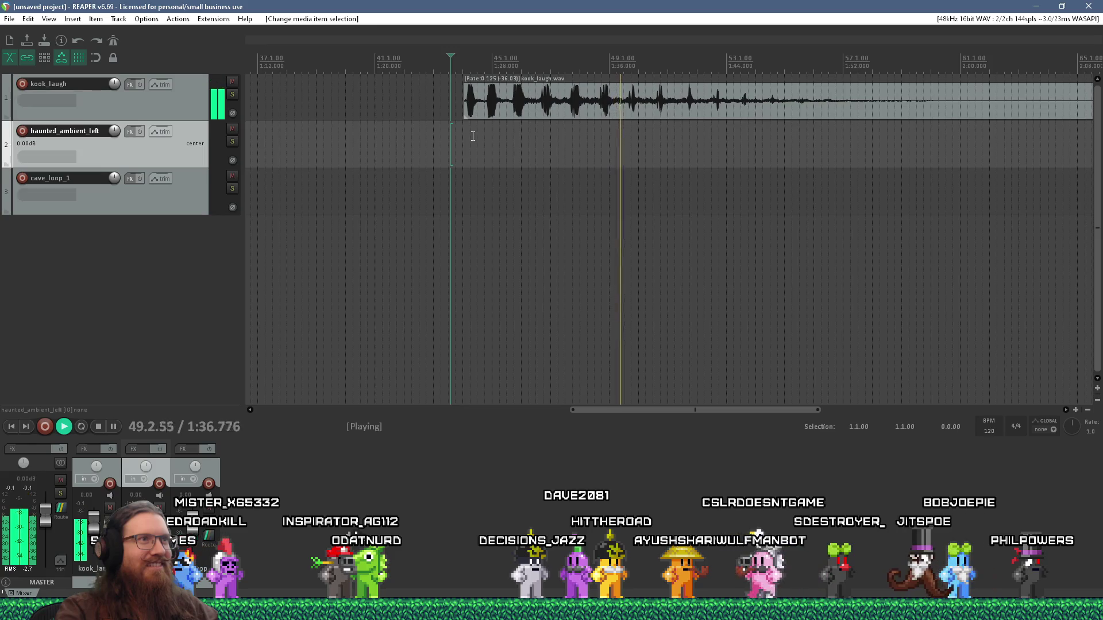
{"action": "key", "text": "space"}
Step: Replay the rate 0.125 laugh, stop it, and reselect the kook_laugh clip
{"action": "scroll", "coordinate": [501, 109], "scroll_direction": "up", "scroll_amount": 8}
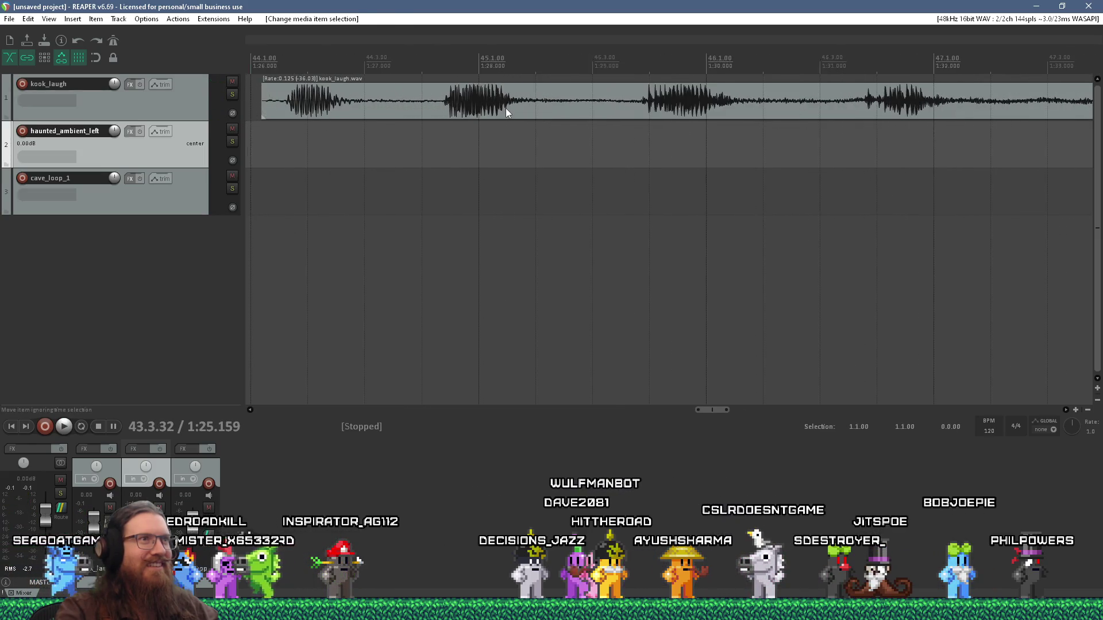
{"action": "scroll", "coordinate": [505, 108], "scroll_direction": "down", "scroll_amount": 5}
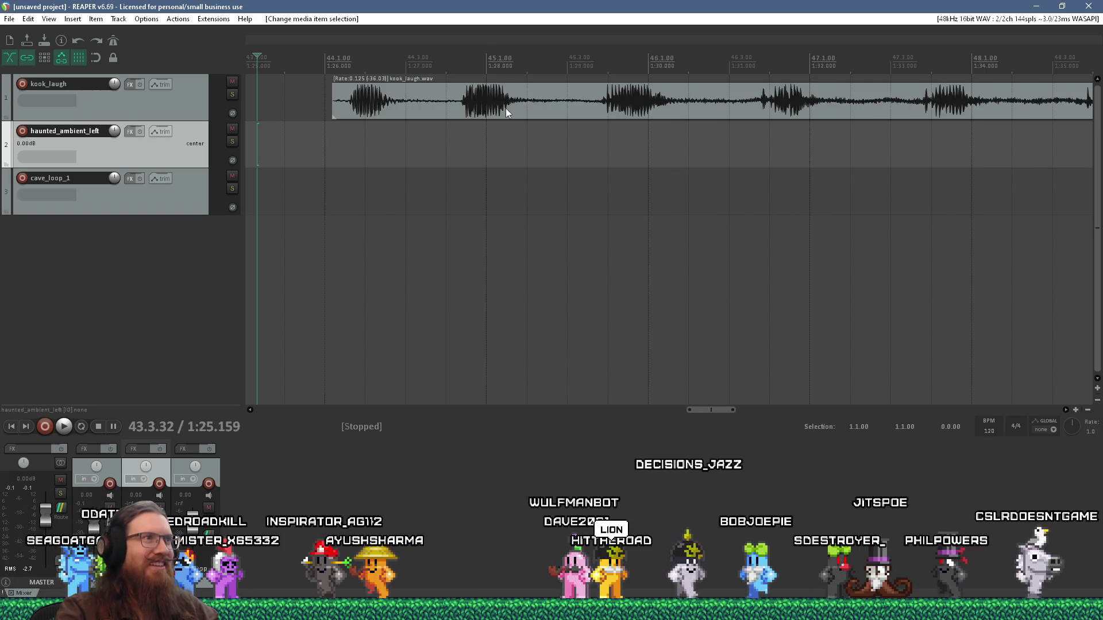
{"action": "key", "text": "space"}
{"action": "scroll", "coordinate": [506, 112], "scroll_direction": "down", "scroll_amount": 4}
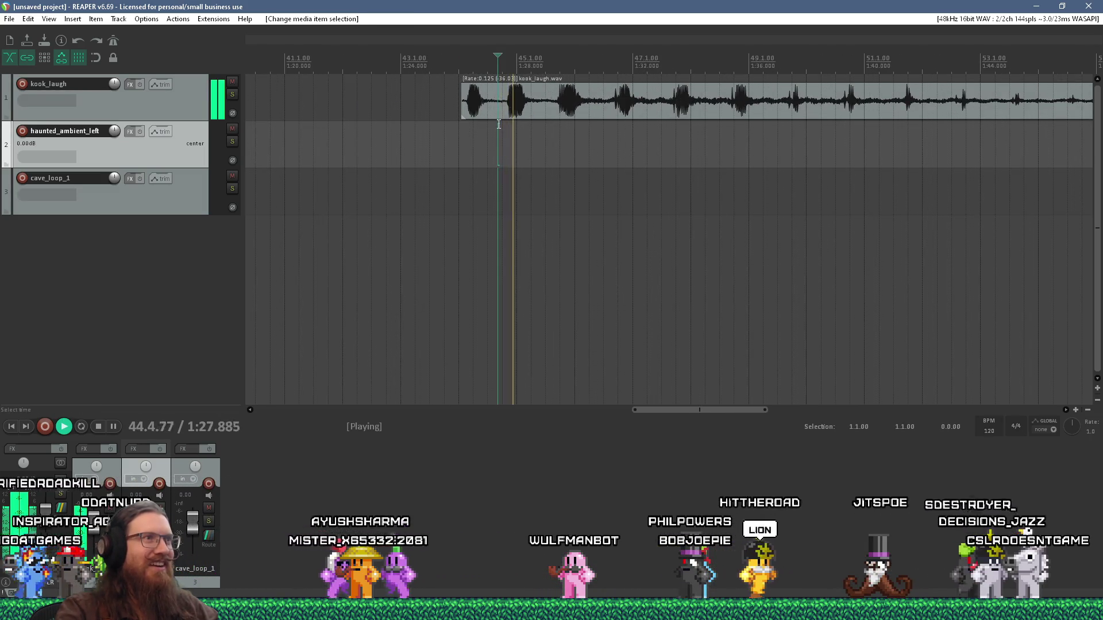
{"action": "scroll", "coordinate": [500, 121], "scroll_direction": "up", "scroll_amount": 6}
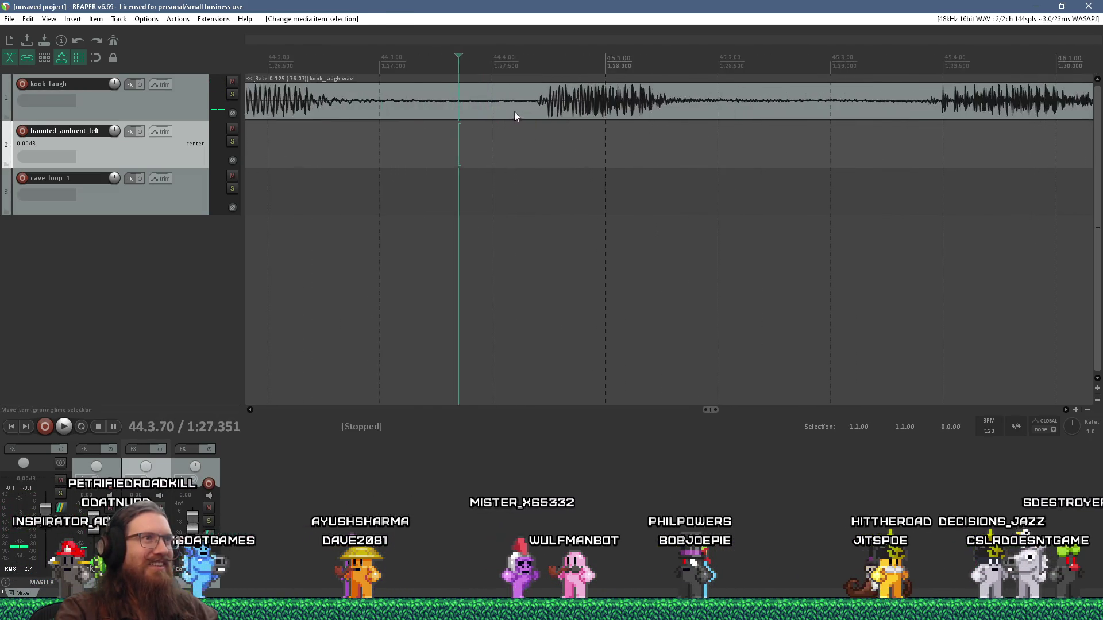
{"action": "scroll", "coordinate": [520, 138], "scroll_direction": "down", "scroll_amount": 3}
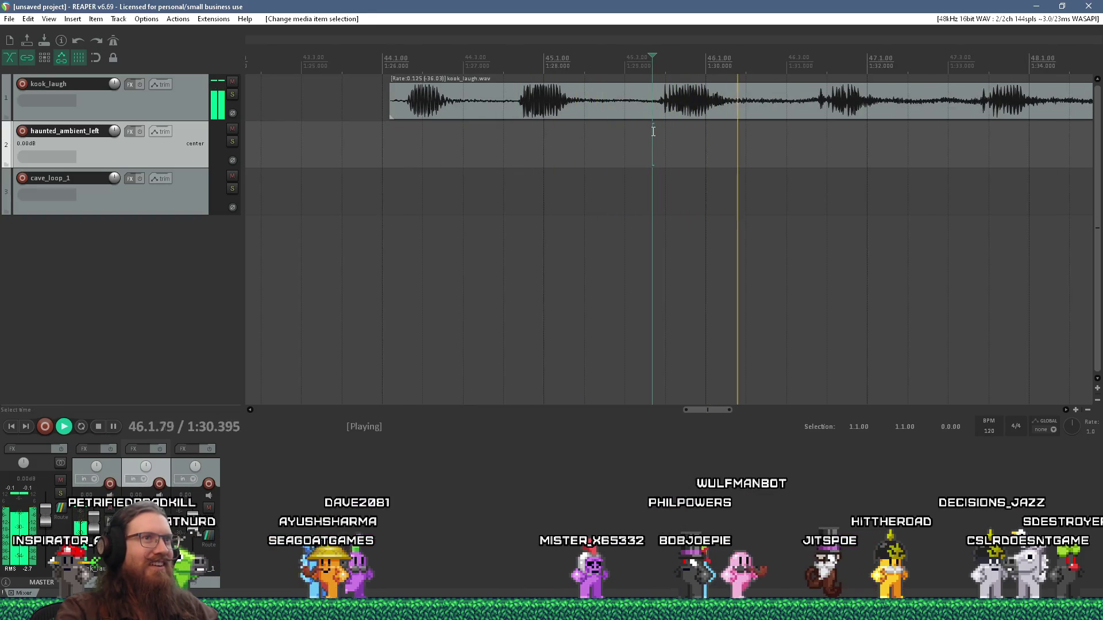
{"action": "key", "text": "space"}
{"action": "scroll", "coordinate": [654, 132], "scroll_direction": "down", "scroll_amount": 4}
{"action": "scroll", "coordinate": [653, 132], "scroll_direction": "down", "scroll_amount": 1}
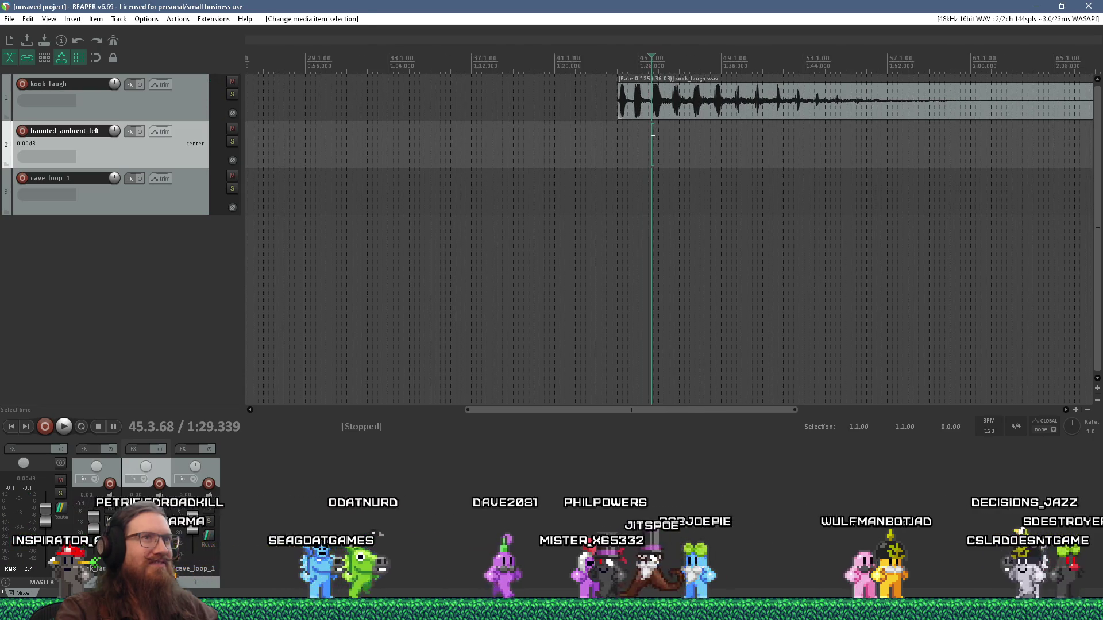
{"action": "scroll", "coordinate": [659, 143], "scroll_direction": "up", "scroll_amount": 2}
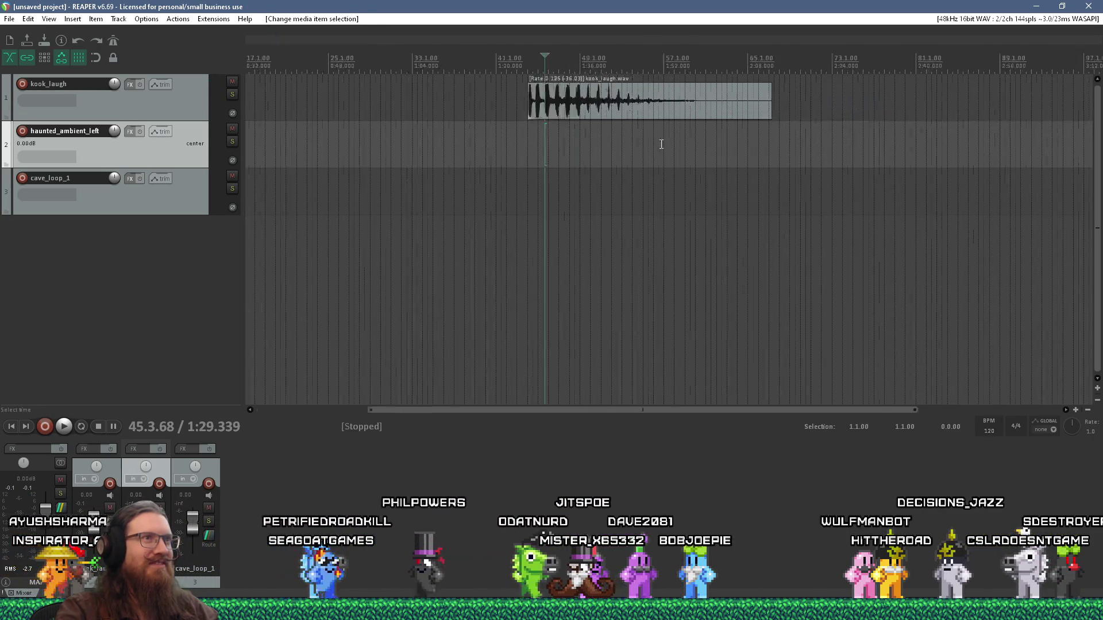
{"action": "left_click", "coordinate": [633, 106]}
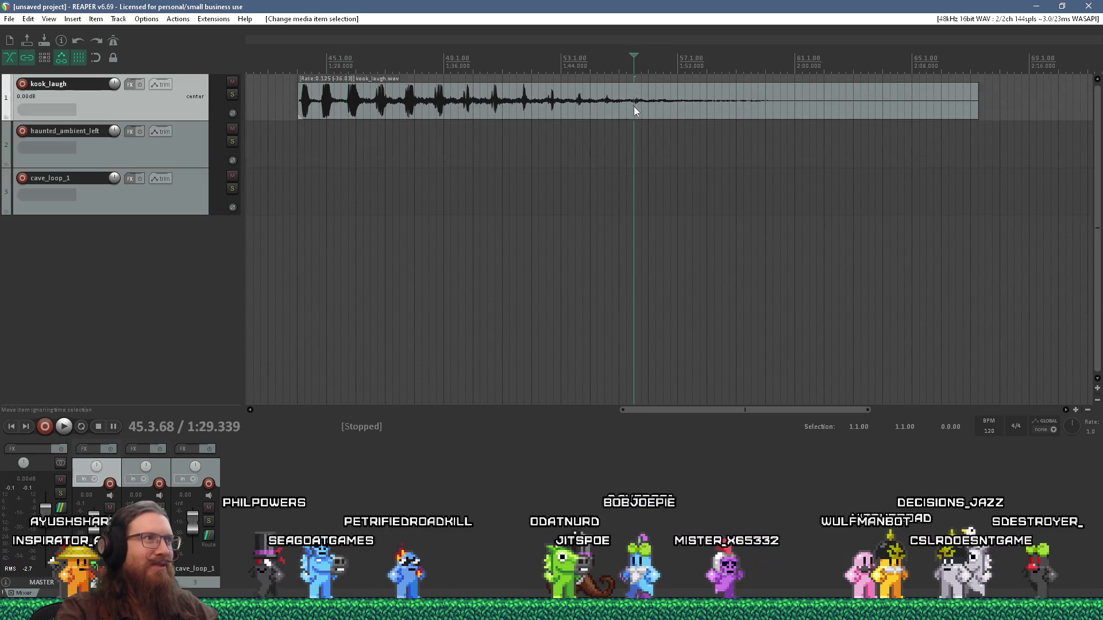
Step: Adjust kook_laugh's volume, settling at -1.02 dB, auditioning each change
{"action": "left_click_drag", "start_coordinate": [623, 86], "coordinate": [619, 99]}
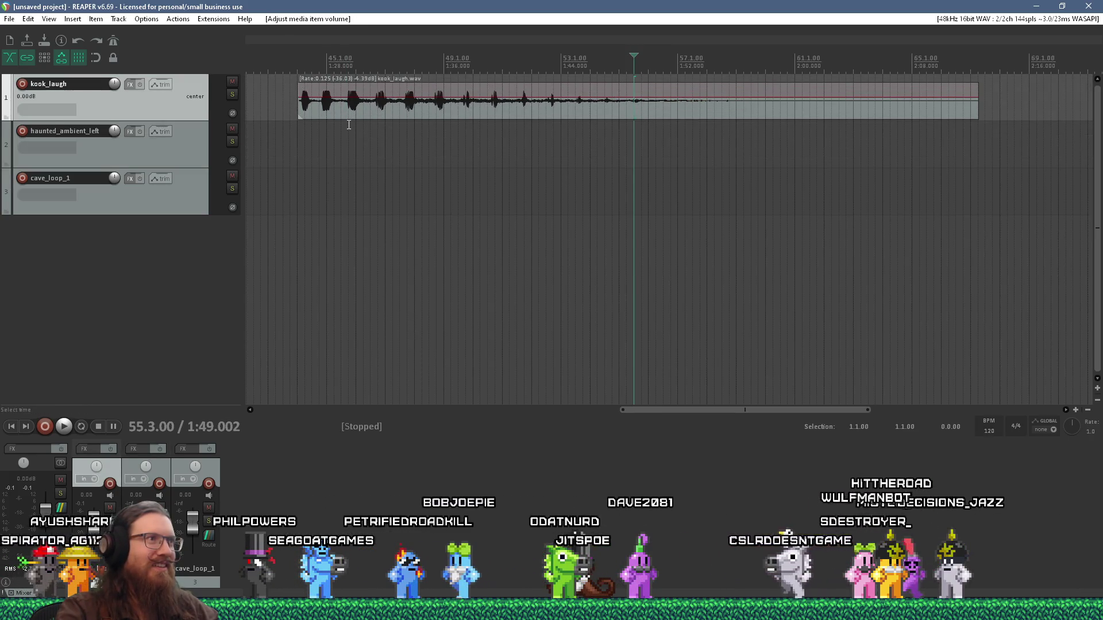
{"action": "left_click", "coordinate": [352, 126]}
{"action": "key", "text": "space"}
{"action": "scroll", "coordinate": [357, 127], "scroll_direction": "up", "scroll_amount": 6}
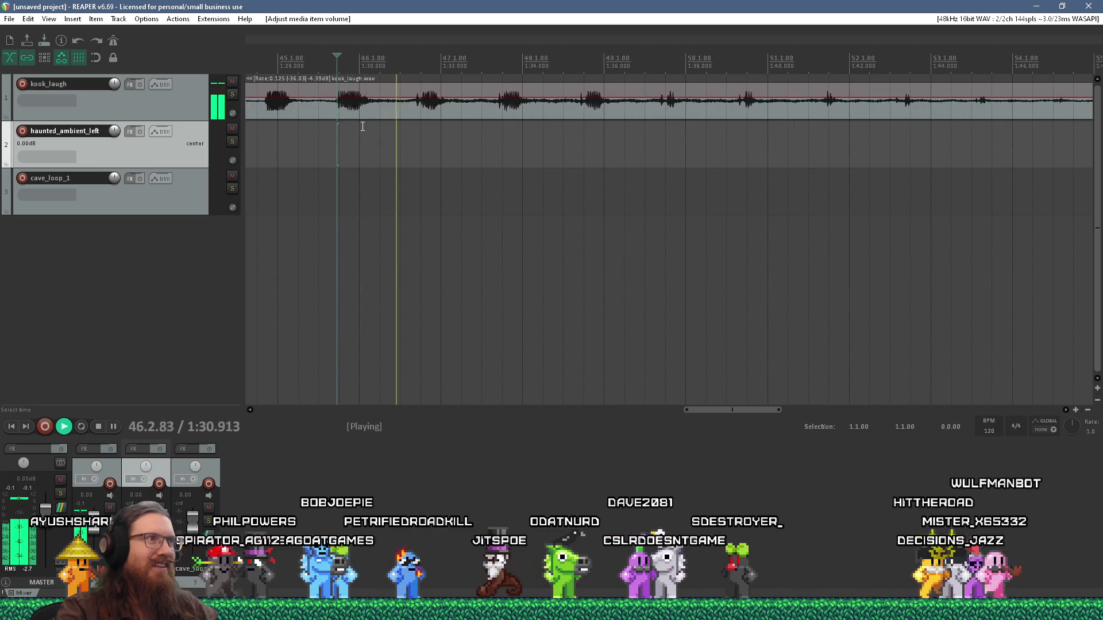
{"action": "scroll", "coordinate": [362, 126], "scroll_direction": "down", "scroll_amount": 6}
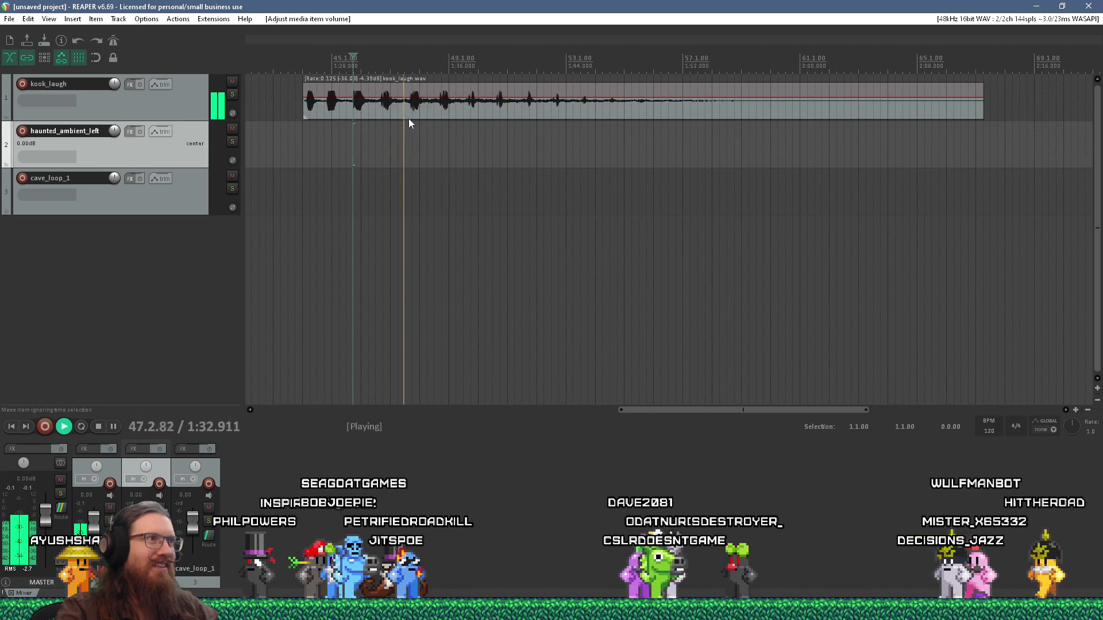
{"action": "key", "text": "space"}
{"action": "mouse_move", "coordinate": [930, 98]}
{"action": "left_mouse_down"}
{"action": "mouse_move", "coordinate": [934, 86]}
{"action": "mouse_move", "coordinate": [978, 101]}
{"action": "mouse_move", "coordinate": [824, 101]}
{"action": "left_mouse_up"}
{"action": "left_click", "coordinate": [340, 128]}
{"action": "key", "text": "space"}
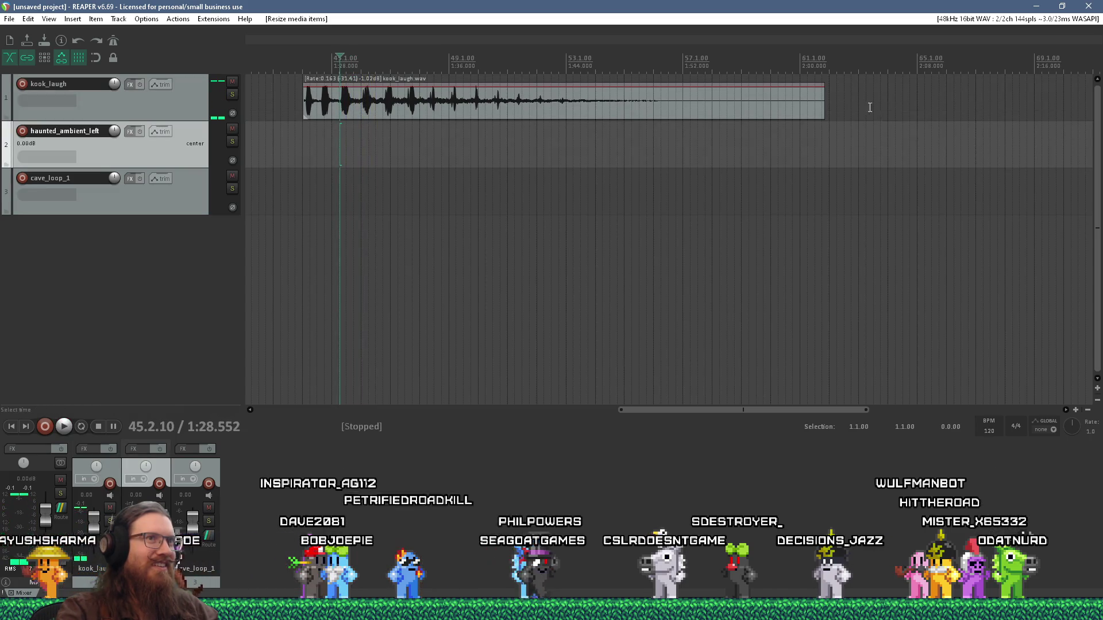
Step: Shorten the clip to speed it up to rate 0.263 and audition it
{"action": "left_click_drag", "start_coordinate": [826, 104], "coordinate": [625, 102]}
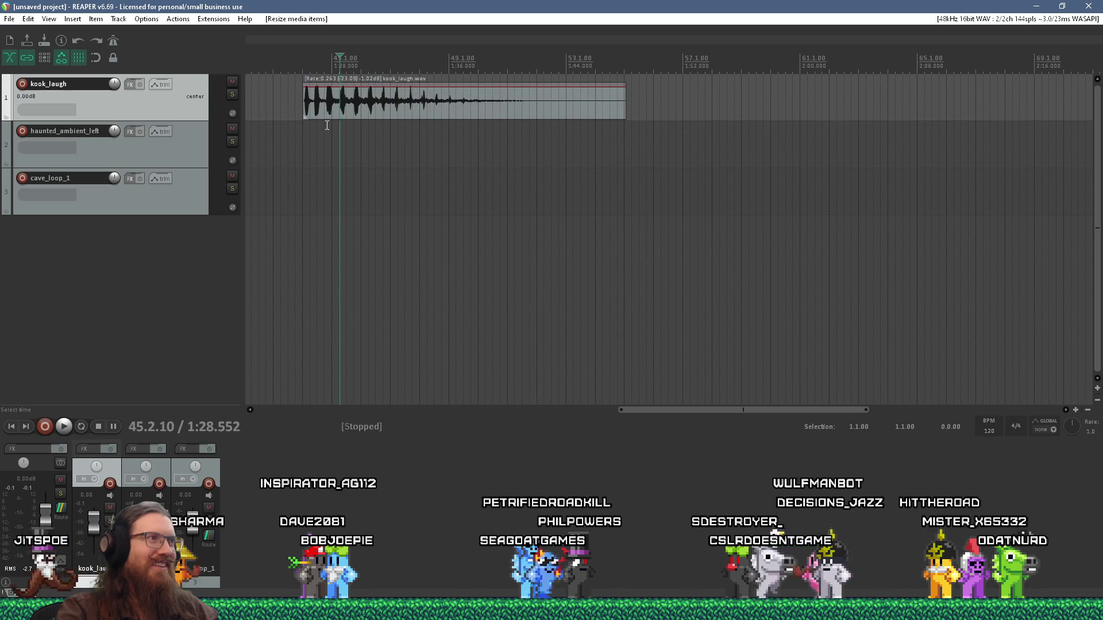
{"action": "left_click", "coordinate": [328, 126]}
{"action": "key", "text": "space"}
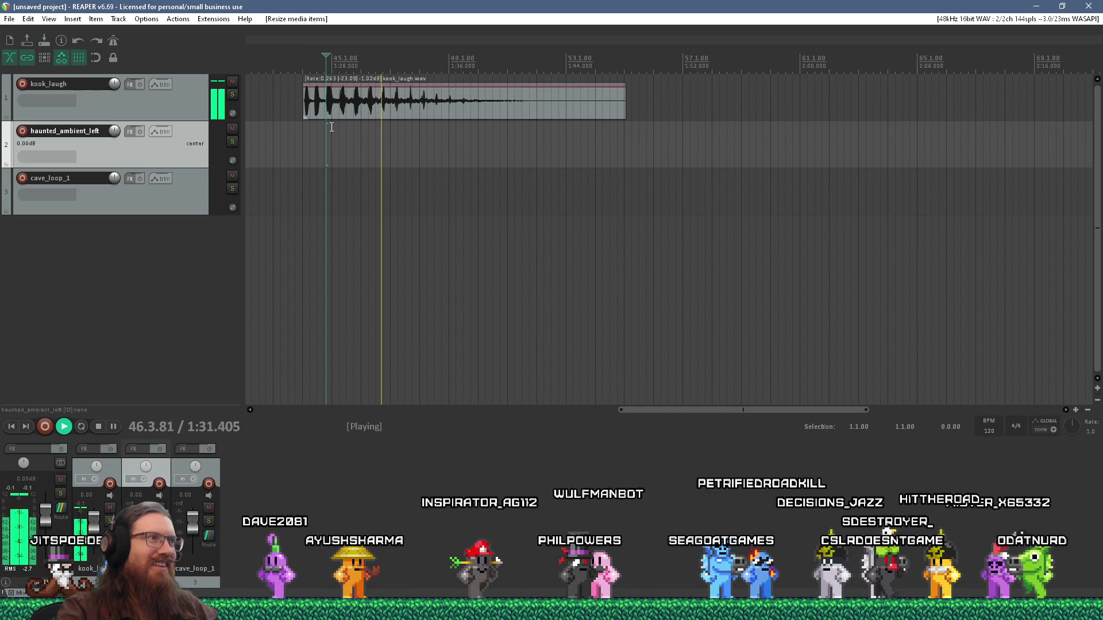
{"action": "key", "text": "space"}
{"action": "scroll", "coordinate": [304, 126], "scroll_direction": "up", "scroll_amount": 3}
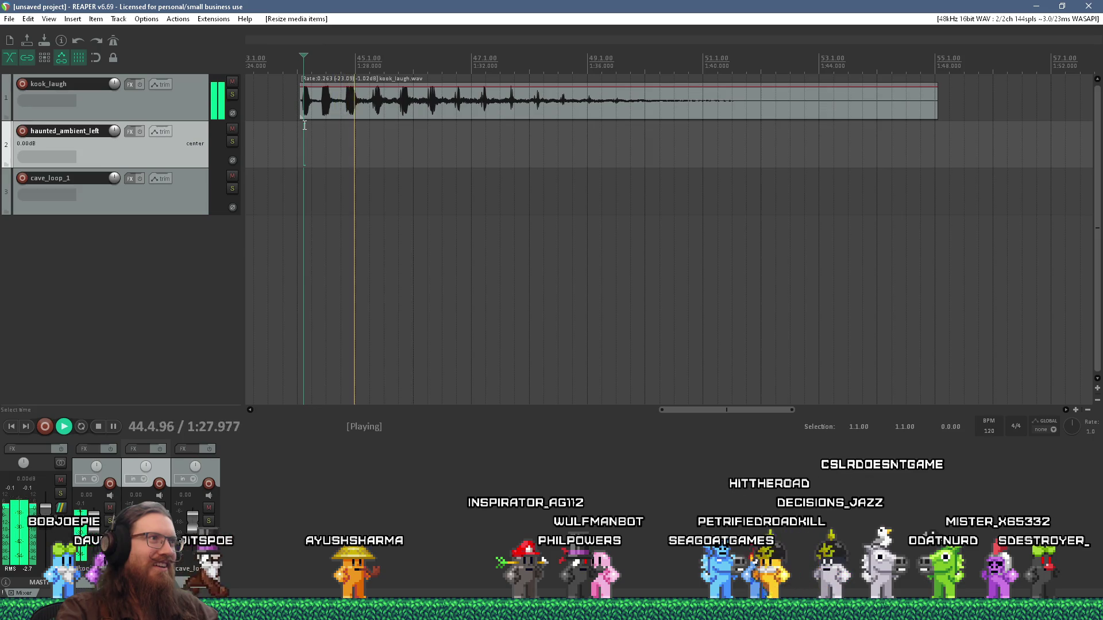
{"action": "key", "text": "space"}
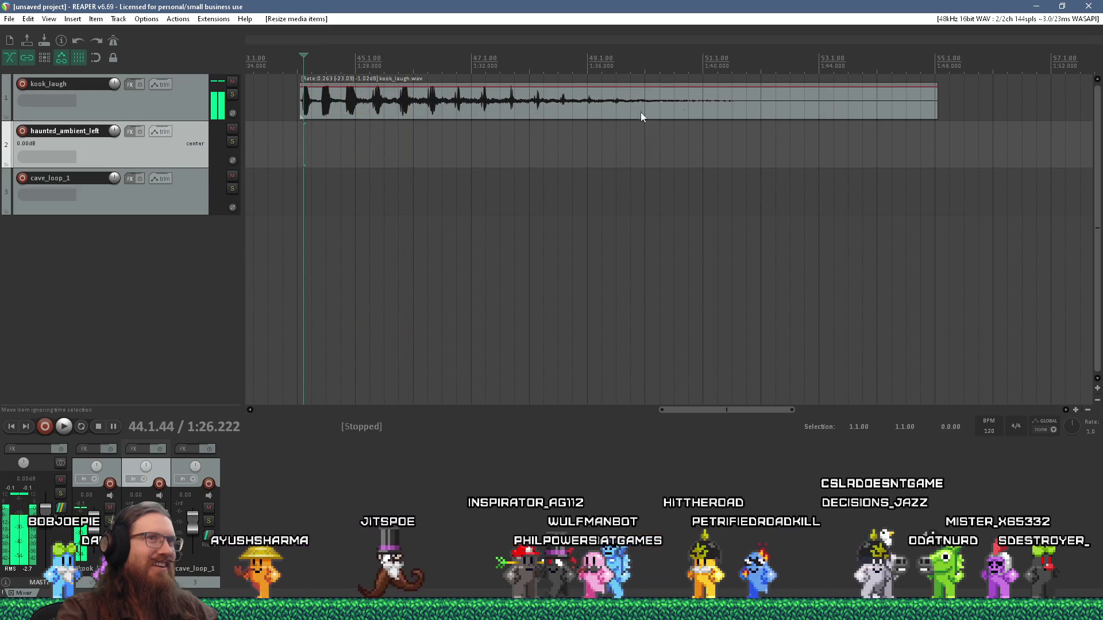
Step: Try rates 0.438 and then 0.308 on kook_laugh, auditioning each
{"action": "left_click_drag", "start_coordinate": [939, 98], "coordinate": [683, 97]}
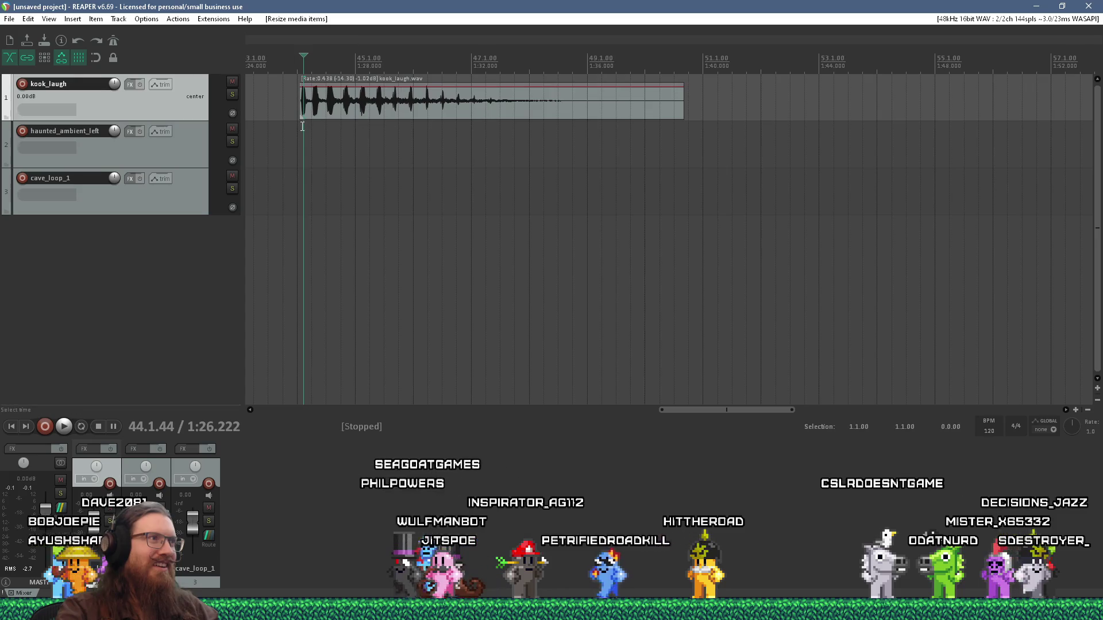
{"action": "key", "text": "space"}
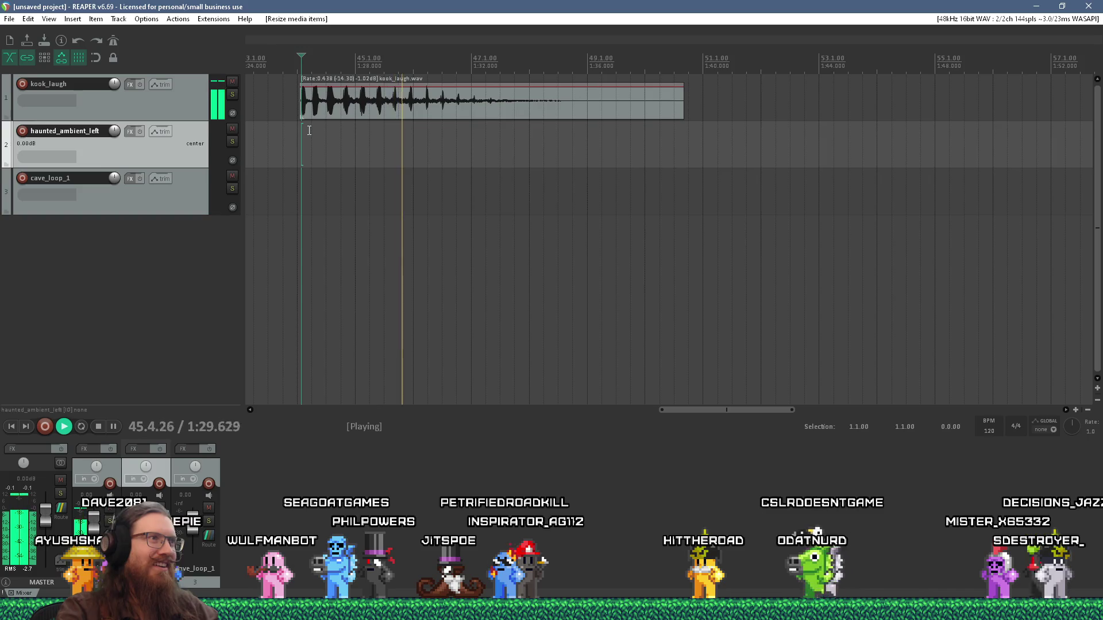
{"action": "key", "text": "space"}
{"action": "left_click_drag", "start_coordinate": [685, 98], "coordinate": [846, 98]}
{"action": "key", "text": "space"}
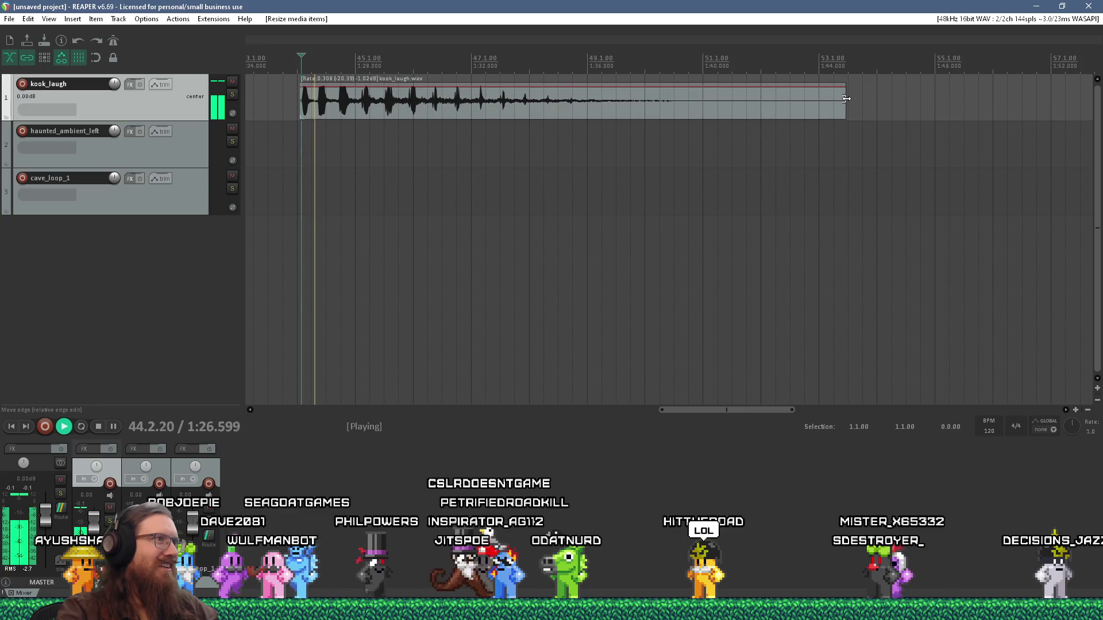
{"action": "key", "text": "space"}
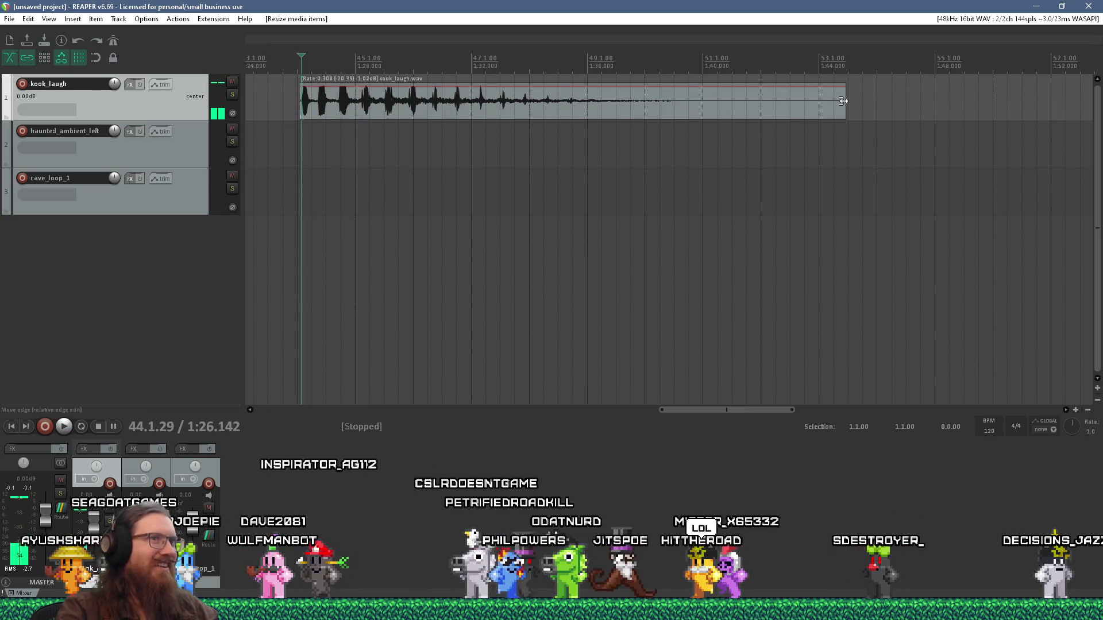
Step: Stretch kook_laugh longer to rate 0.169, then even slower to rate 0.049
{"action": "left_click_drag", "start_coordinate": [846, 99], "coordinate": [1091, 99]}
{"action": "scroll", "coordinate": [845, 173], "scroll_direction": "down", "scroll_amount": 5}
{"action": "scroll", "coordinate": [739, 133], "scroll_direction": "down", "scroll_amount": 2}
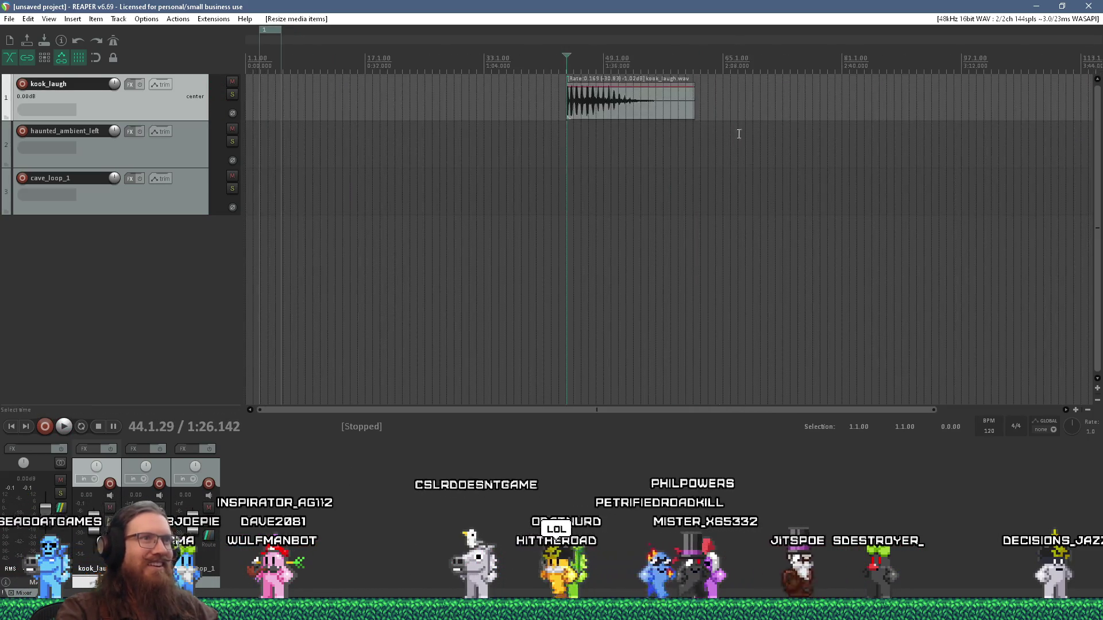
{"action": "left_click_drag", "start_coordinate": [697, 106], "coordinate": [1020, 108]}
Step: Audition the rate 0.049 laugh from several points around bar 46
{"action": "scroll", "coordinate": [663, 122], "scroll_direction": "up", "scroll_amount": 5}
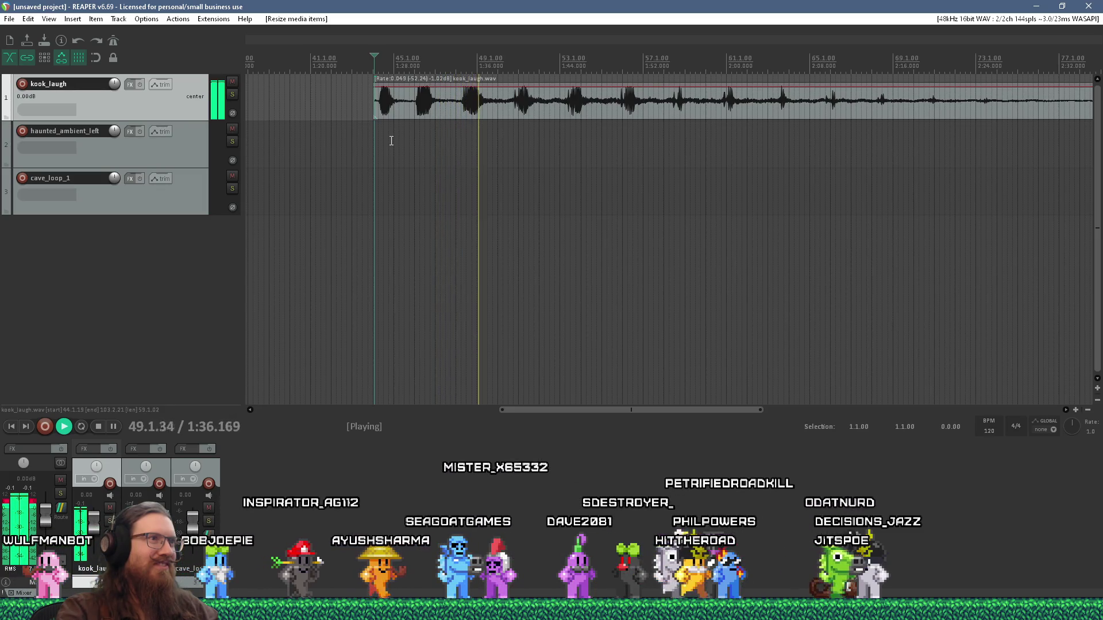
{"action": "scroll", "coordinate": [548, 153], "scroll_direction": "up", "scroll_amount": 2}
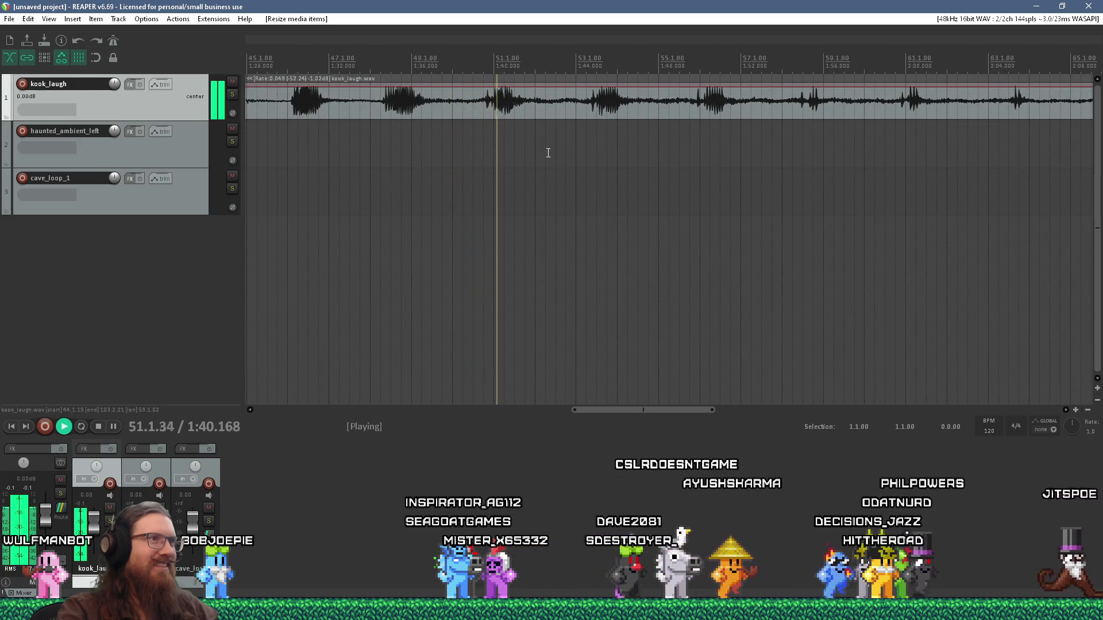
{"action": "left_click", "coordinate": [582, 140]}
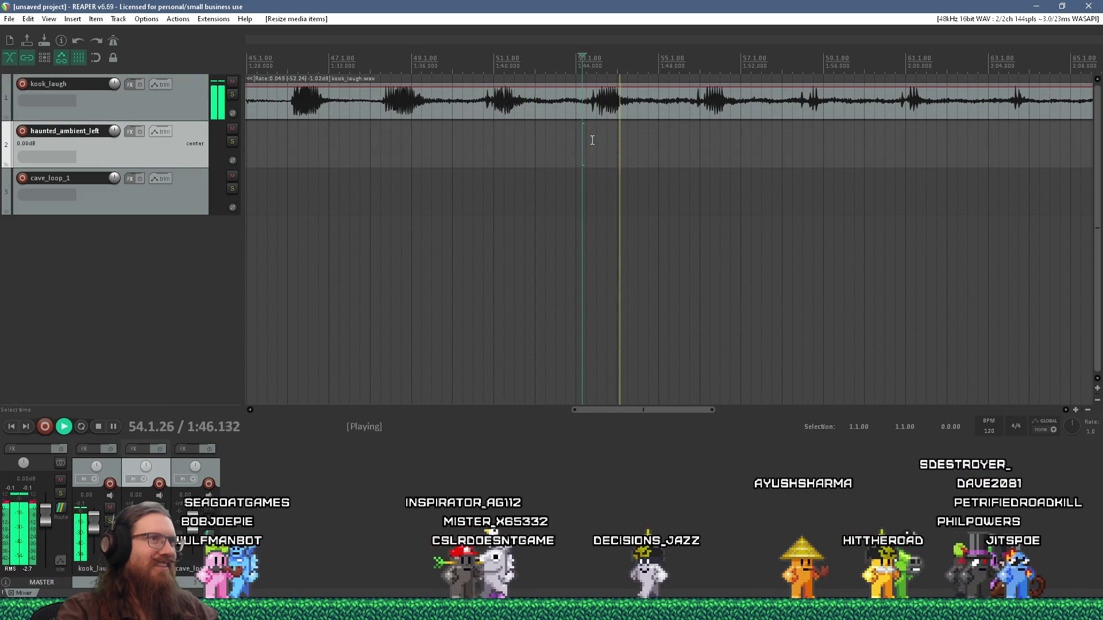
{"action": "scroll", "coordinate": [581, 127], "scroll_direction": "up", "scroll_amount": 5}
{"action": "scroll", "coordinate": [614, 126], "scroll_direction": "down", "scroll_amount": 4}
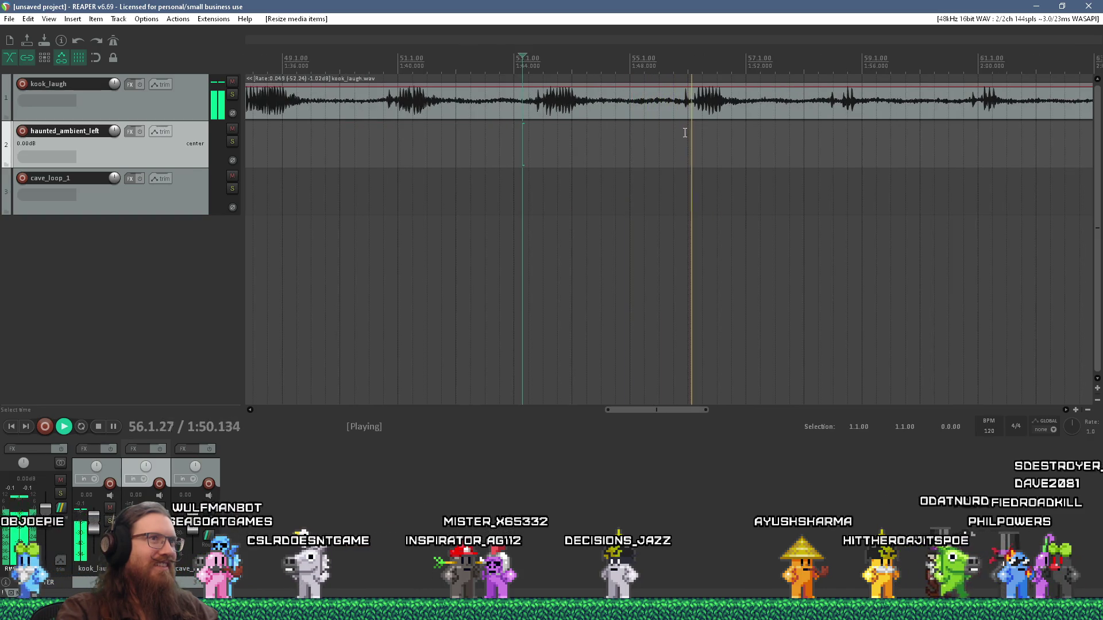
{"action": "scroll", "coordinate": [685, 132], "scroll_direction": "down", "scroll_amount": 5}
{"action": "key", "text": "space"}
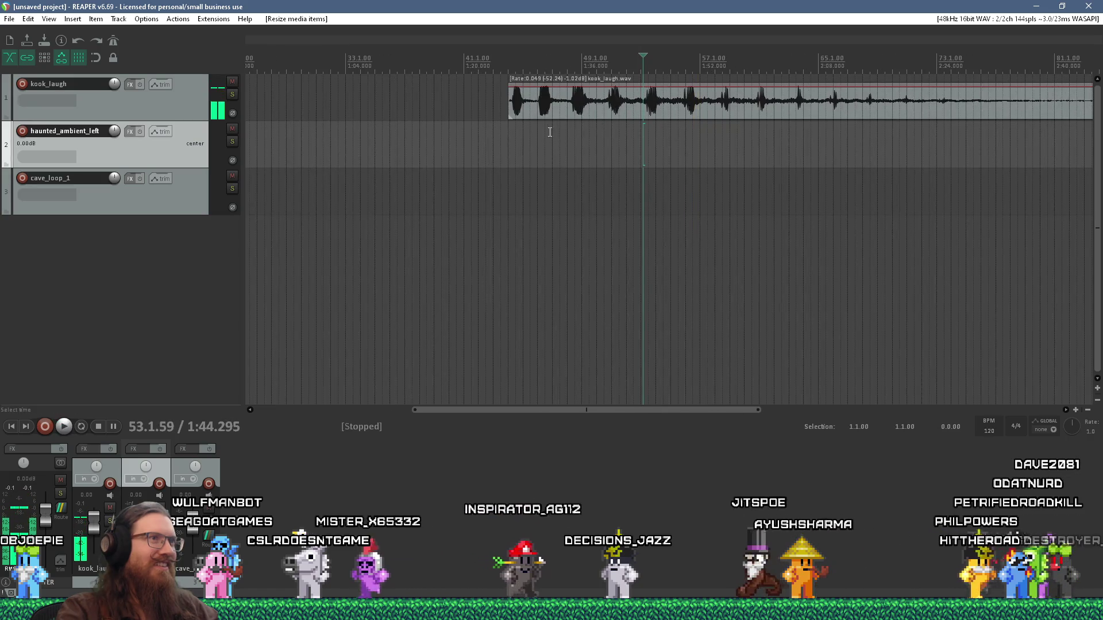
{"action": "left_click", "coordinate": [537, 132]}
{"action": "key", "text": "space"}
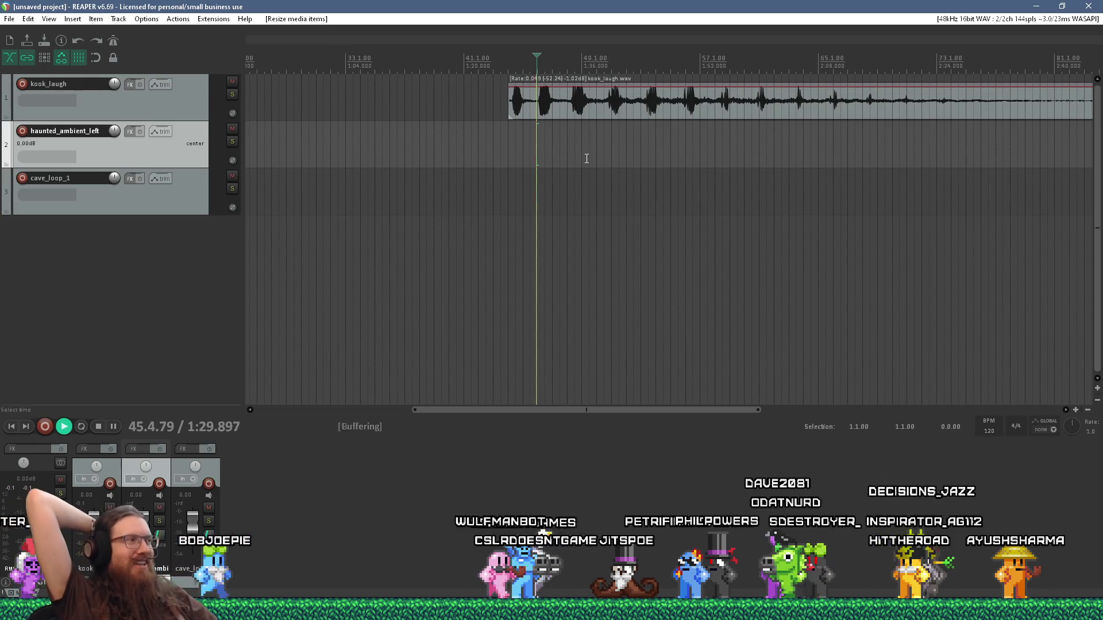
{"action": "key", "text": "space"}
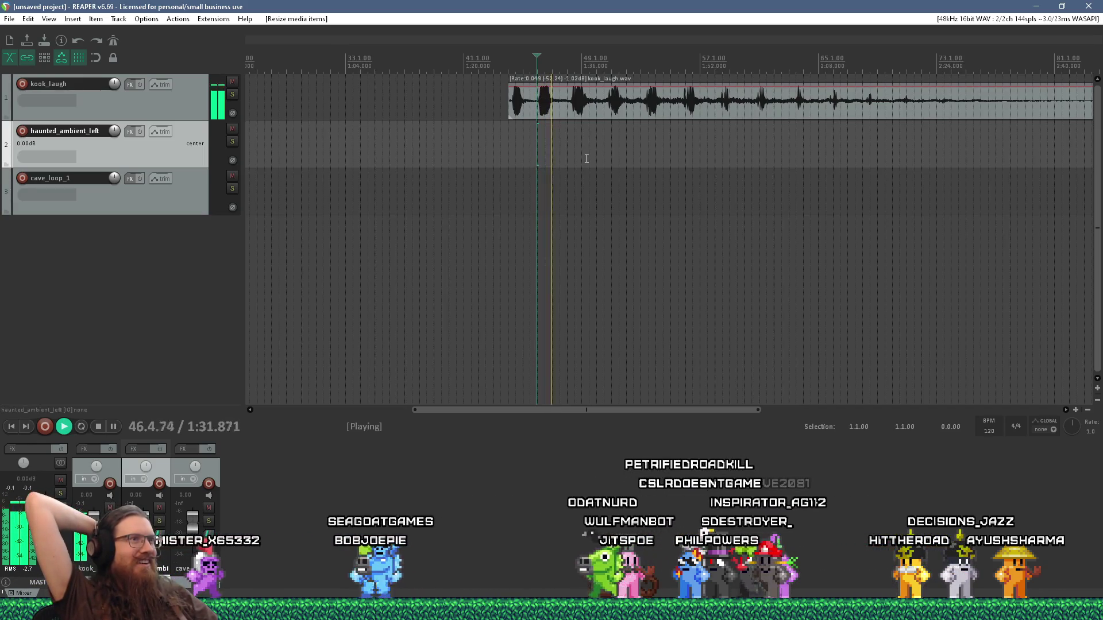
{"action": "key", "text": "space"}
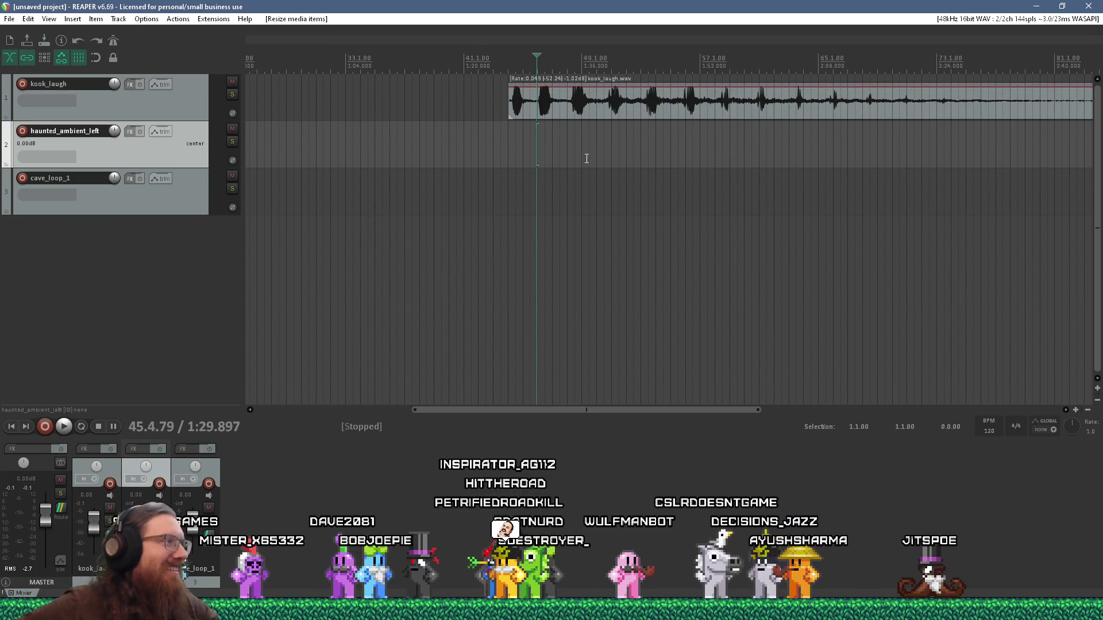
Step: Shorten kook_laugh to about seven bars and audition it up to near bar 48
{"action": "scroll", "coordinate": [543, 167], "scroll_direction": "down", "scroll_amount": 4}
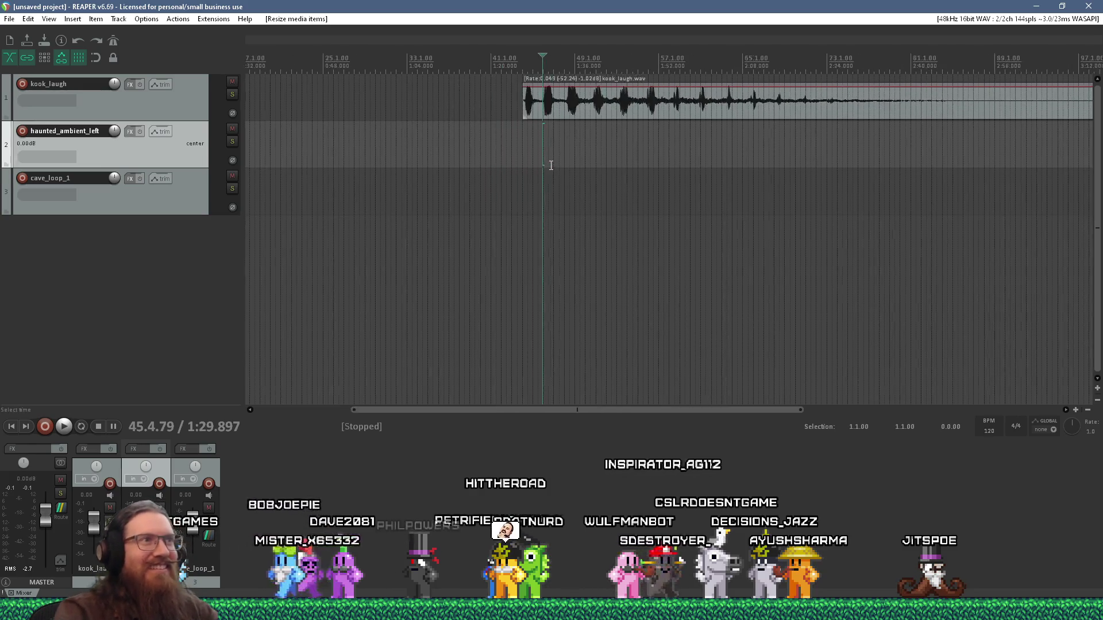
{"action": "left_click_drag", "start_coordinate": [788, 116], "coordinate": [514, 117]}
{"action": "scroll", "coordinate": [543, 112], "scroll_direction": "up", "scroll_amount": 5}
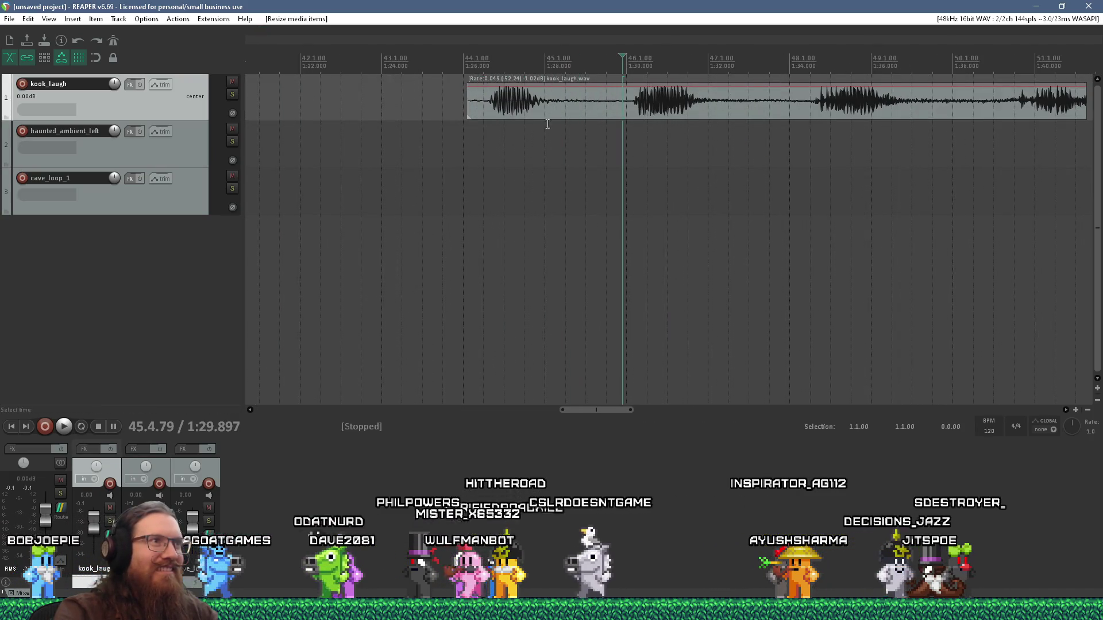
{"action": "left_click", "coordinate": [474, 143]}
{"action": "key", "text": "space"}
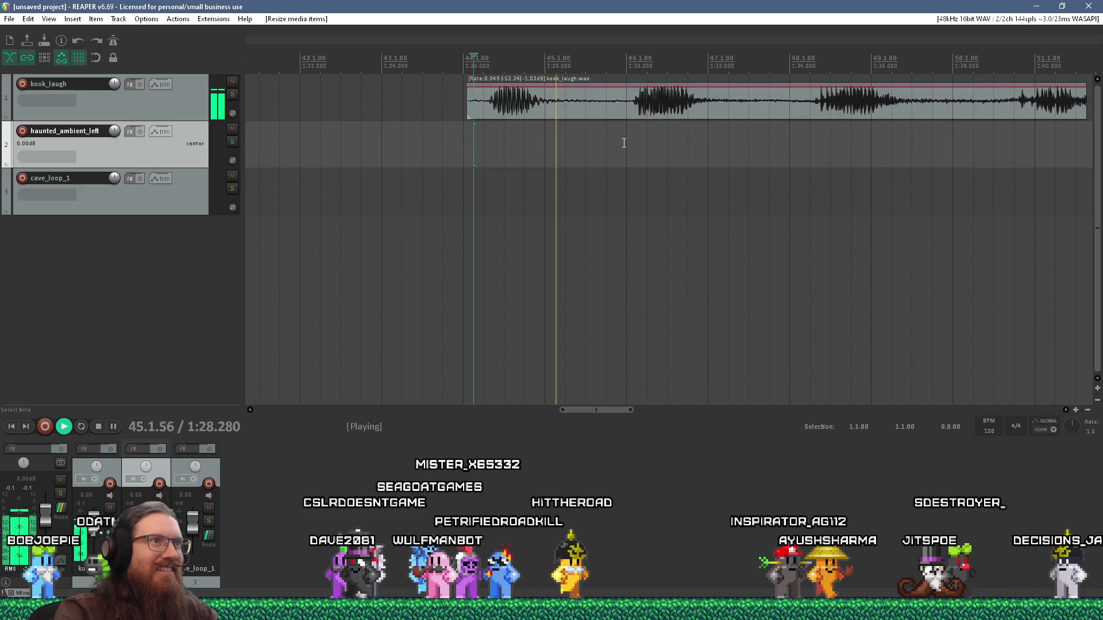
{"action": "left_click", "coordinate": [623, 145]}
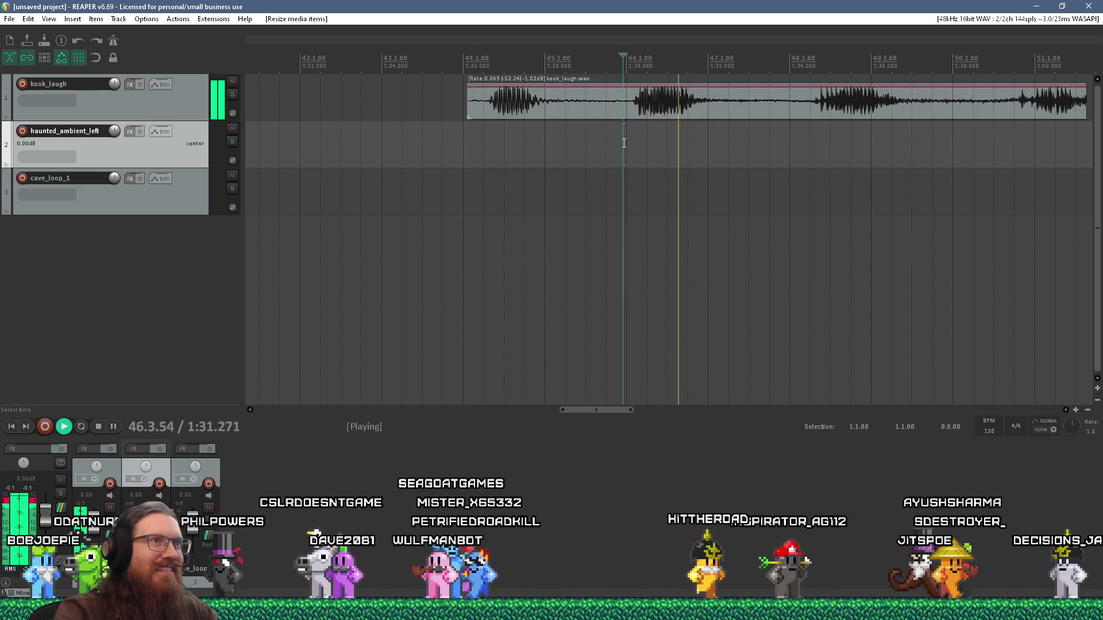
{"action": "left_click", "coordinate": [807, 138]}
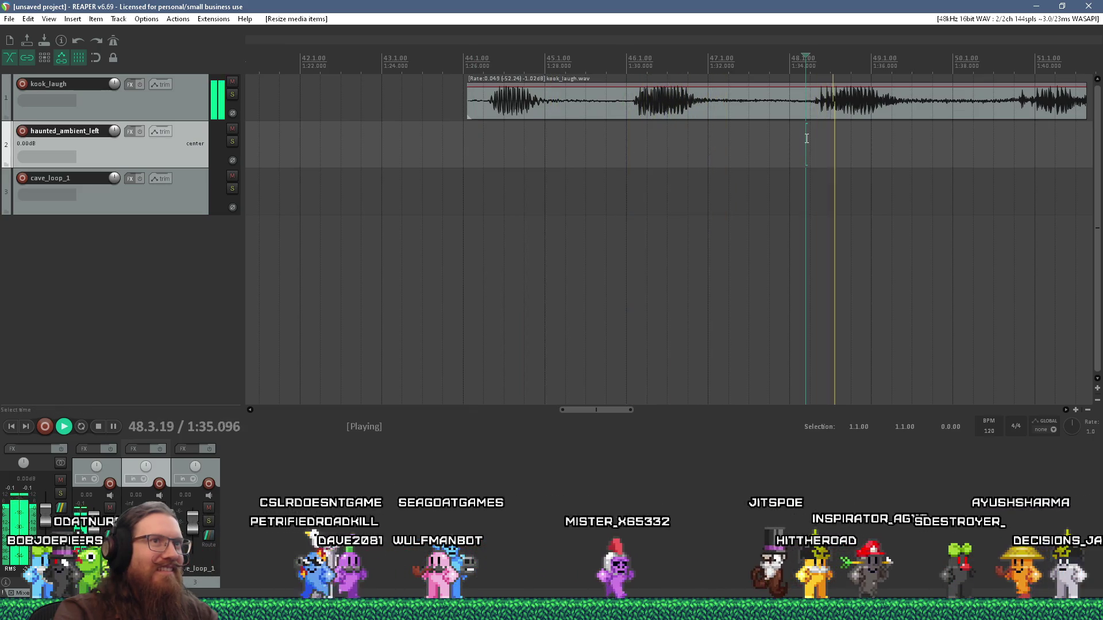
{"action": "scroll", "coordinate": [806, 139], "scroll_direction": "down", "scroll_amount": 3}
{"action": "key", "text": "space"}
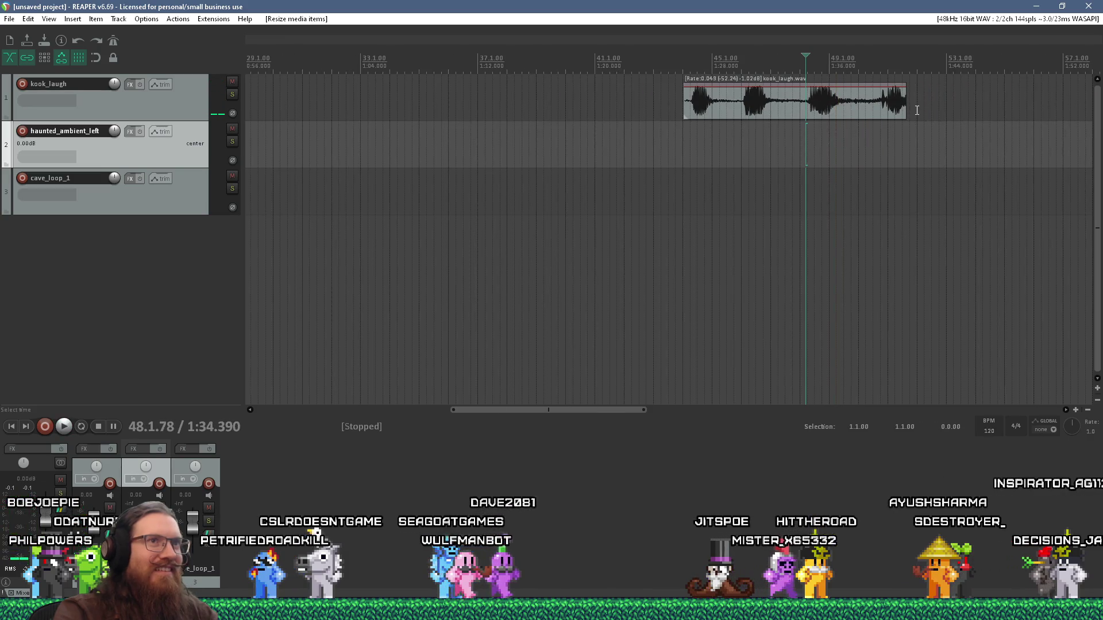
Step: Trim kook_laugh to bars 46–48 with a longer fade-out and play the trimmed clip
{"action": "left_click_drag", "start_coordinate": [906, 104], "coordinate": [808, 126]}
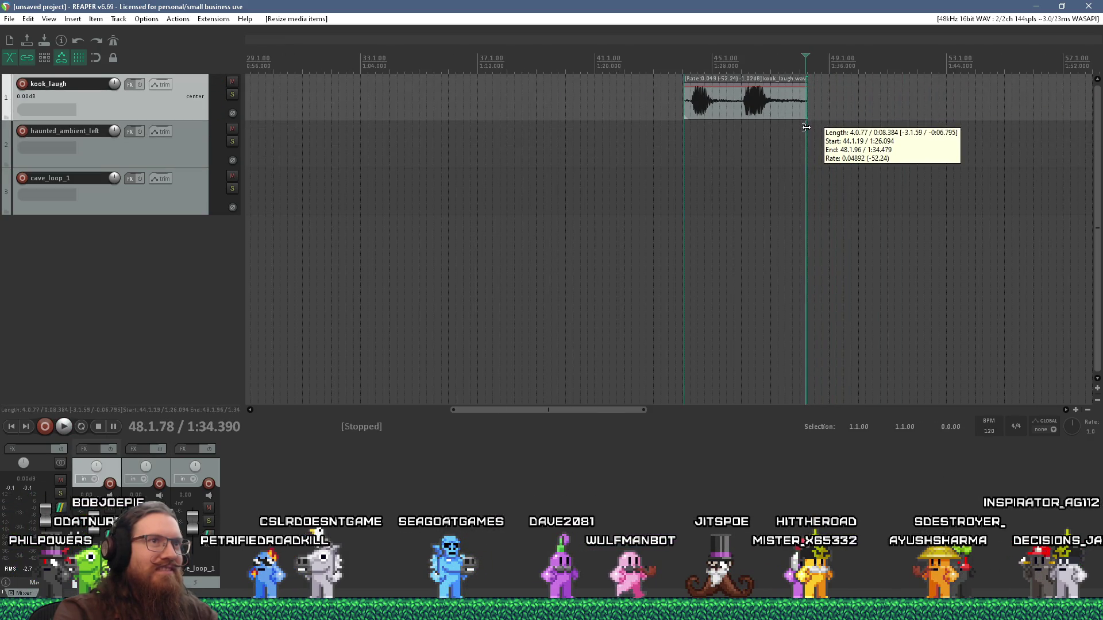
{"action": "scroll", "coordinate": [738, 110], "scroll_direction": "up", "scroll_amount": 6}
{"action": "left_click_drag", "start_coordinate": [773, 90], "coordinate": [705, 92]}
{"action": "scroll", "coordinate": [506, 118], "scroll_direction": "down", "scroll_amount": 3}
{"action": "left_click_drag", "start_coordinate": [400, 111], "coordinate": [556, 119]}
{"action": "scroll", "coordinate": [556, 118], "scroll_direction": "up", "scroll_amount": 4}
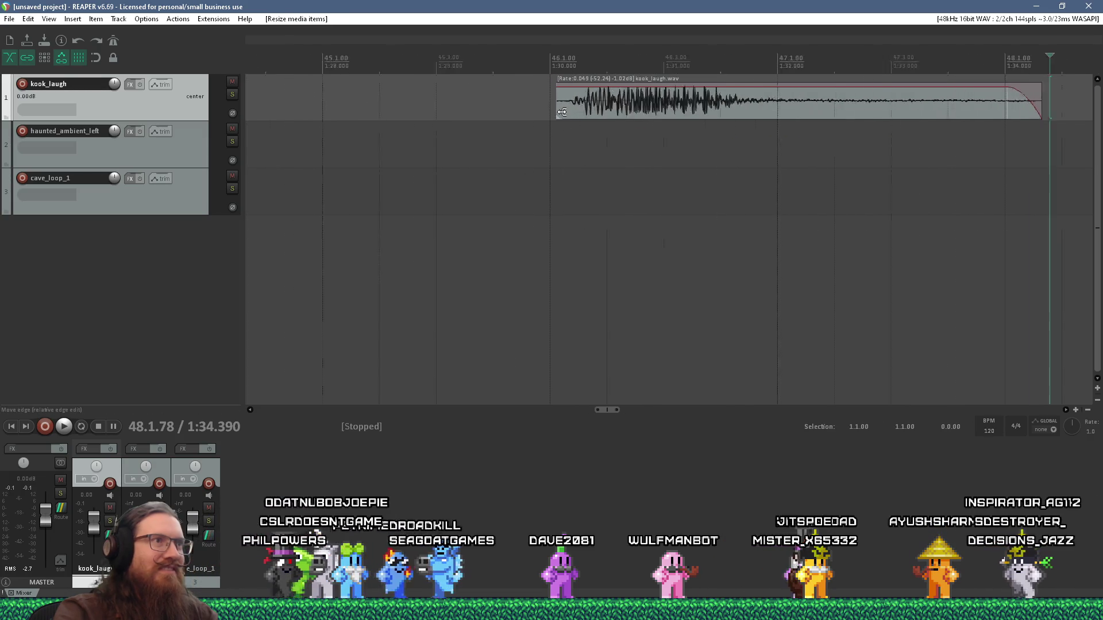
{"action": "left_click", "coordinate": [544, 143]}
{"action": "key", "text": "space"}
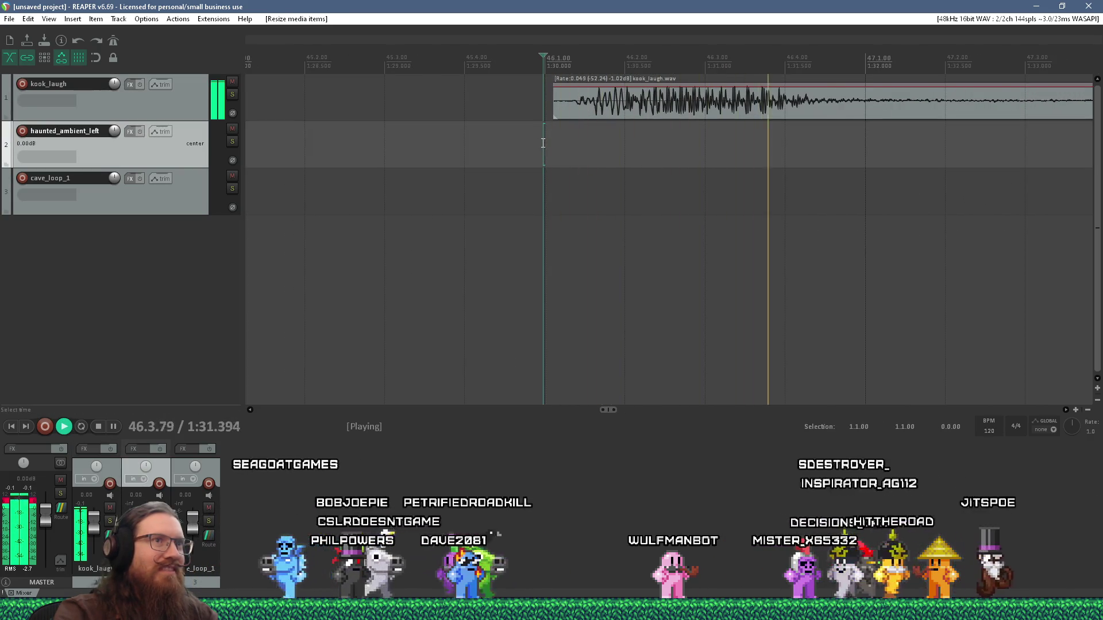
{"action": "scroll", "coordinate": [660, 140], "scroll_direction": "down", "scroll_amount": 2}
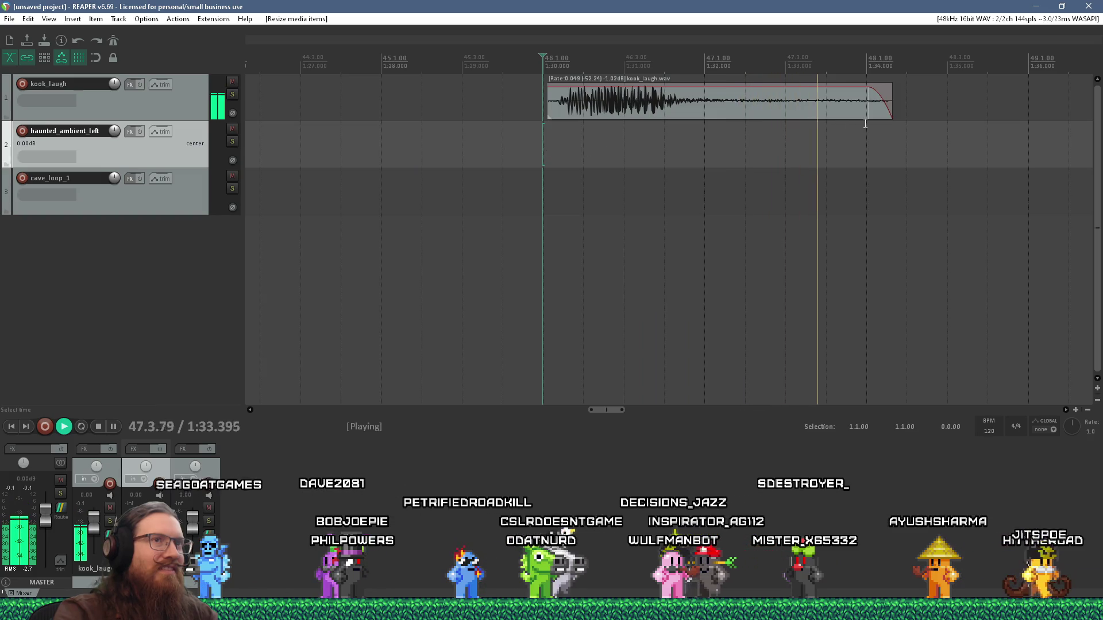
{"action": "key", "text": "space"}
Step: Start the fade-out earlier with a reshaped curve, nudge the start later, and replay
{"action": "mouse_move", "coordinate": [865, 105]}
{"action": "left_mouse_down"}
{"action": "mouse_move", "coordinate": [758, 99]}
{"action": "mouse_move", "coordinate": [764, 109]}
{"action": "mouse_move", "coordinate": [790, 101]}
{"action": "mouse_move", "coordinate": [741, 134]}
{"action": "left_mouse_up"}
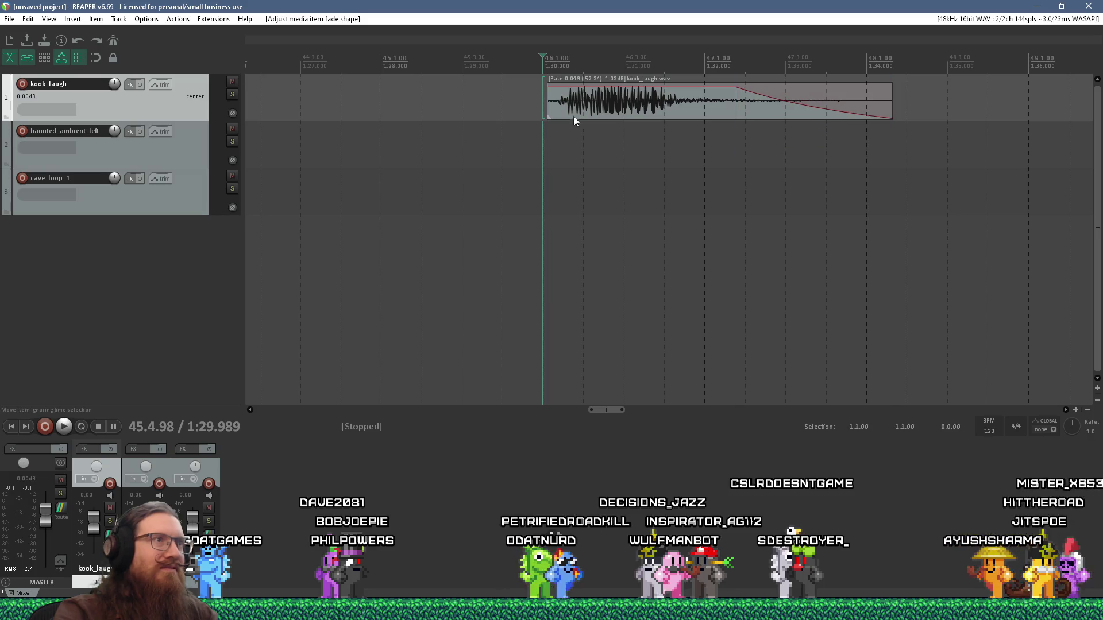
{"action": "left_click_drag", "start_coordinate": [548, 112], "coordinate": [554, 115]}
{"action": "scroll", "coordinate": [554, 136], "scroll_direction": "up", "scroll_amount": 3}
{"action": "key", "text": "space"}
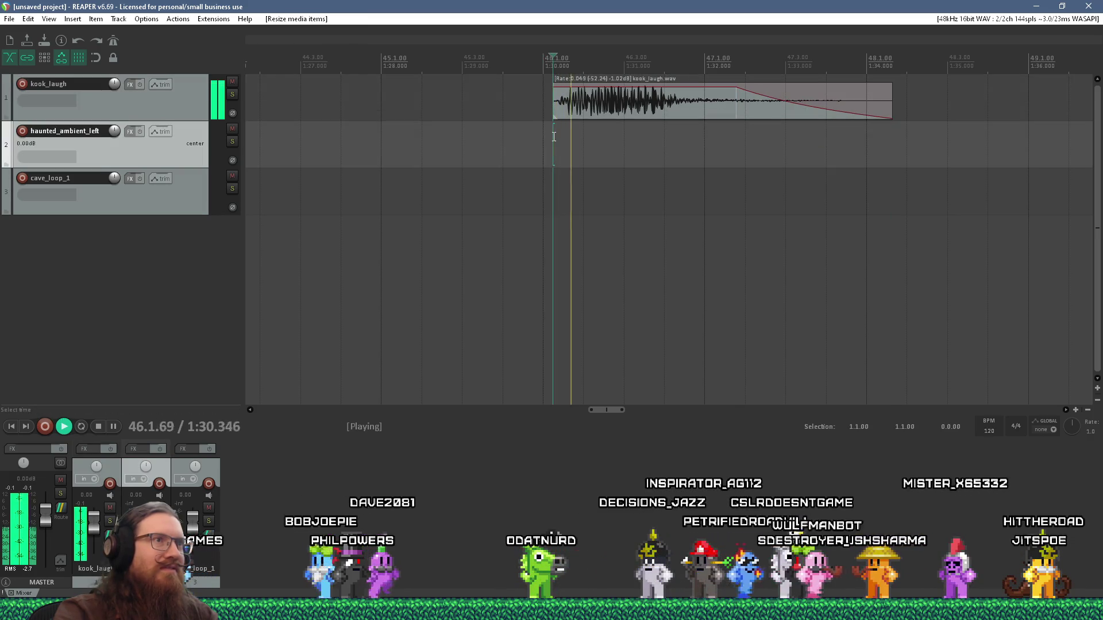
{"action": "key", "text": "space"}
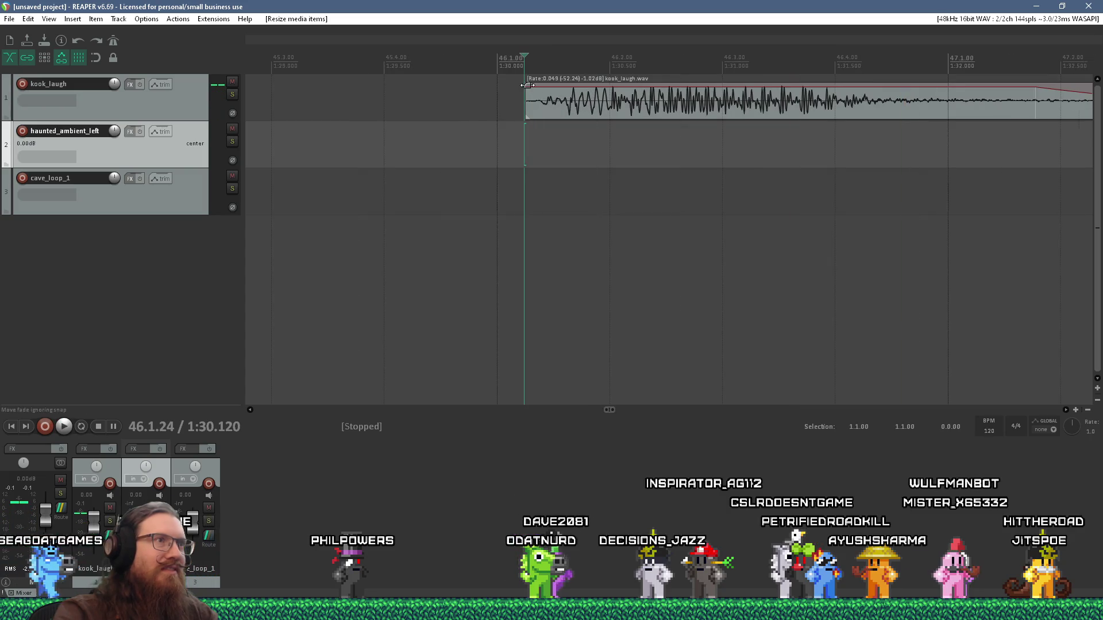
{"action": "left_click", "coordinate": [541, 97]}
{"action": "key", "text": "space"}
{"action": "scroll", "coordinate": [545, 167], "scroll_direction": "down", "scroll_amount": 3}
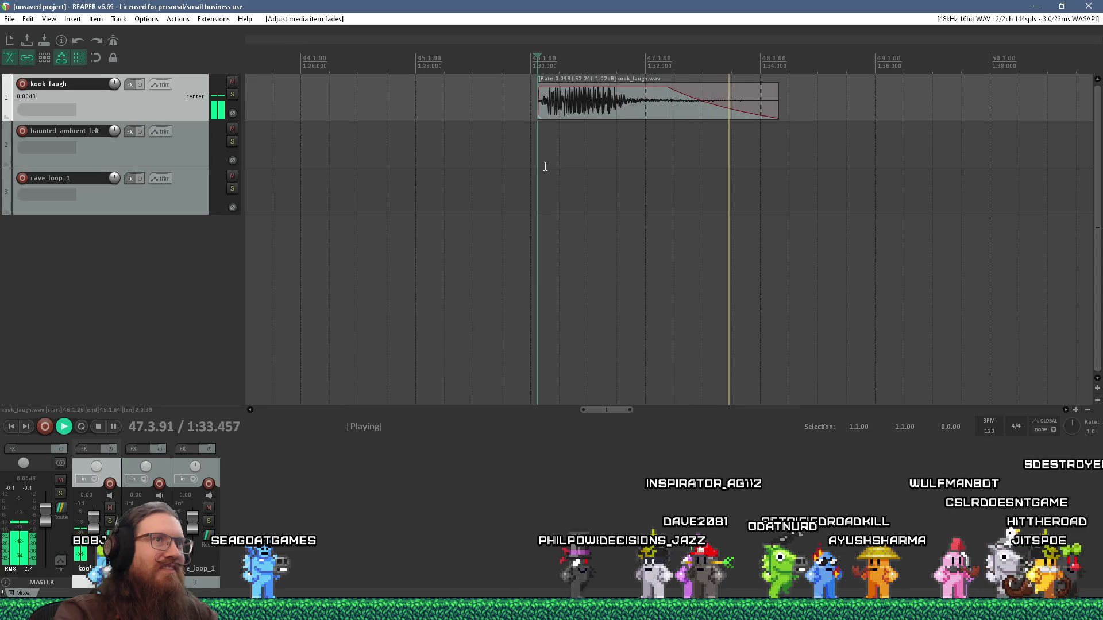
Step: Create a region over the trimmed kook_laugh clip and name it spkooky
{"action": "left_click", "coordinate": [595, 96]}
{"action": "key", "text": "shift+r"}
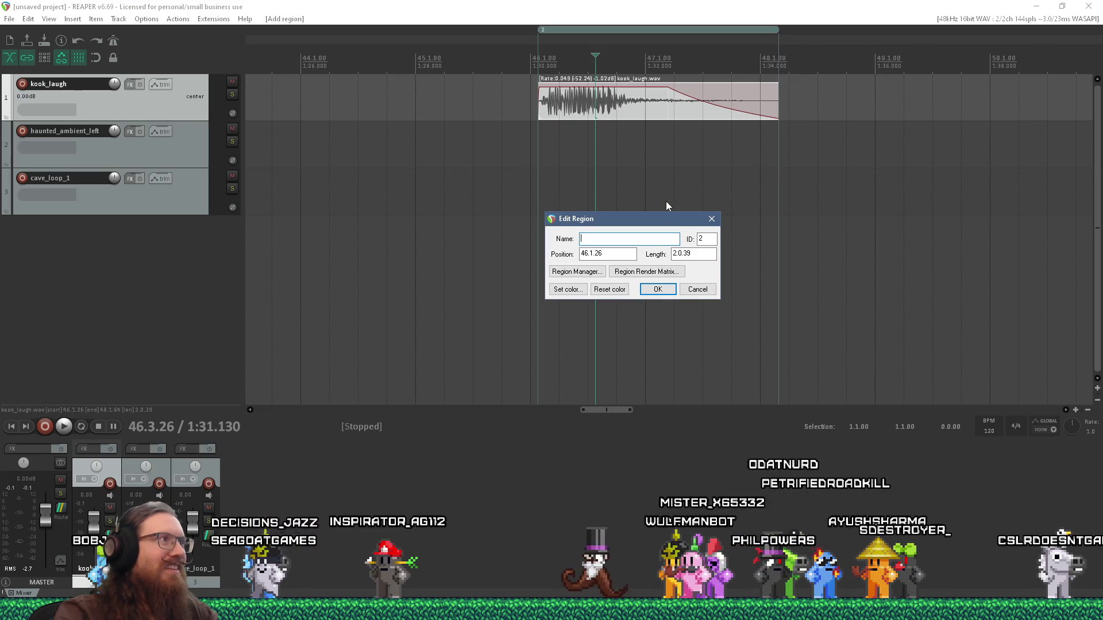
{"action": "key", "text": "alt+Tab"}
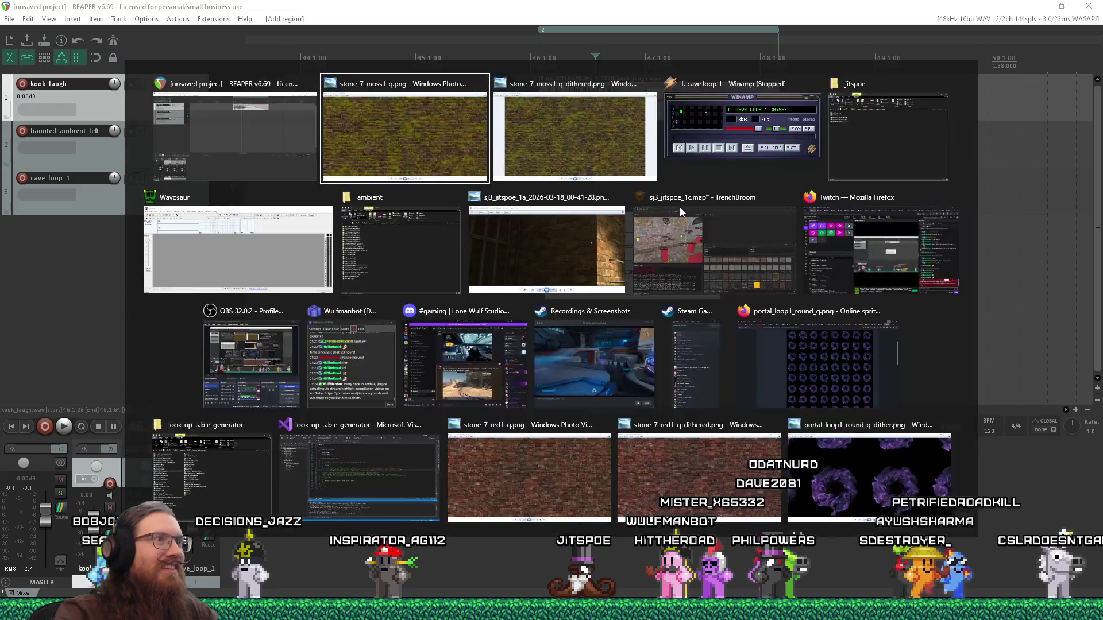
{"action": "left_click", "coordinate": [844, 158]}
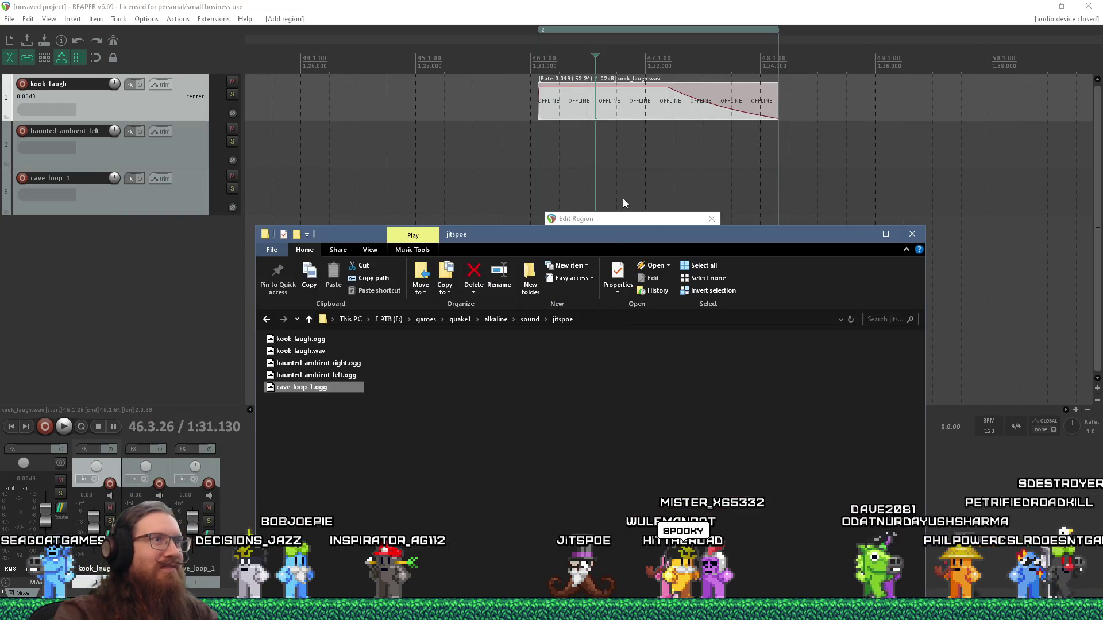
{"action": "left_click", "coordinate": [670, 221]}
{"action": "type", "text": "spkooky"}
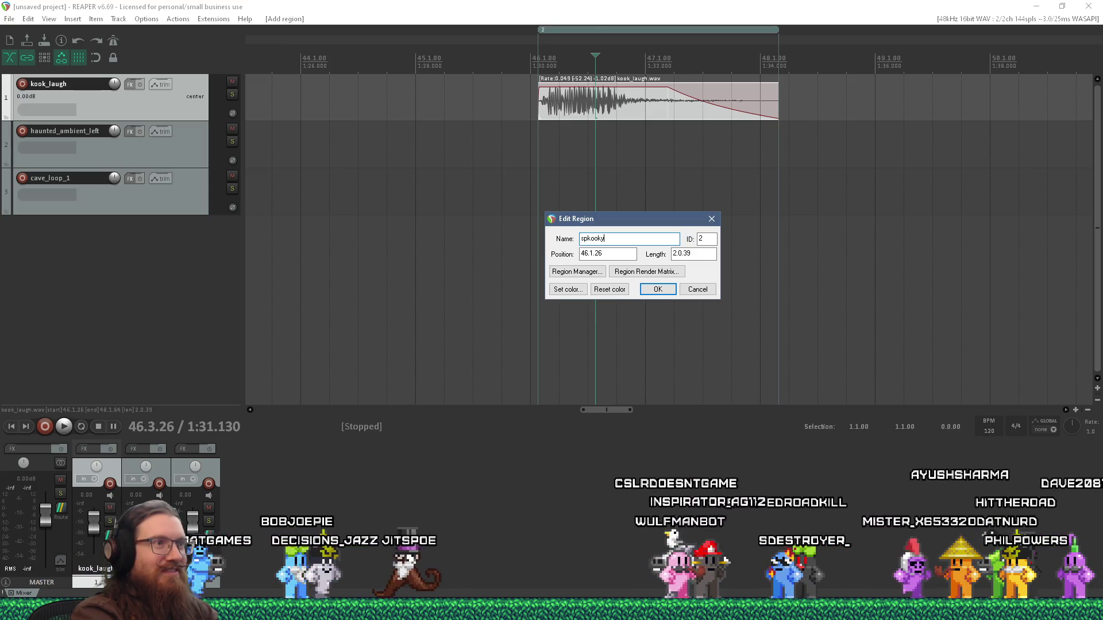
{"action": "left_click", "coordinate": [660, 286]}
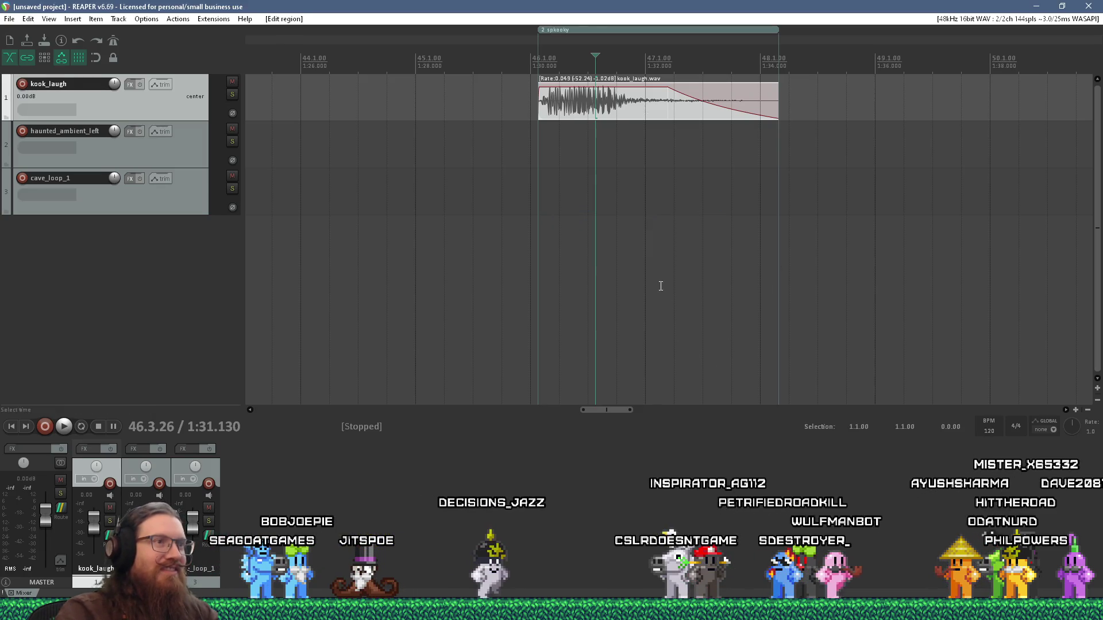
Step: Render the spkooky region to spkooky.ogg (OGG Vorbis, 48000 Hz mono) in the jitspoe folder
{"action": "right_click", "coordinate": [588, 25]}
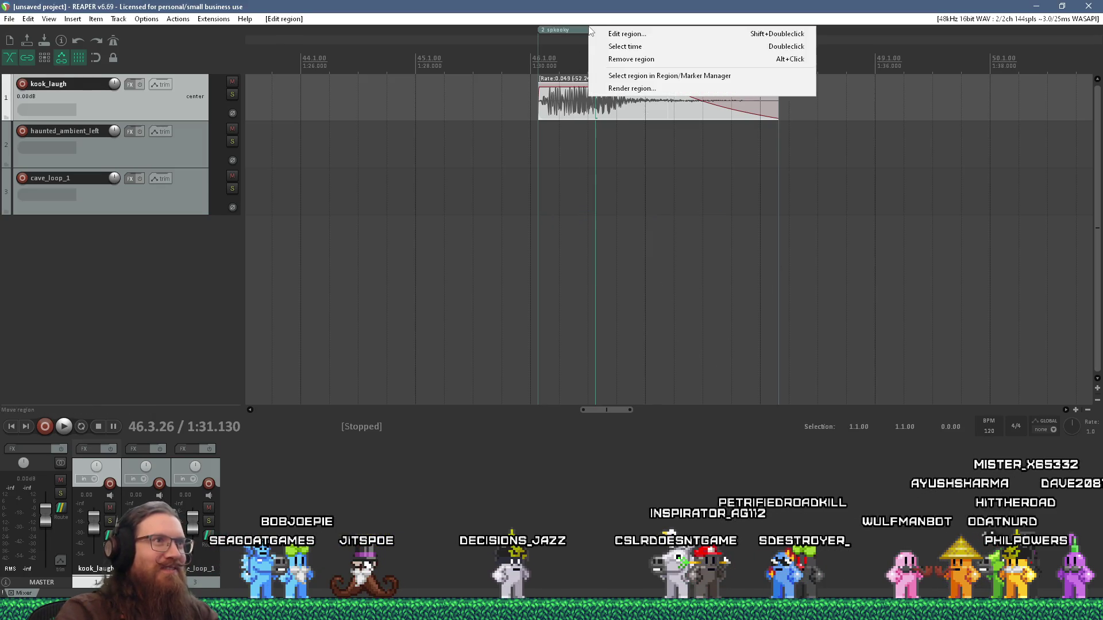
{"action": "left_click", "coordinate": [632, 91]}
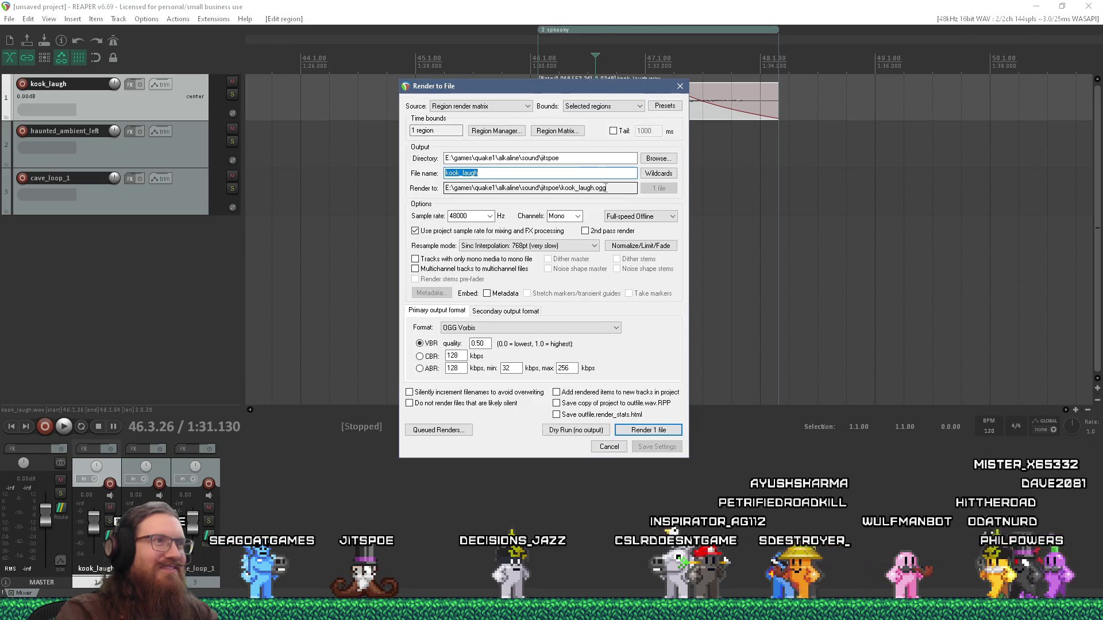
{"action": "type", "text": "spkooky"}
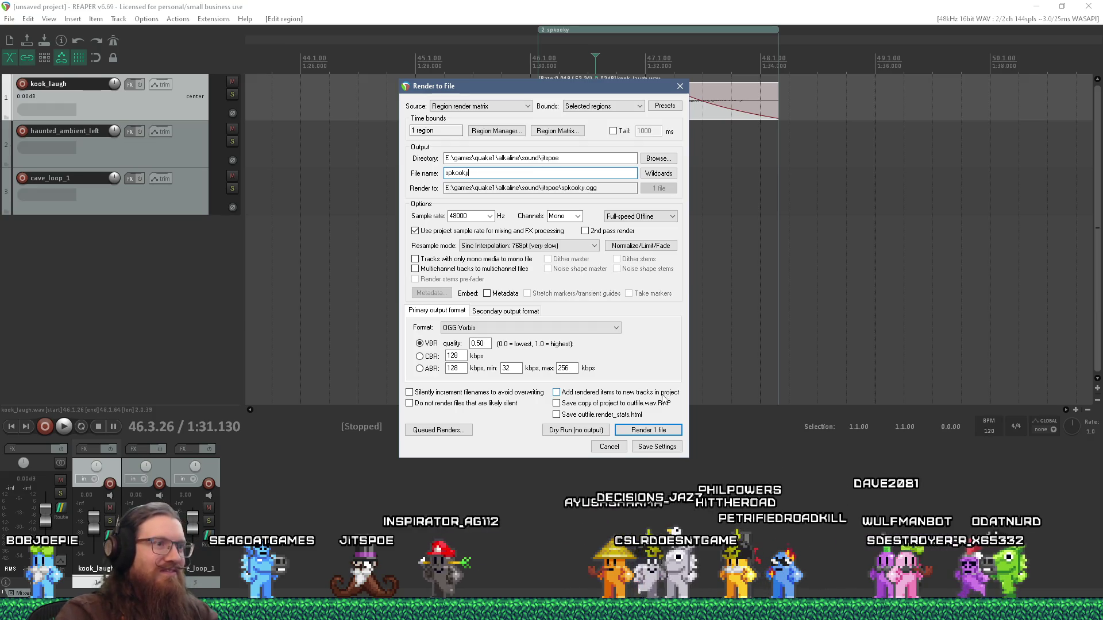
{"action": "left_click", "coordinate": [654, 431]}
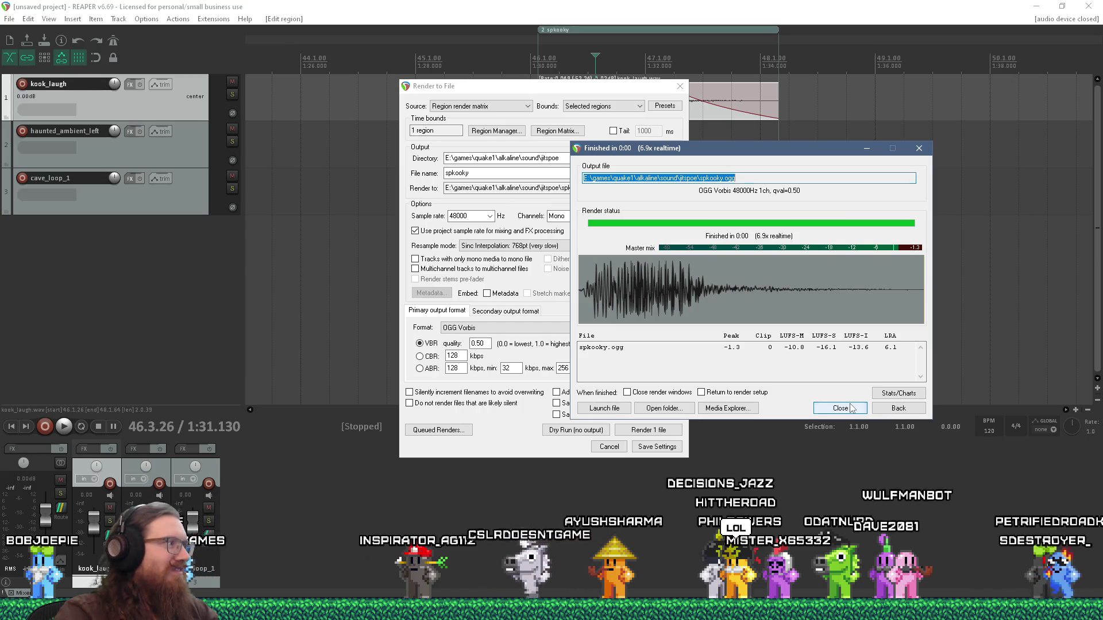
{"action": "left_click", "coordinate": [850, 408]}
{"action": "key", "text": "alt+Tab"}
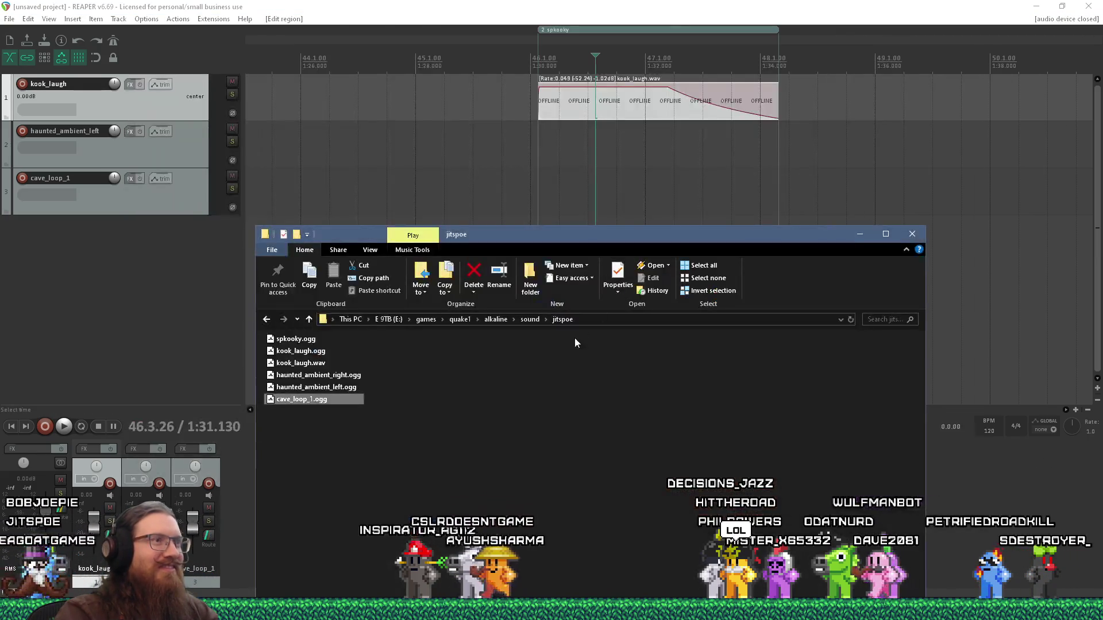
Step: Select spkooky.ogg in the jitspoe sound folder and move that window higher on screen
{"action": "left_click", "coordinate": [292, 343]}
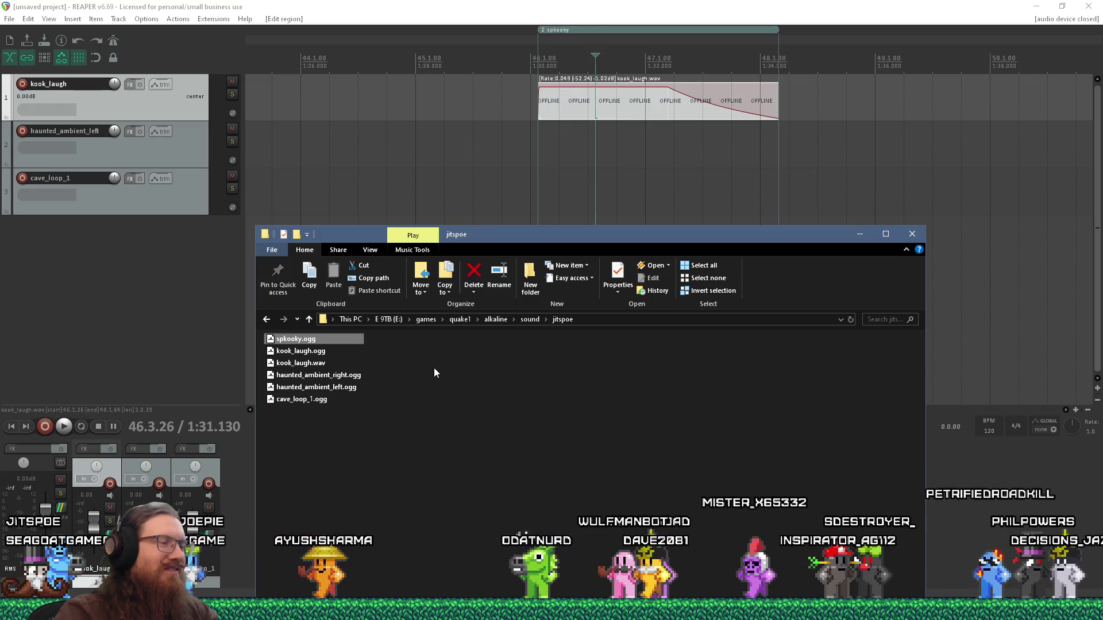
{"action": "left_click_drag", "start_coordinate": [525, 234], "coordinate": [543, 146]}
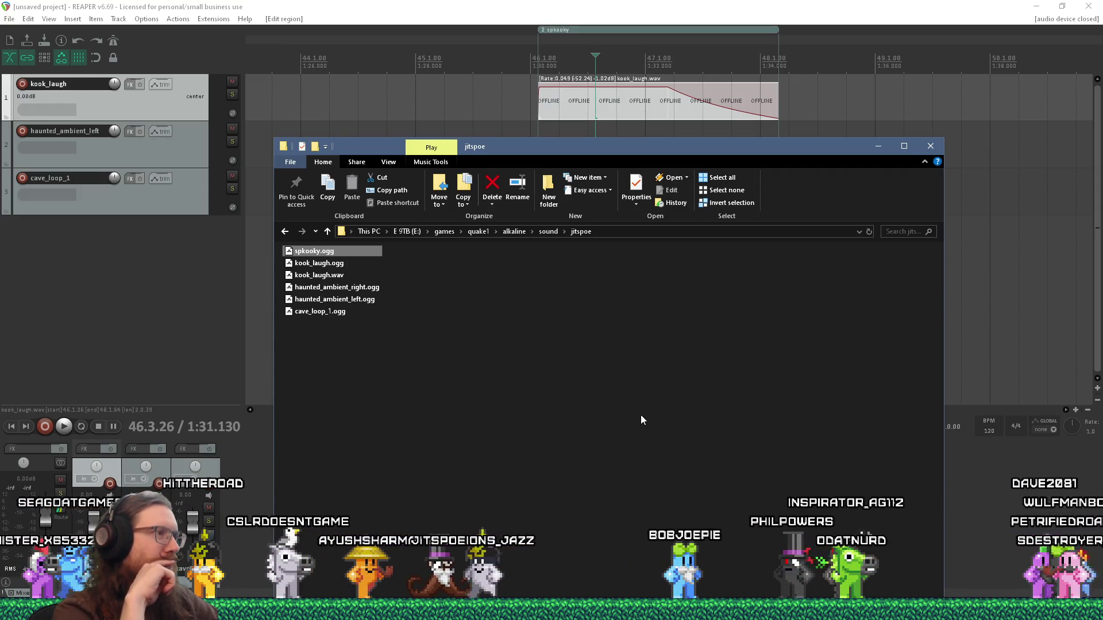
{"action": "key", "text": "alt+Tab"}
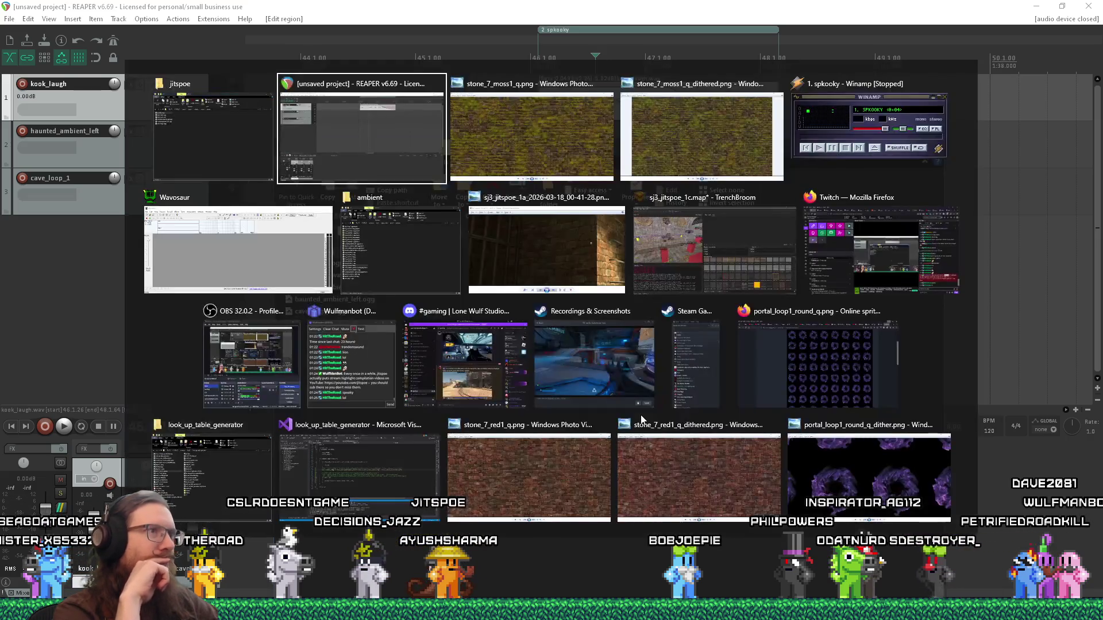
Step: Switch to the ambient folder window and go to the kook_godot sound\machinery folder
{"action": "left_click", "coordinate": [419, 264]}
{"action": "left_click", "coordinate": [704, 134]}
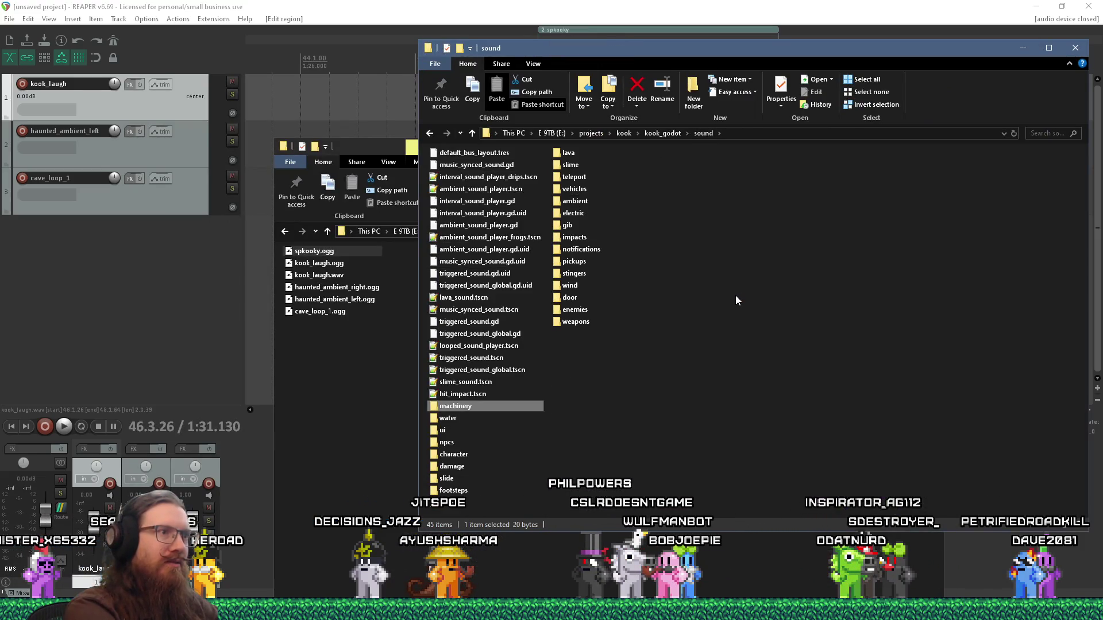
{"action": "key", "text": "Return"}
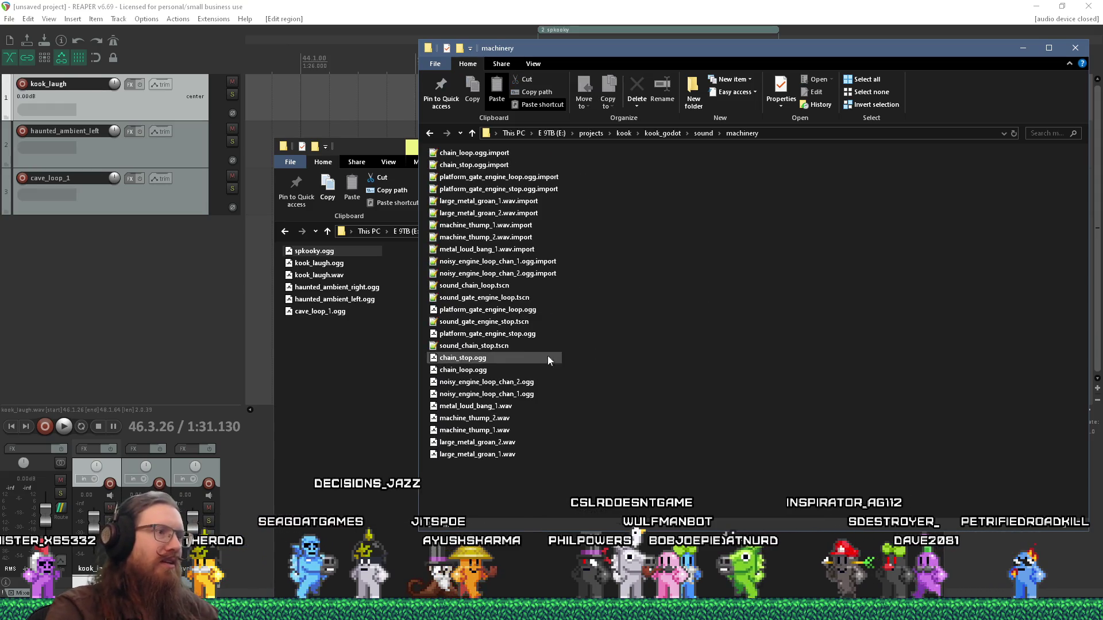
Step: Browse chain_stop.ogg and the machine_thump_1 and machine_thump_2 WAV files
{"action": "left_click", "coordinate": [495, 357]}
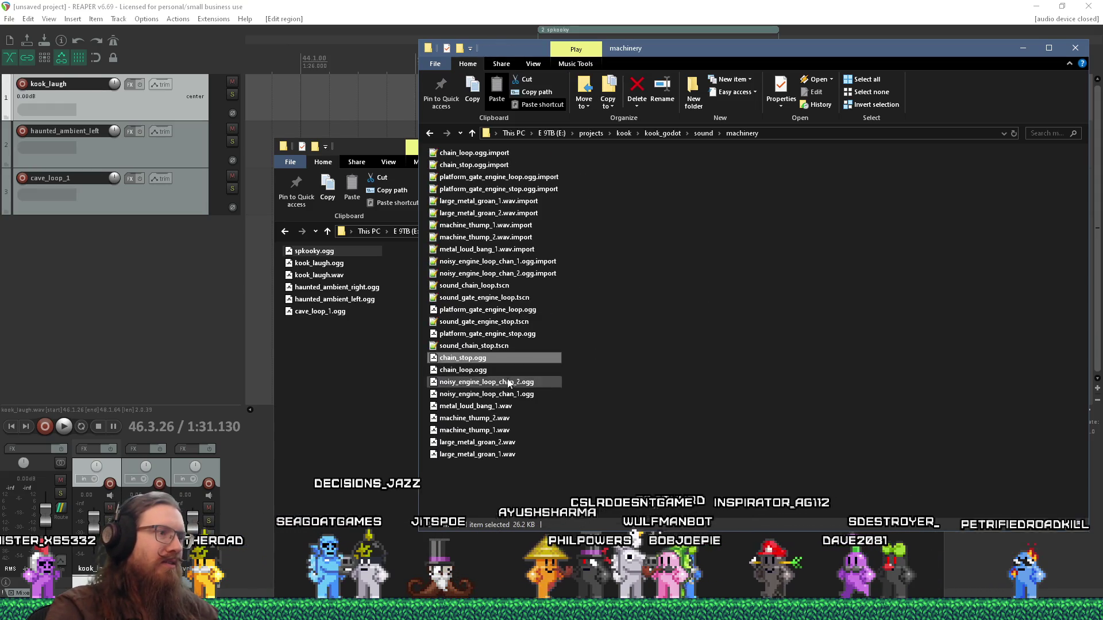
{"action": "left_click", "coordinate": [504, 417]}
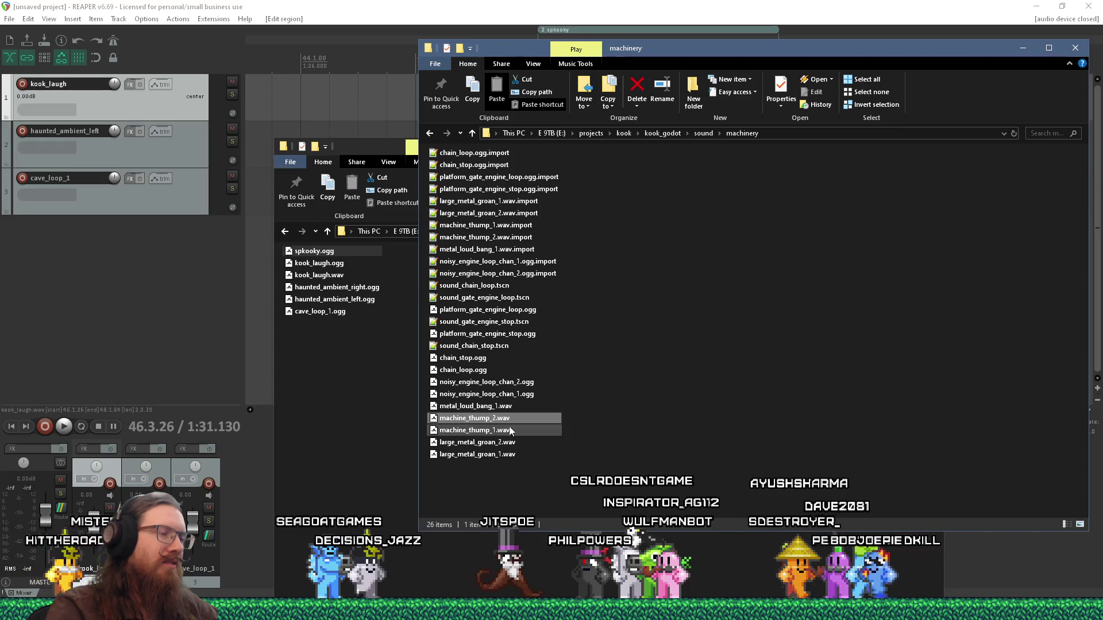
{"action": "left_click", "coordinate": [509, 430]}
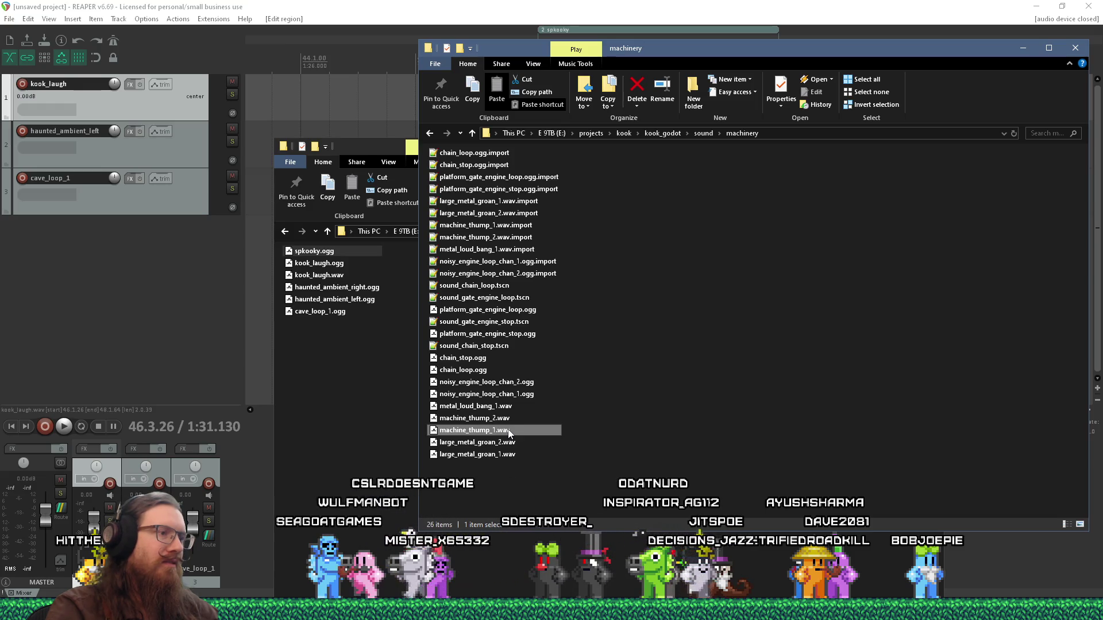
{"action": "left_click", "coordinate": [489, 419]}
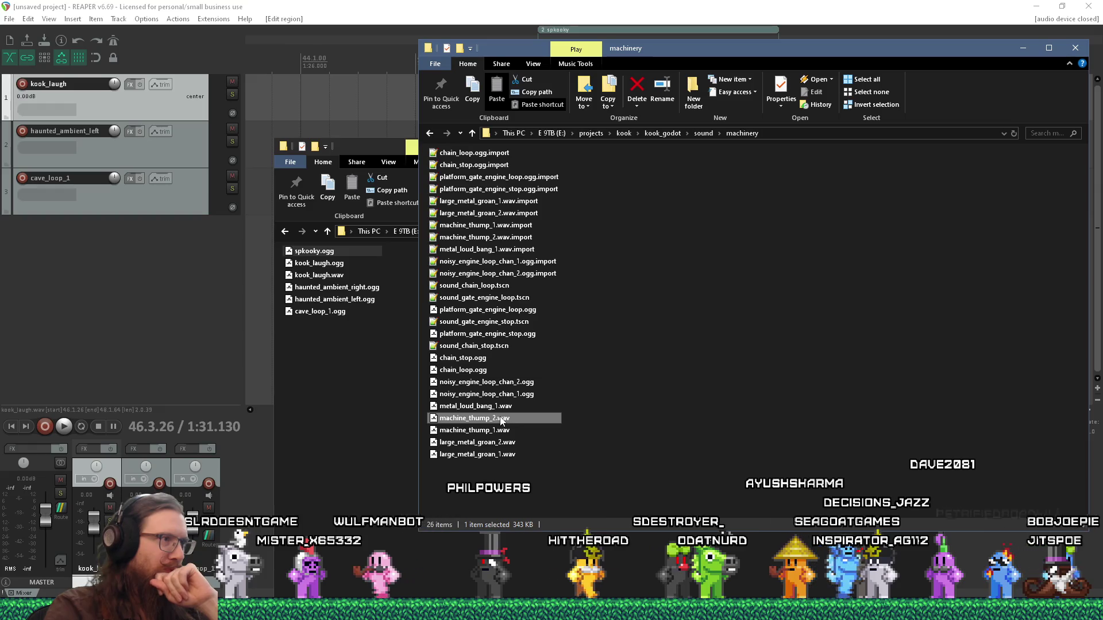
{"action": "mouse_move", "coordinate": [516, 455]}
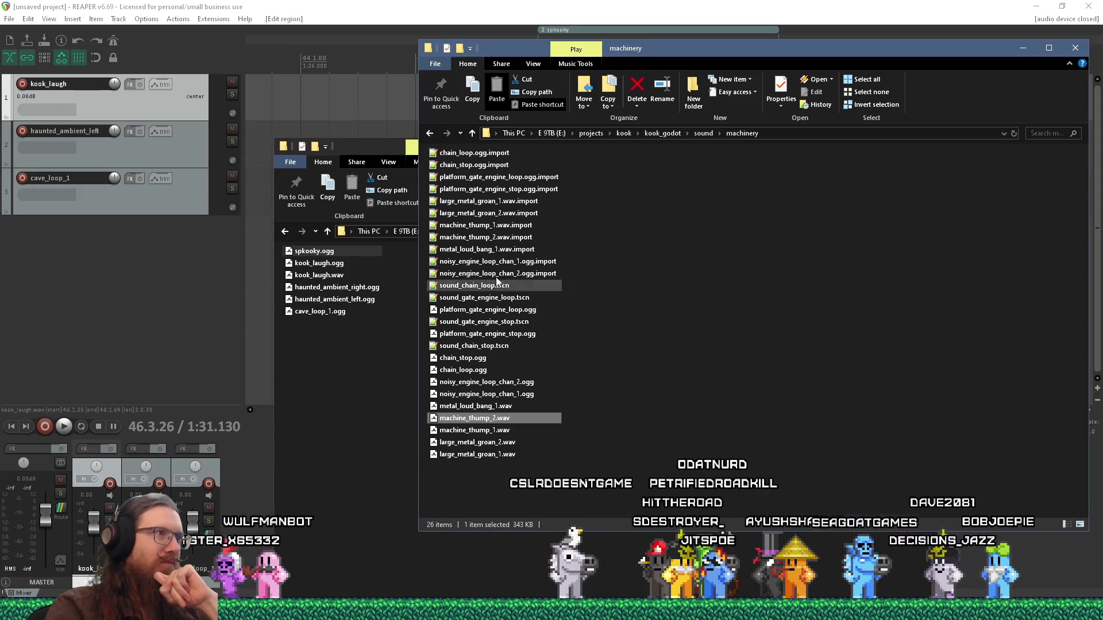
{"action": "left_click", "coordinate": [435, 64]}
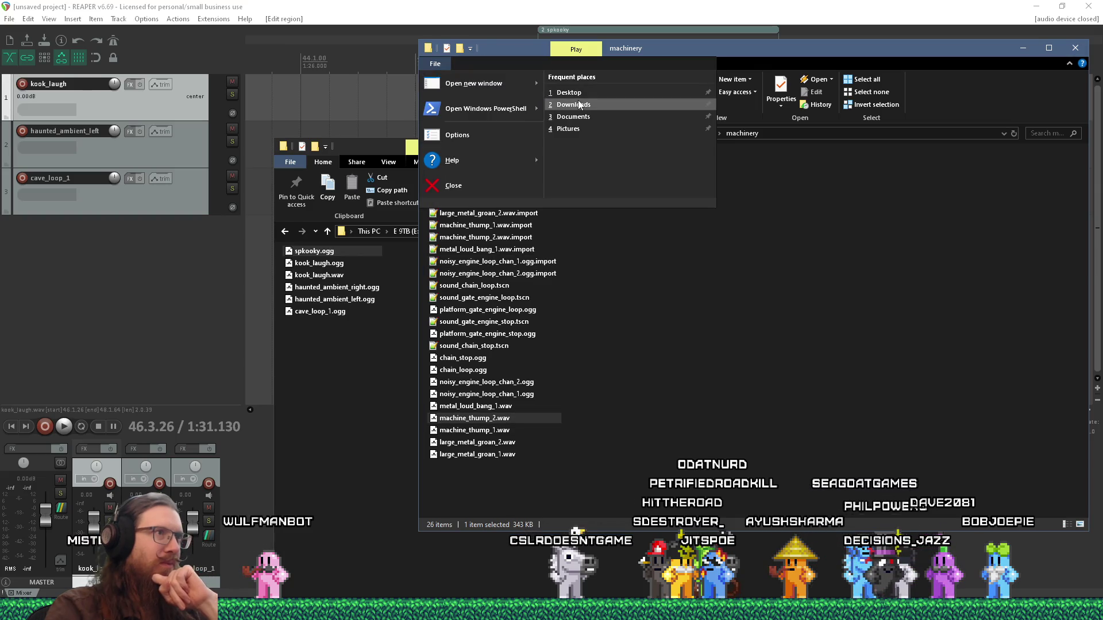
Step: Shrink the machinery window, bring jitspoe forward, and preview haunted_ambient_right and haunted_ambient_left
{"action": "left_click", "coordinate": [757, 324]}
{"action": "left_click_drag", "start_coordinate": [417, 42], "coordinate": [630, 93]}
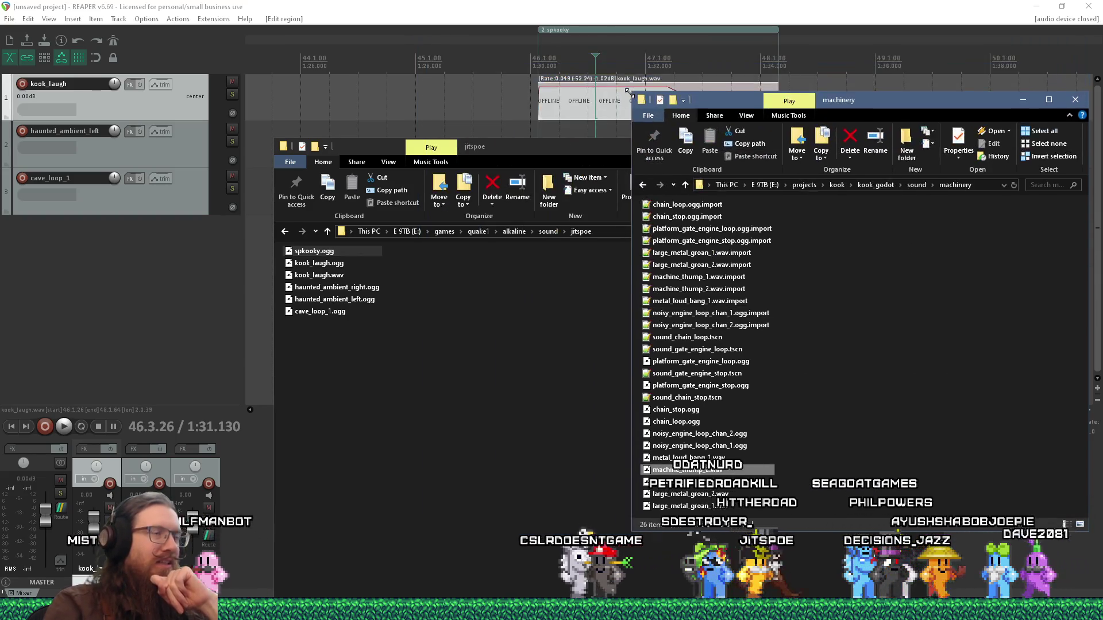
{"action": "left_click", "coordinate": [417, 389]}
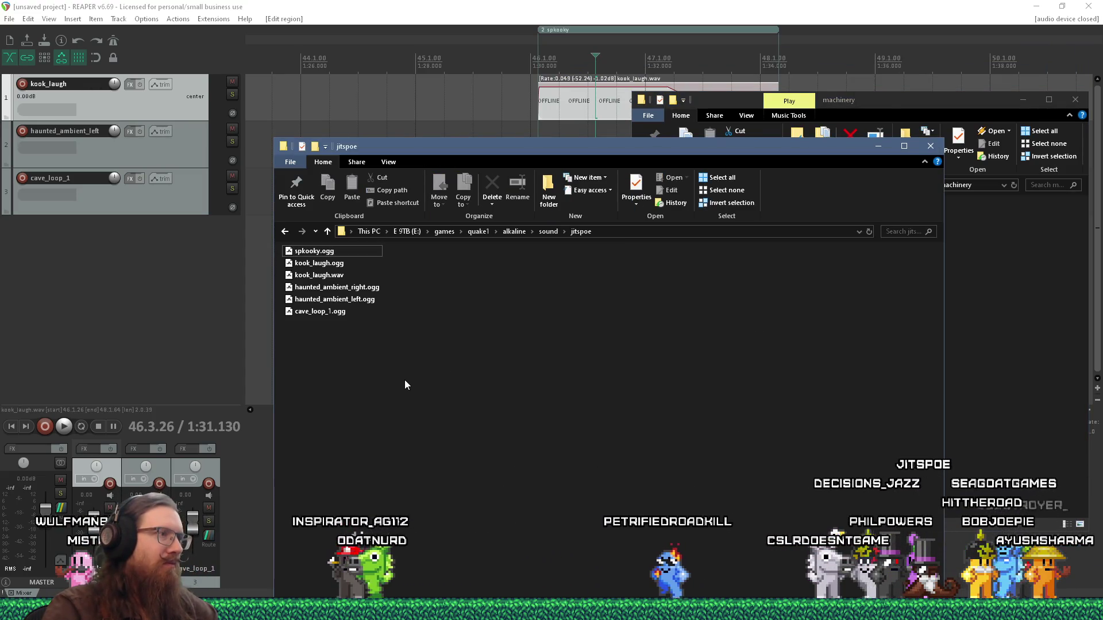
{"action": "left_click", "coordinate": [371, 288]}
{"action": "left_click", "coordinate": [367, 302]}
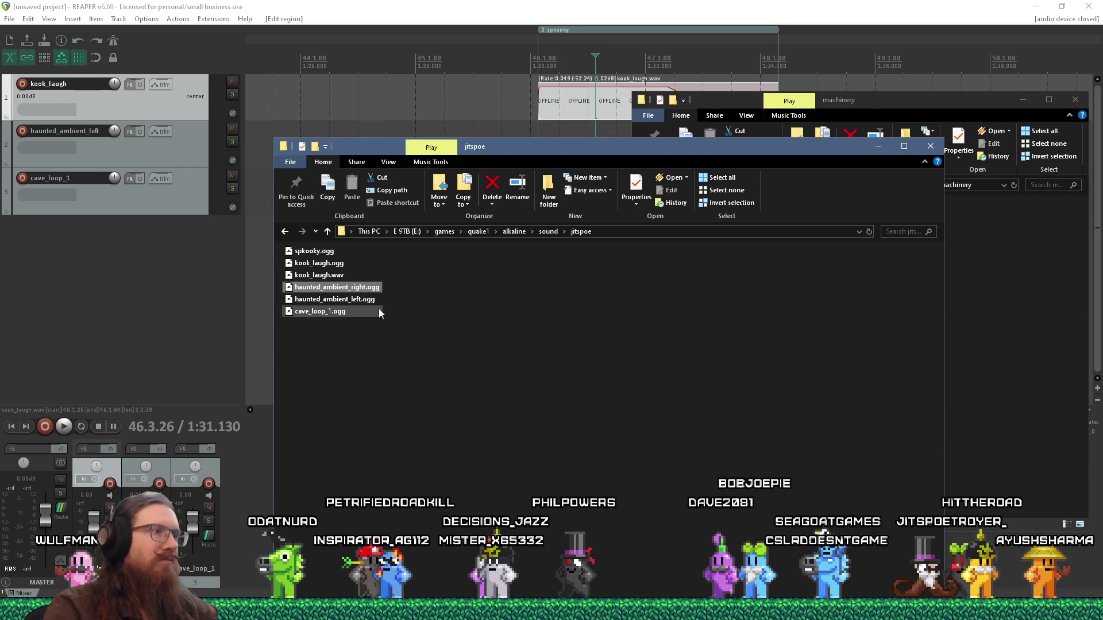
{"action": "left_click", "coordinate": [387, 319]}
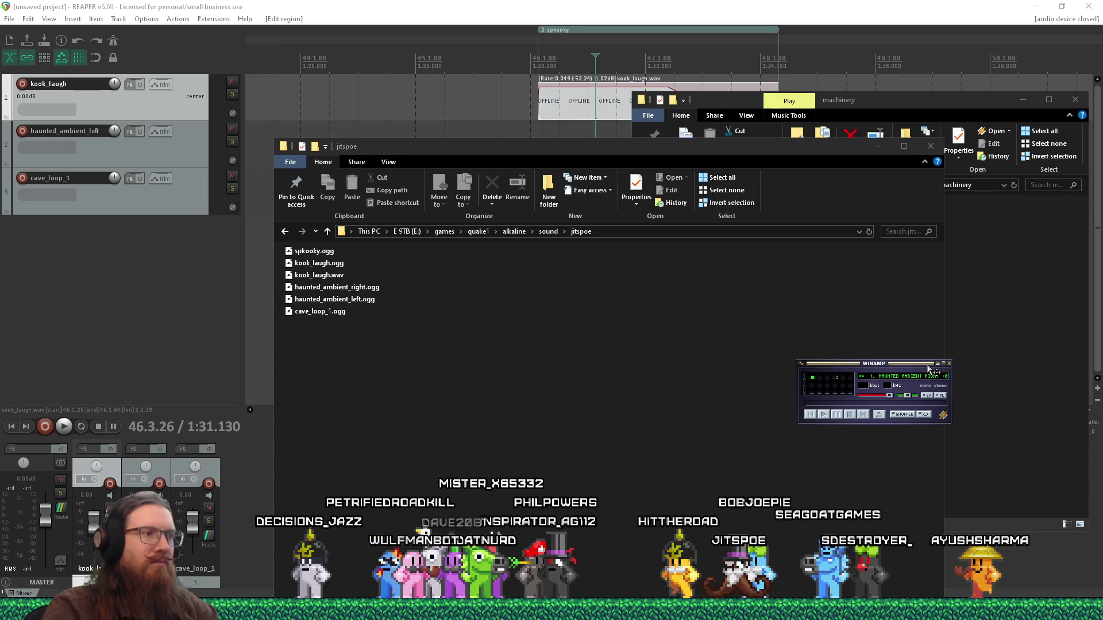
Step: Move the jitspoe window up-left, select spkooky.ogg, and bring the folder back in front
{"action": "left_click_drag", "start_coordinate": [585, 149], "coordinate": [553, 60]}
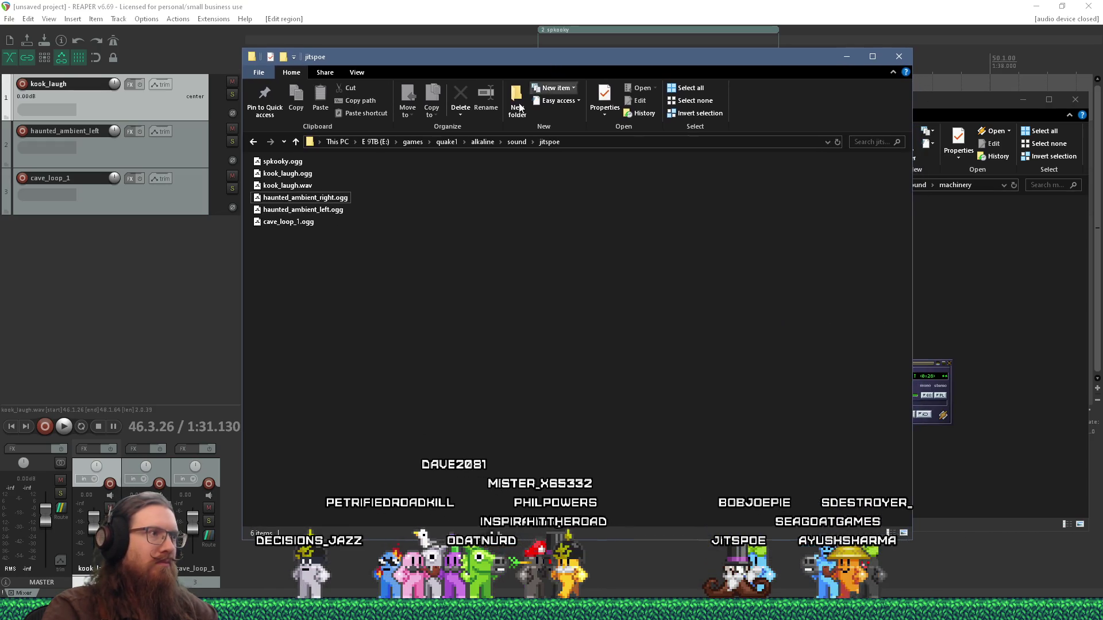
{"action": "left_click", "coordinate": [323, 210]}
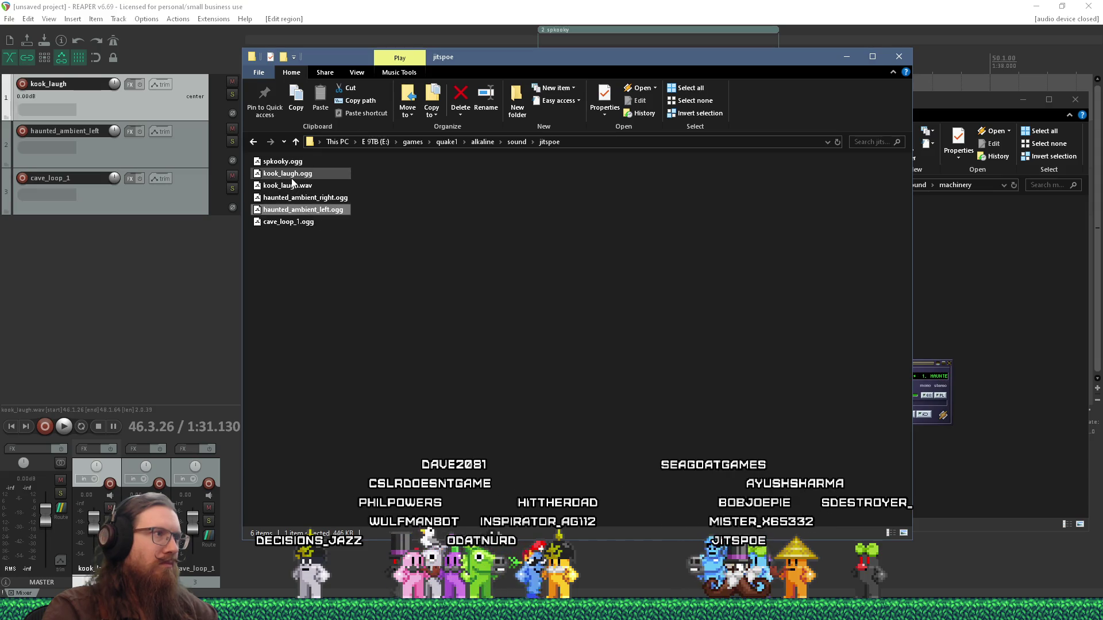
{"action": "left_click", "coordinate": [283, 161]}
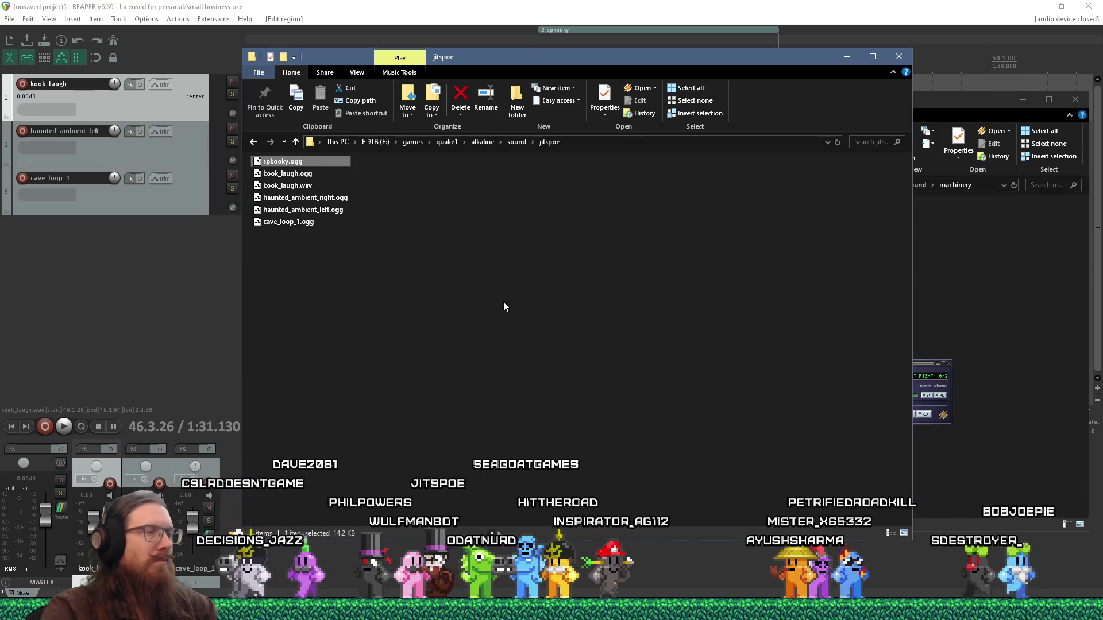
{"action": "key", "text": "alt+Tab"}
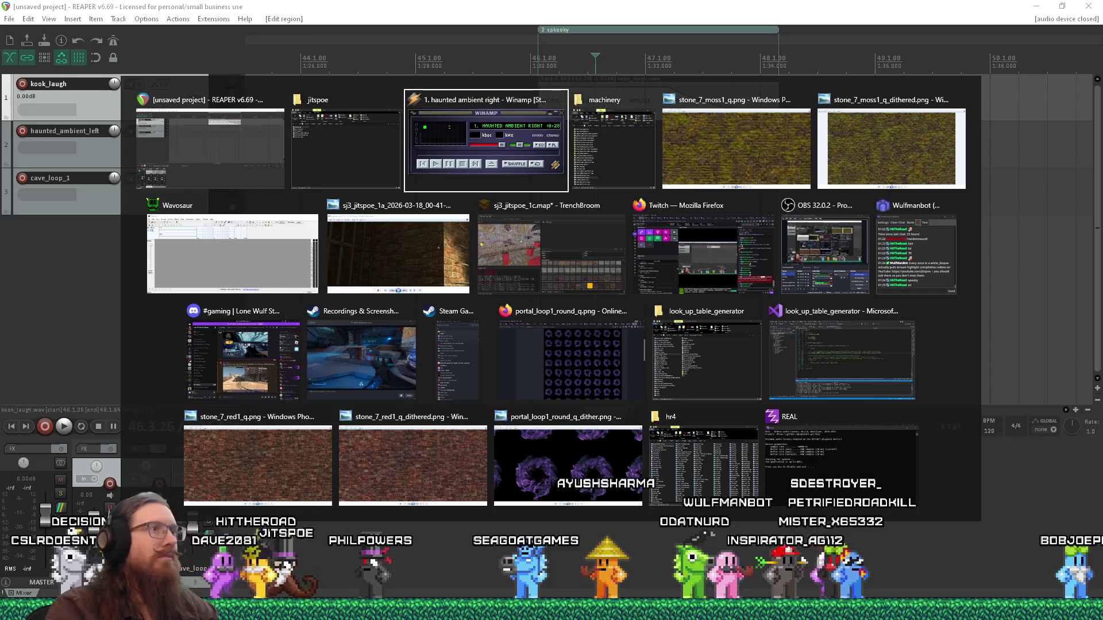
{"action": "left_click", "coordinate": [383, 170]}
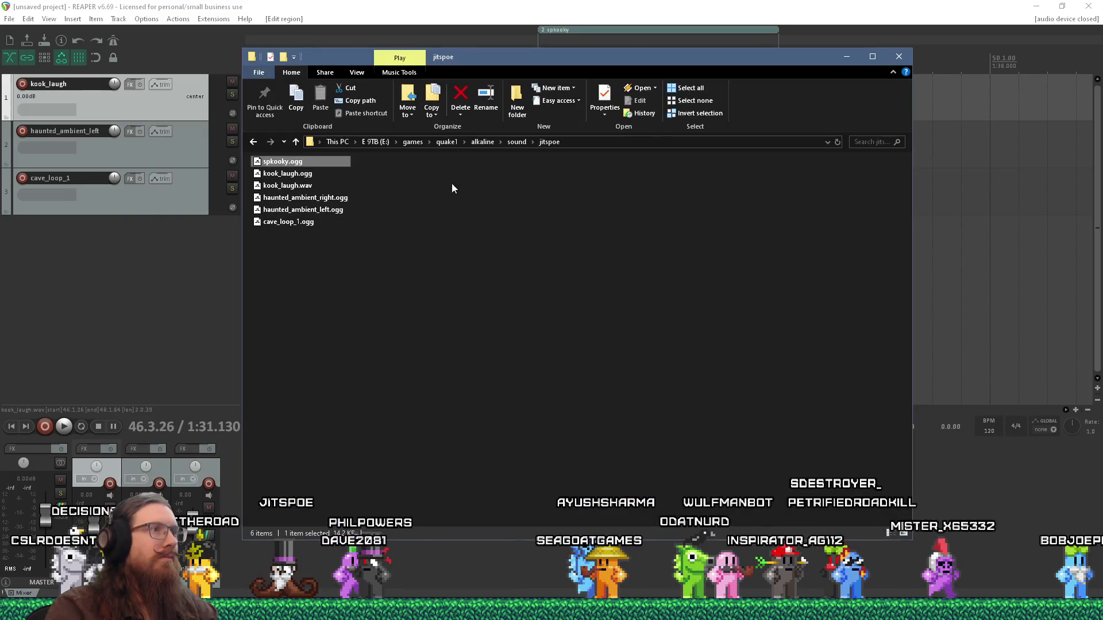
Step: Copy the jitspoe folder path, save the REAPER project there as spkooky.rpp, and quit REAPER
{"action": "right_click", "coordinate": [587, 143]}
{"action": "left_click", "coordinate": [609, 180]}
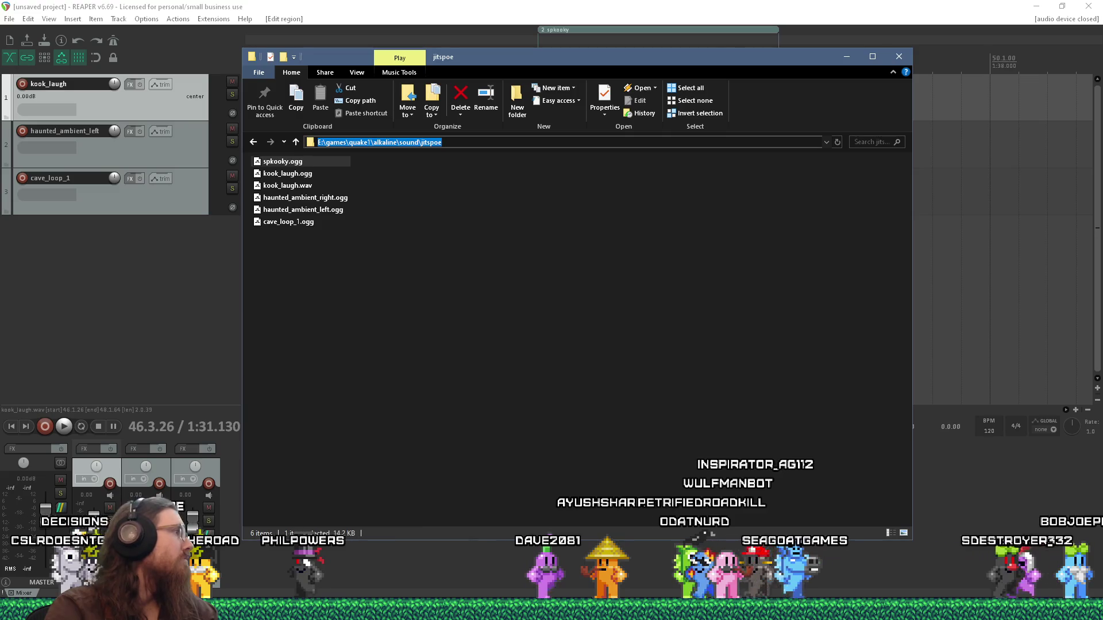
{"action": "key", "text": "alt+Tab"}
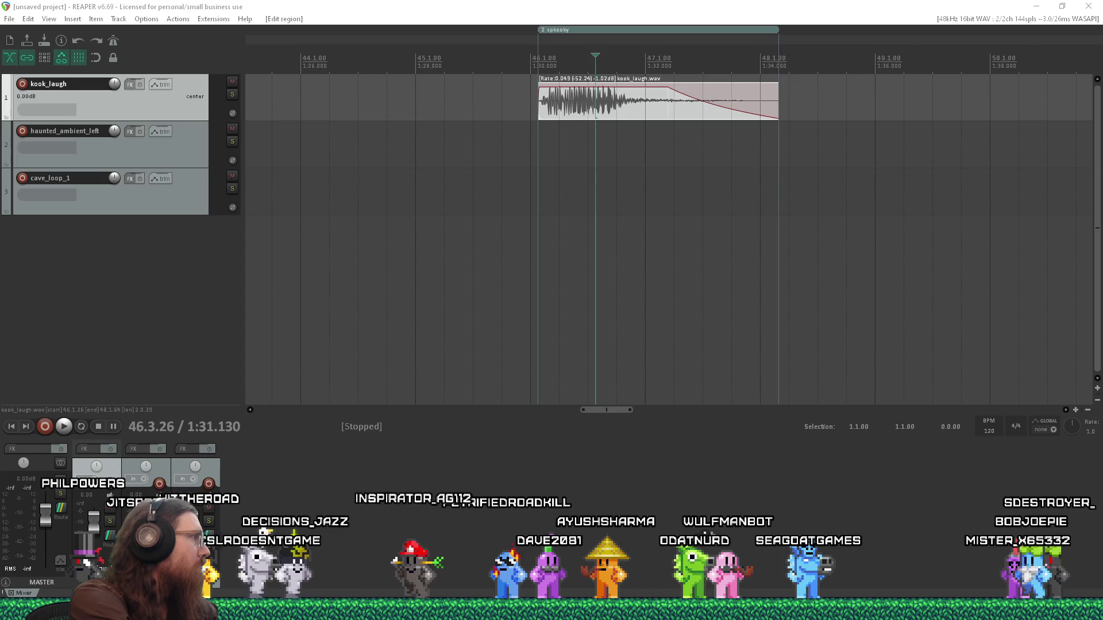
{"action": "key", "text": "Return"}
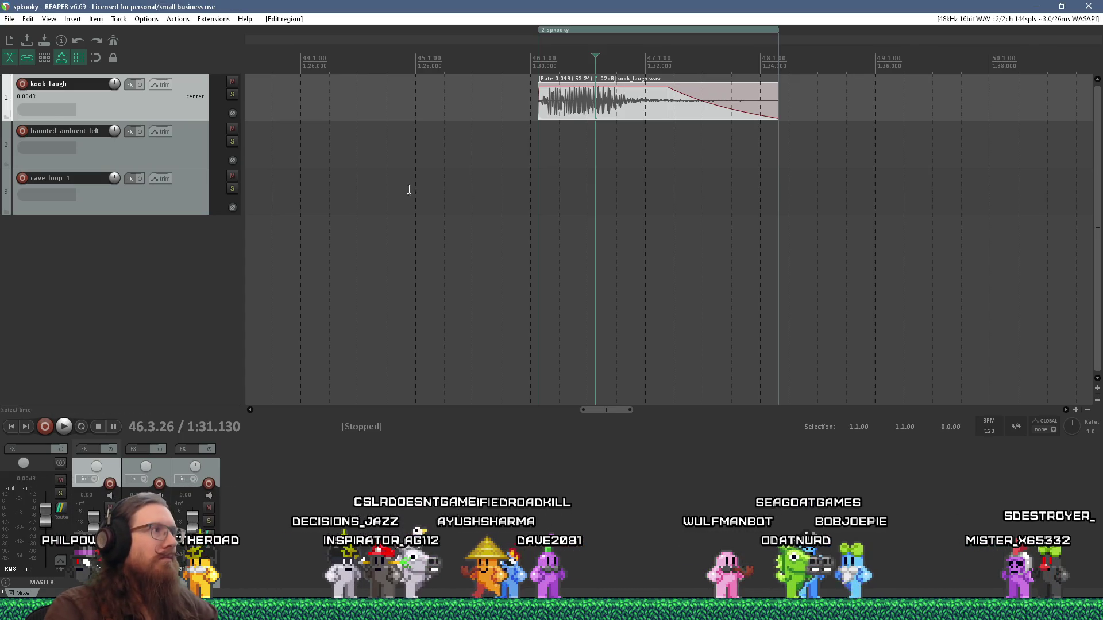
{"action": "left_click", "coordinate": [9, 19]}
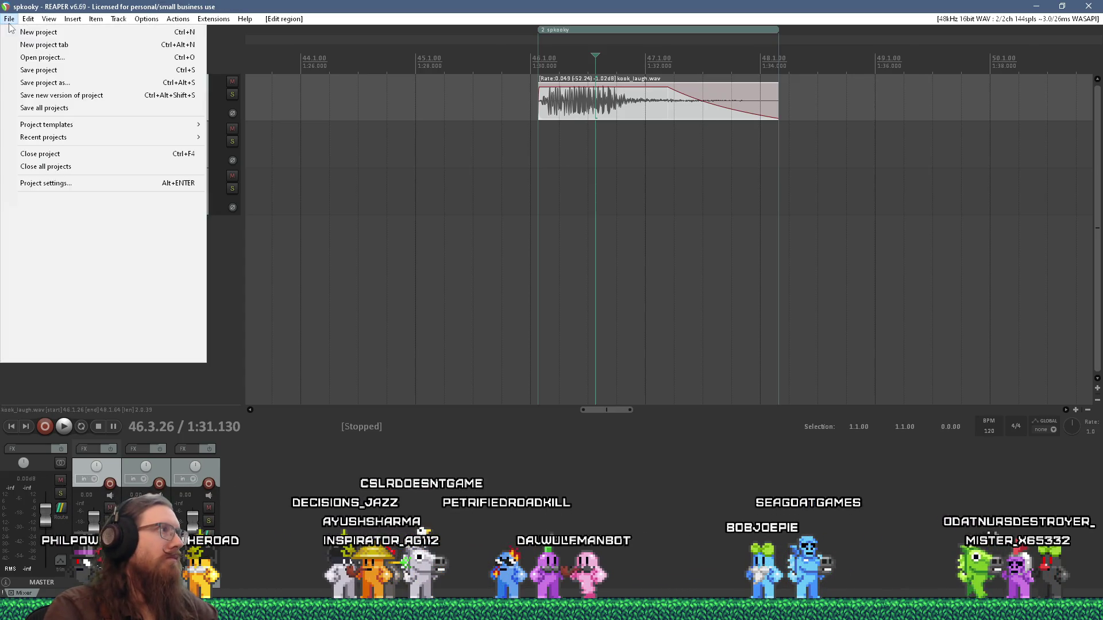
{"action": "left_click", "coordinate": [27, 326]}
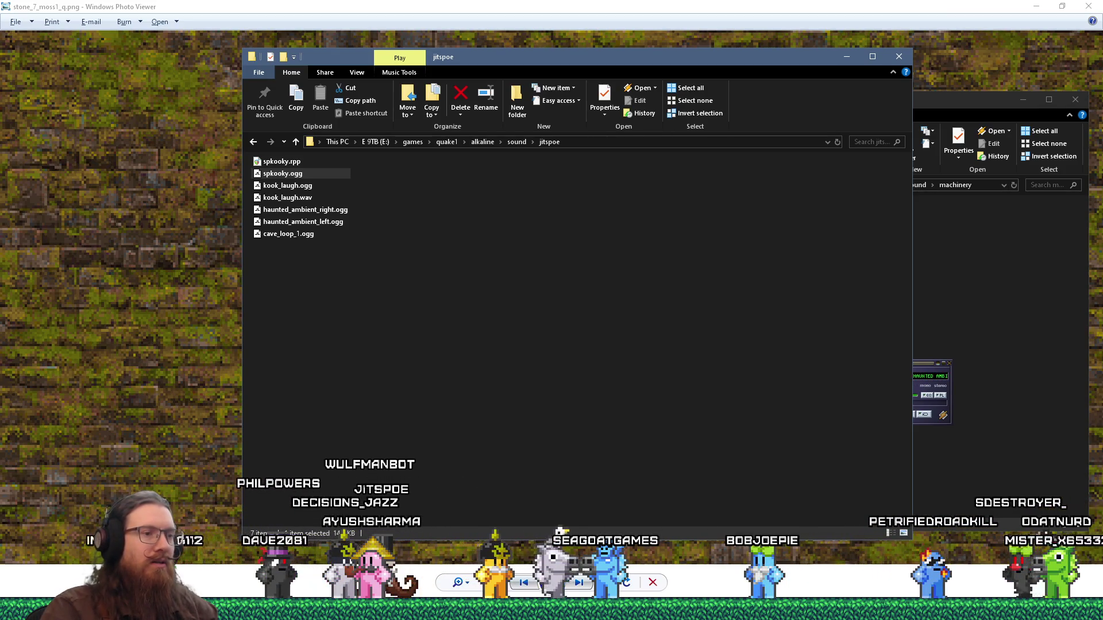
Step: Turn the camera toward the octagonal shaft and place an ambient_general entity inside it
{"action": "mouse_move", "coordinate": [667, 609]}
{"action": "left_click", "coordinate": [669, 549]}
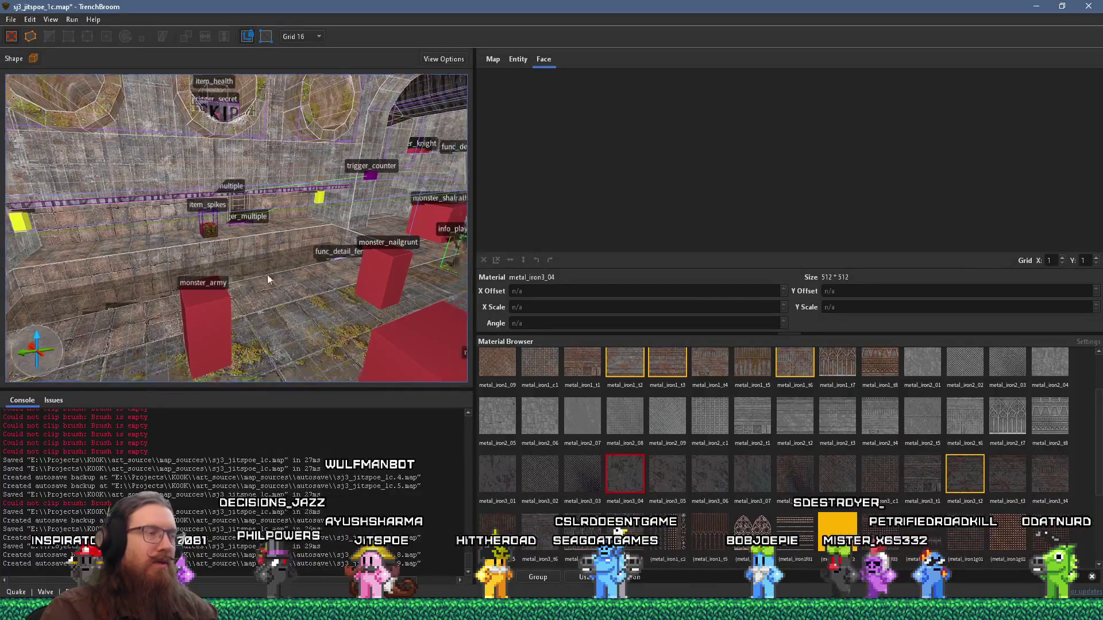
{"action": "mouse_move", "coordinate": [199, 273]}
{"action": "left_mouse_down"}
{"action": "mouse_move", "coordinate": [192, 291]}
{"action": "mouse_move", "coordinate": [282, 333]}
{"action": "left_mouse_up"}
{"action": "scroll", "coordinate": [282, 333], "scroll_direction": "up", "scroll_amount": 3}
{"action": "right_click", "coordinate": [264, 319]}
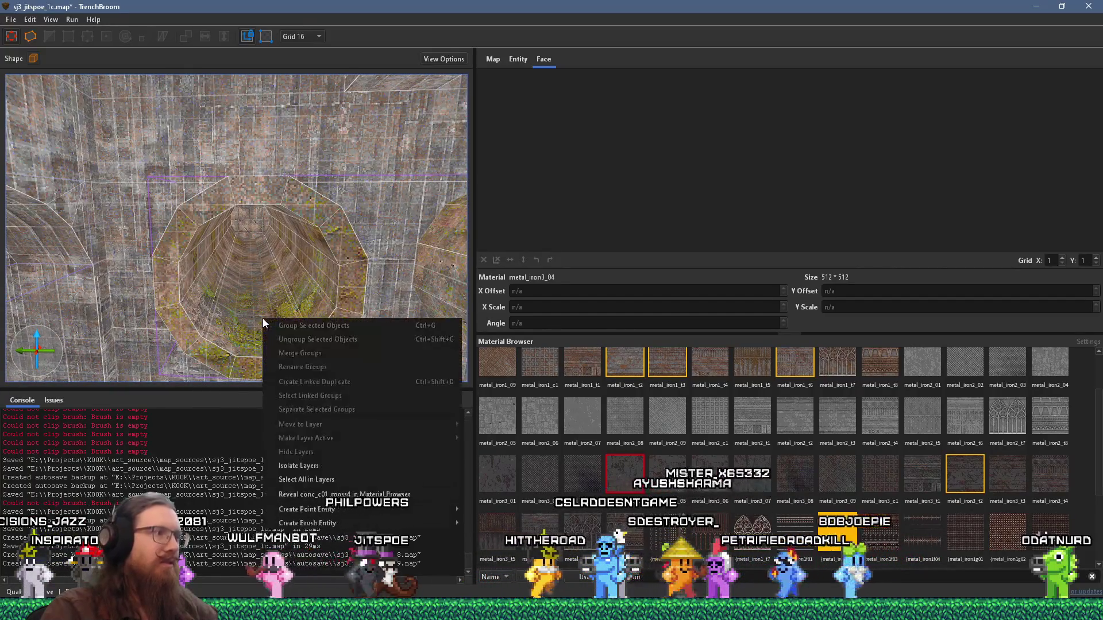
{"action": "mouse_move", "coordinate": [360, 516]}
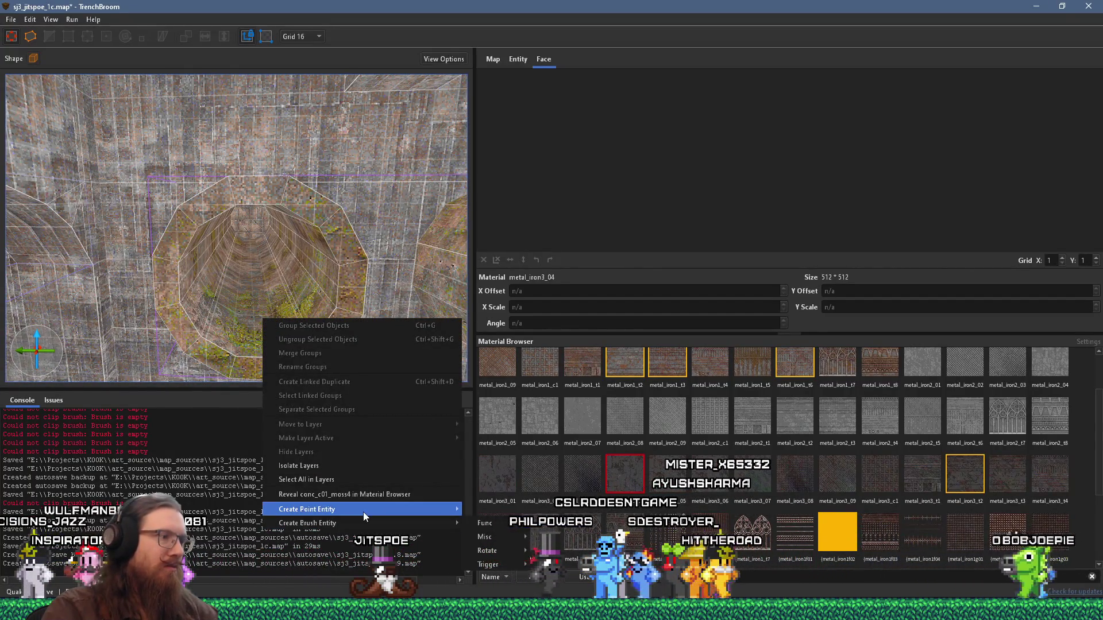
{"action": "mouse_move", "coordinate": [485, 481]}
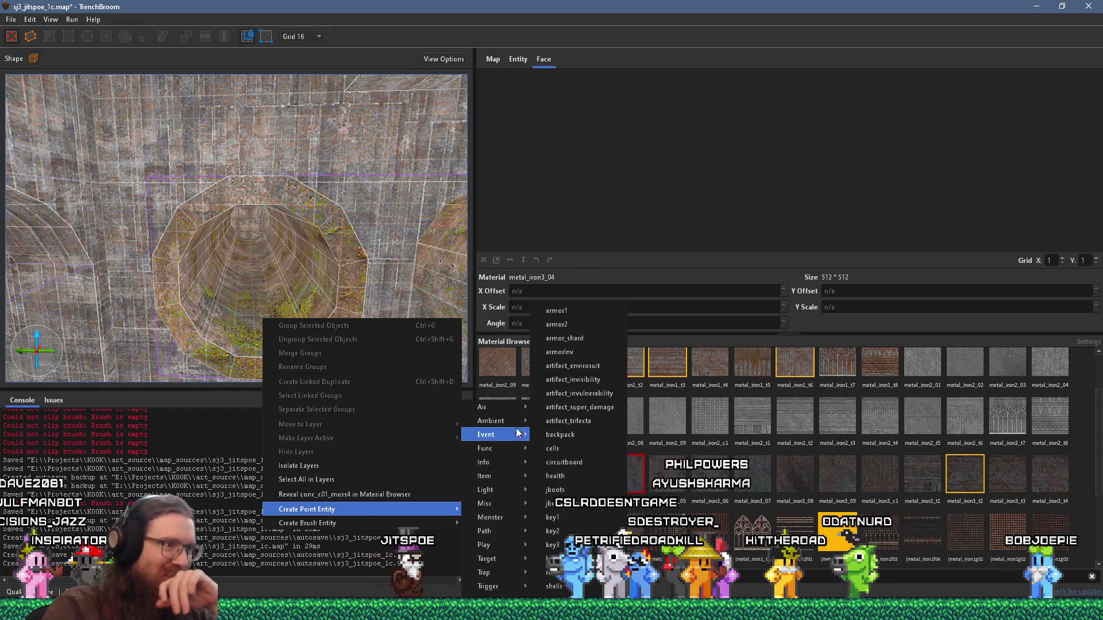
{"action": "mouse_move", "coordinate": [516, 425]}
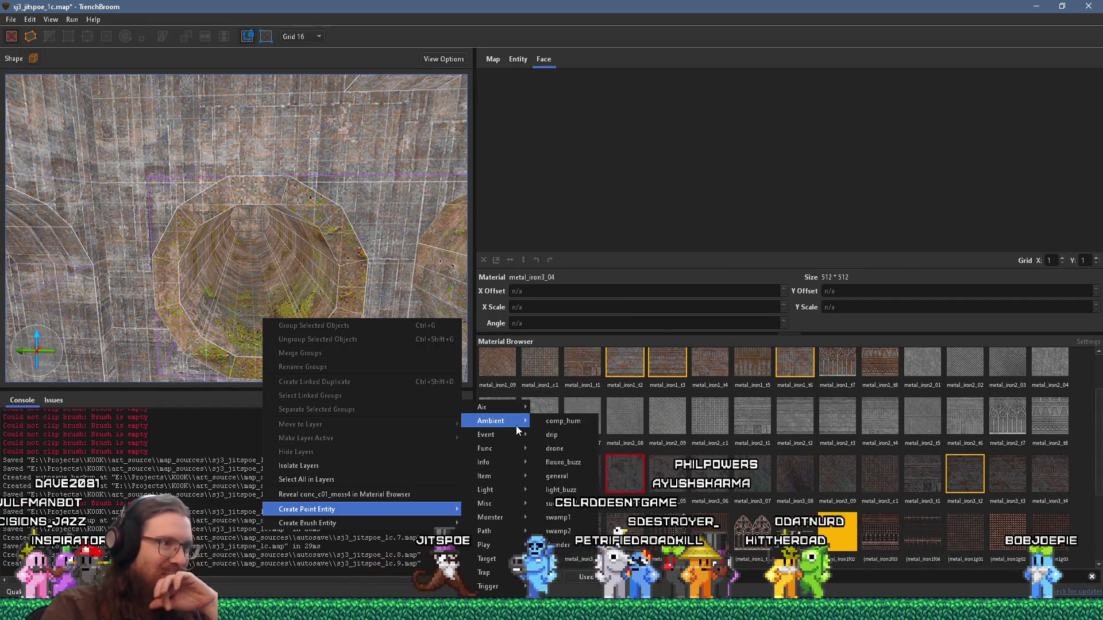
{"action": "left_click", "coordinate": [564, 479]}
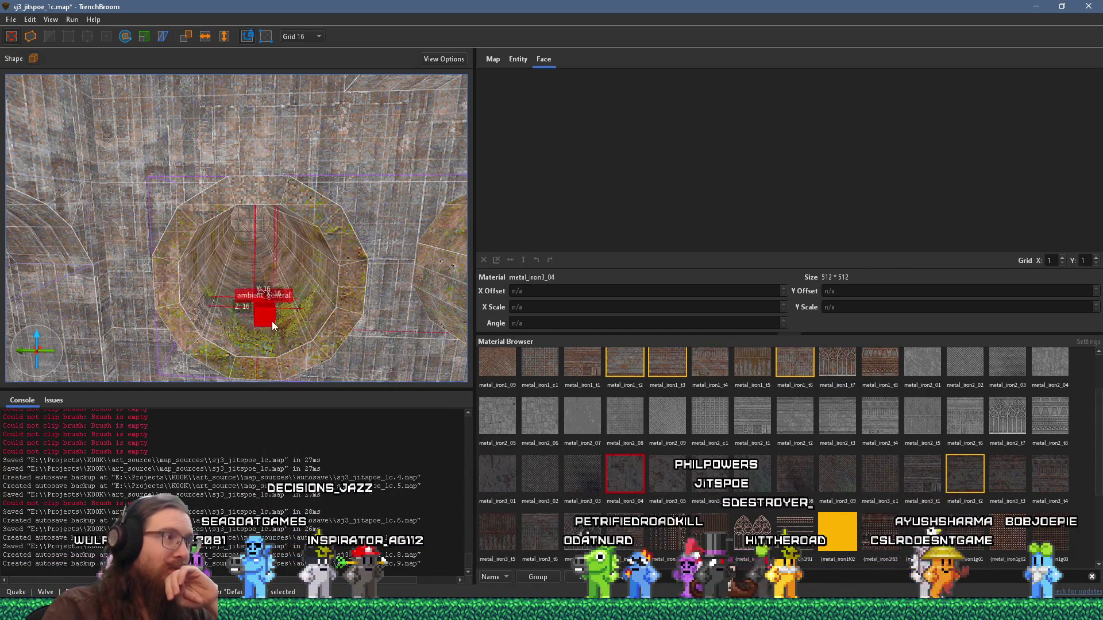
Step: Set the entity's speed attenuation from 3 to 1 and start editing its noise value
{"action": "left_click", "coordinate": [518, 60]}
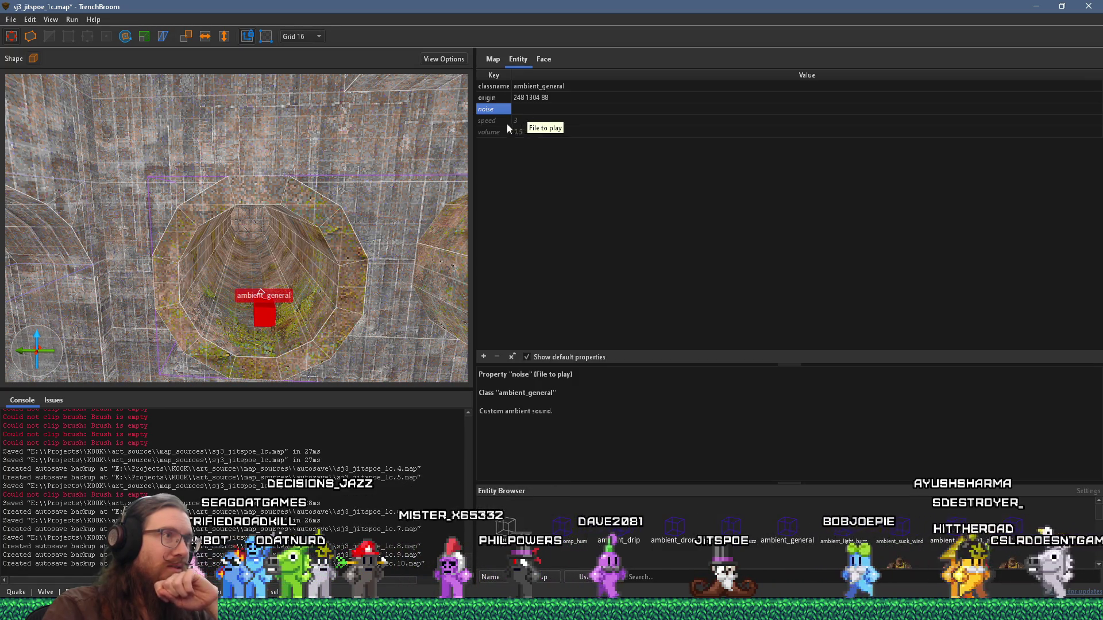
{"action": "left_click", "coordinate": [505, 122]}
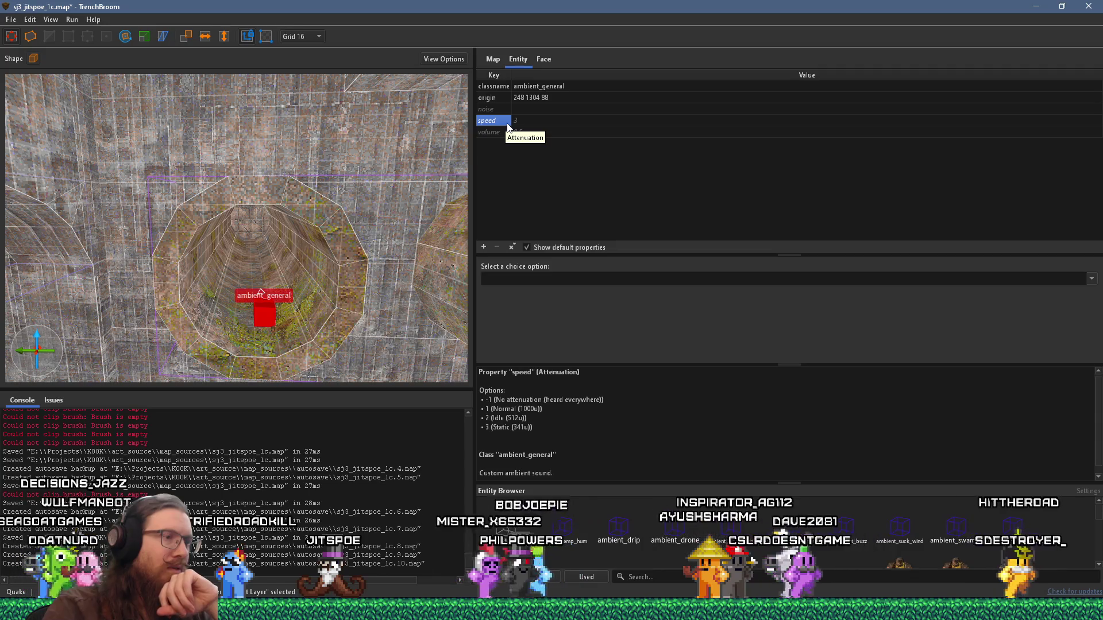
{"action": "left_click", "coordinate": [520, 120]}
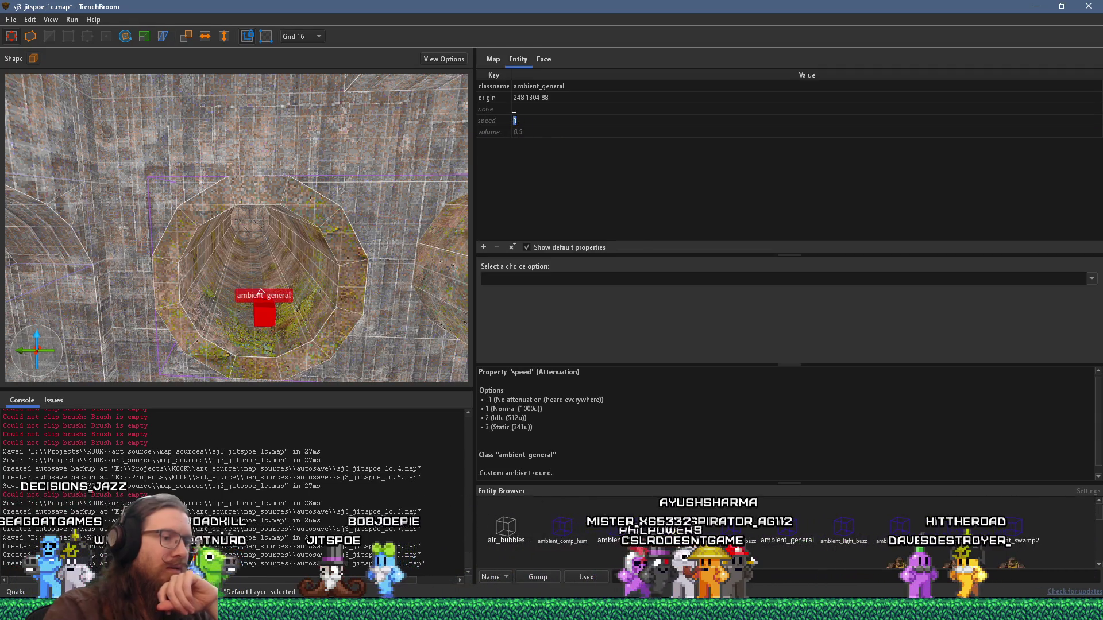
{"action": "type", "text": "1"}
{"action": "key", "text": "Return"}
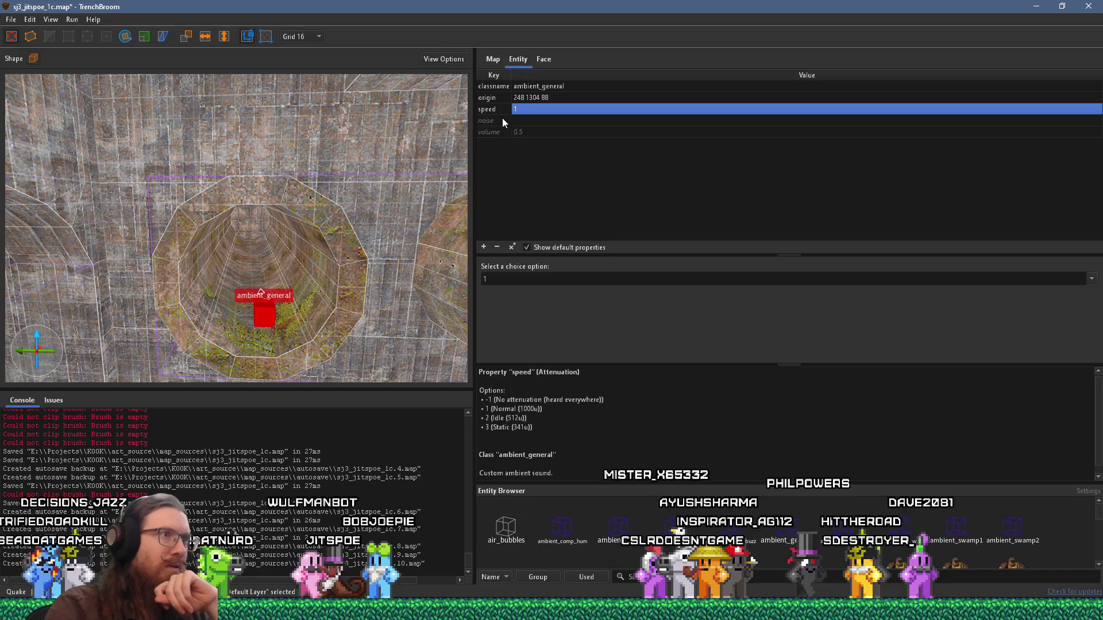
{"action": "left_click", "coordinate": [520, 122]}
{"action": "left_click", "coordinate": [518, 122]}
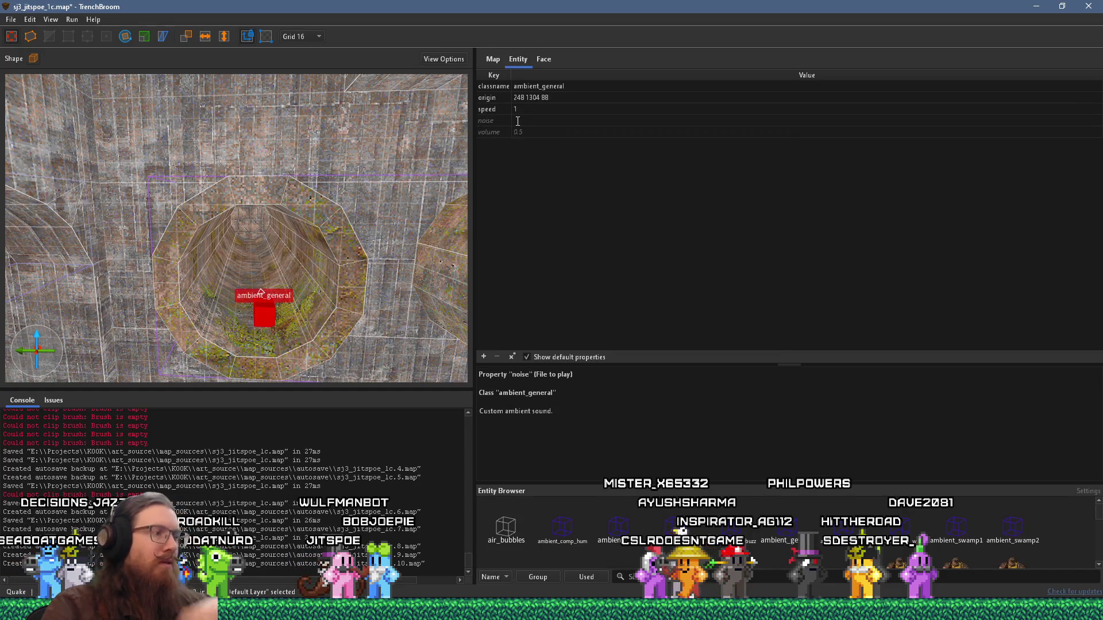
{"action": "key", "text": "alt+Tab"}
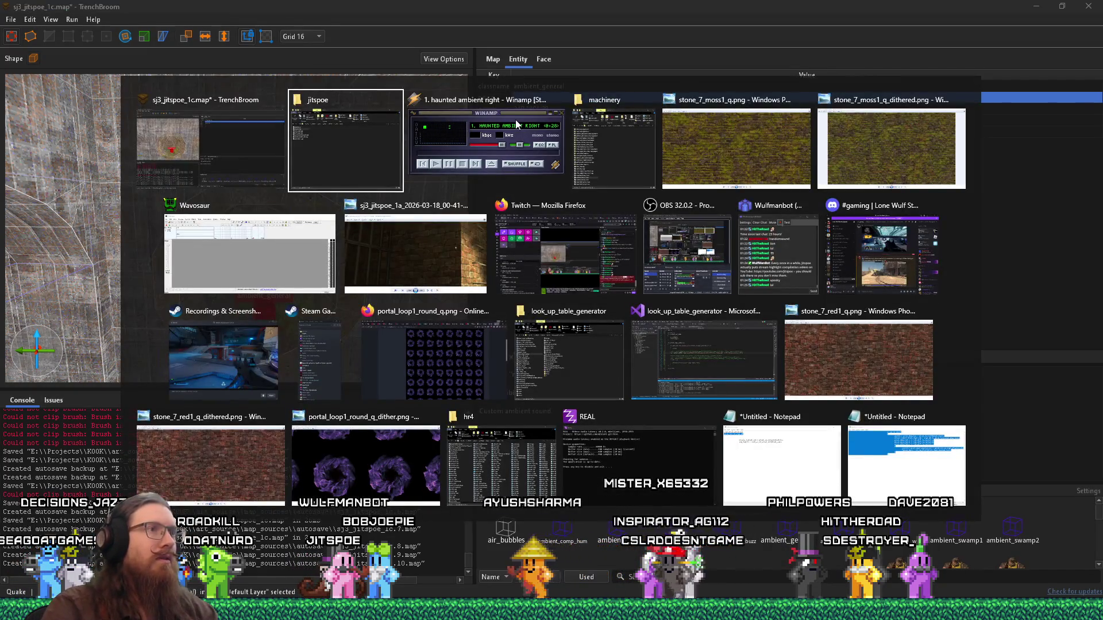
Step: Bring the jitspoe sound folder forward and copy its sound\jitspoe address path
{"action": "key", "text": "alt+Tab"}
{"action": "key", "text": "Tab"}
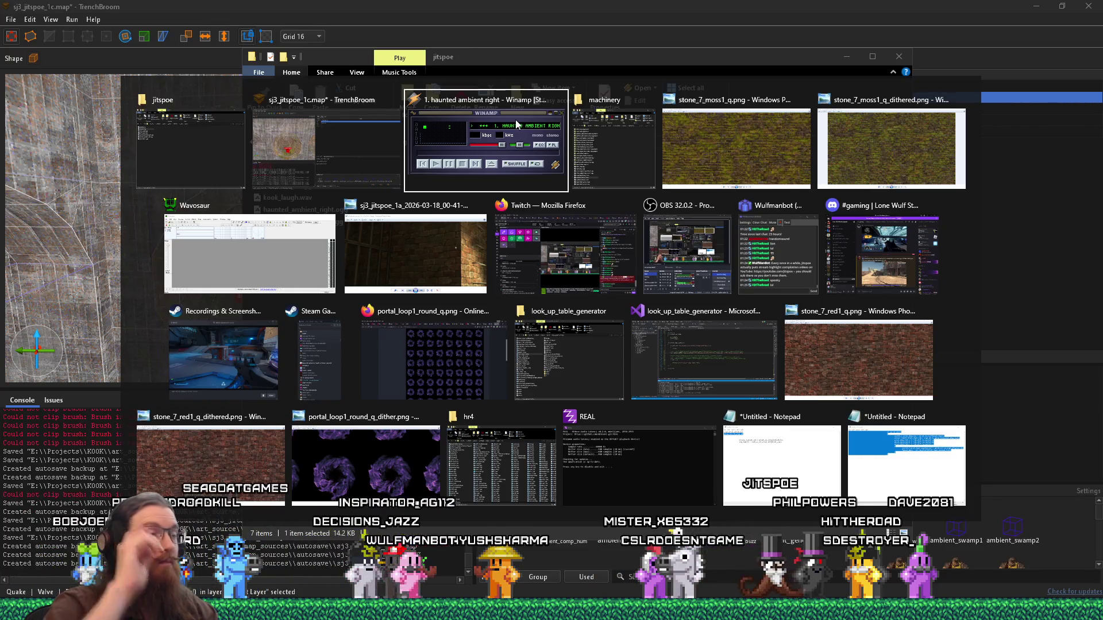
{"action": "key", "text": "alt+shift+Tab"}
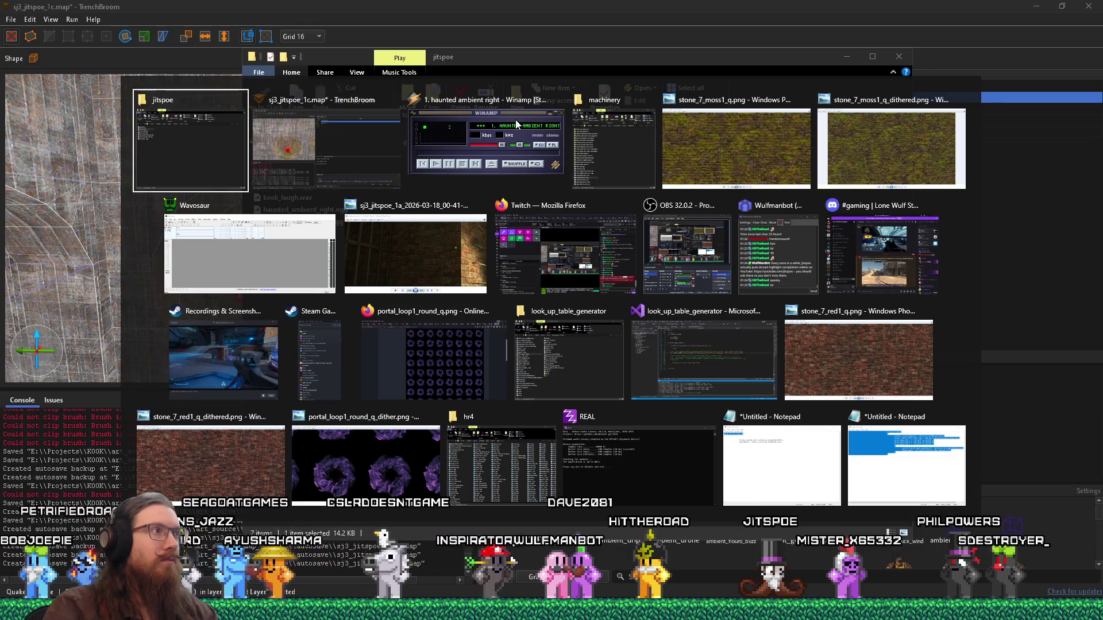
{"action": "key", "text": "alt+Tab"}
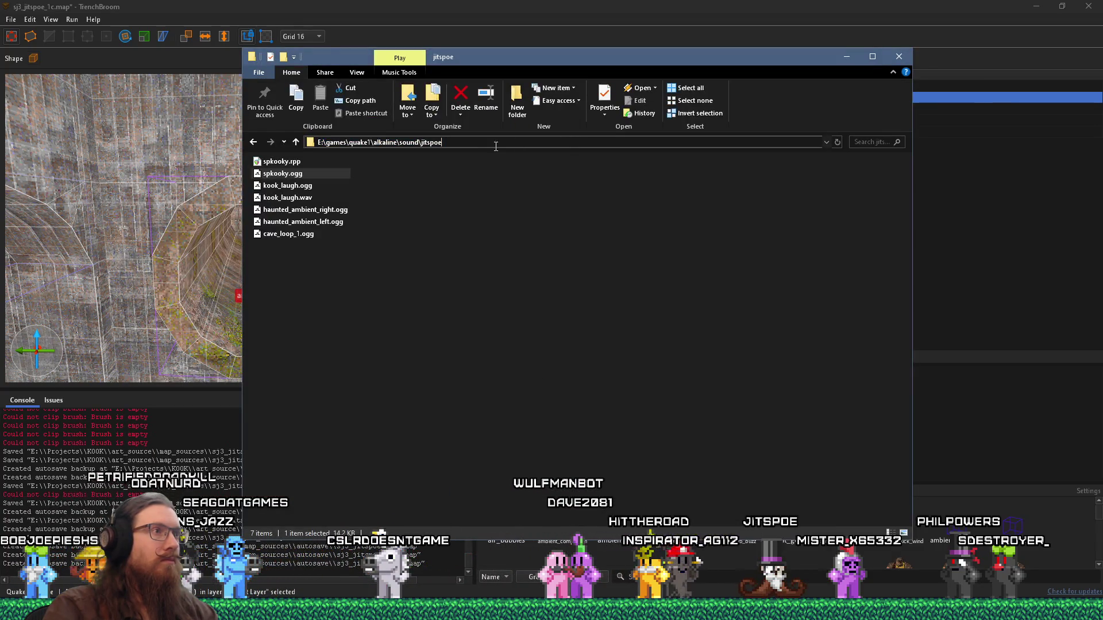
{"action": "key", "text": "ctrl+shift+Left"}
{"action": "key", "text": "ctrl+shift+Left"}
{"action": "right_click", "coordinate": [433, 144]}
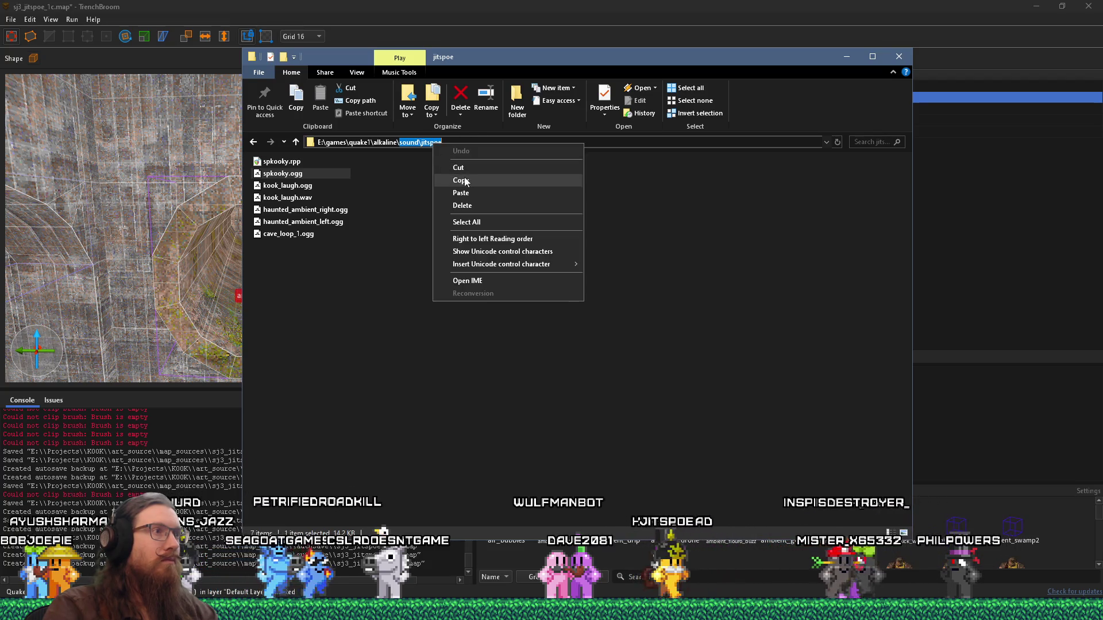
{"action": "left_click", "coordinate": [461, 180]}
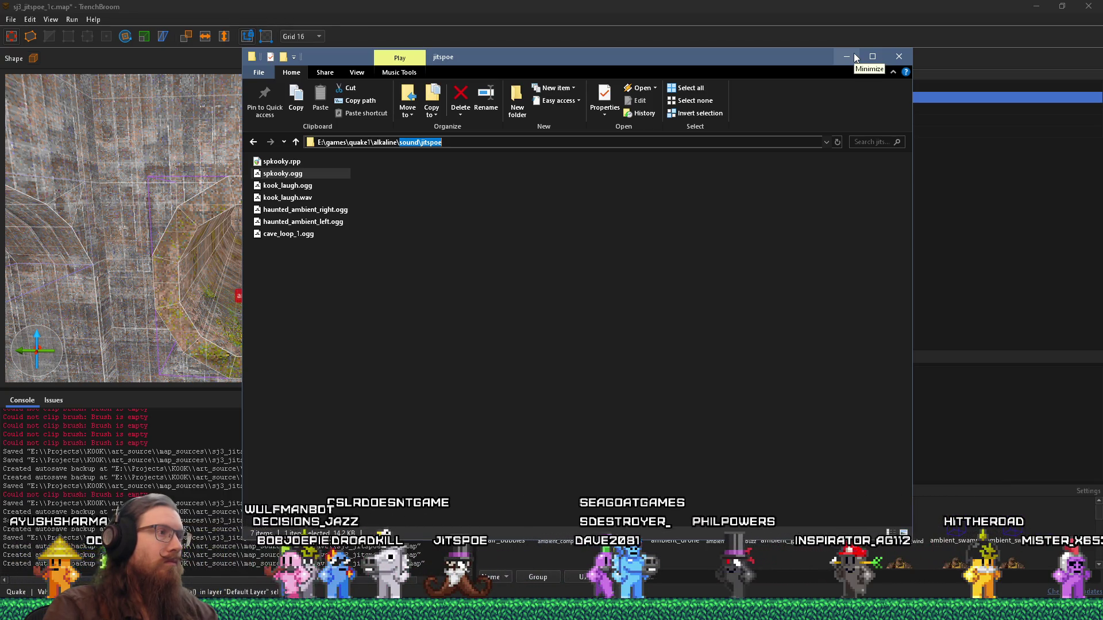
Step: Select part of the haunted_ambient_right.ogg file name, then return to TrenchBroom
{"action": "left_click", "coordinate": [332, 212]}
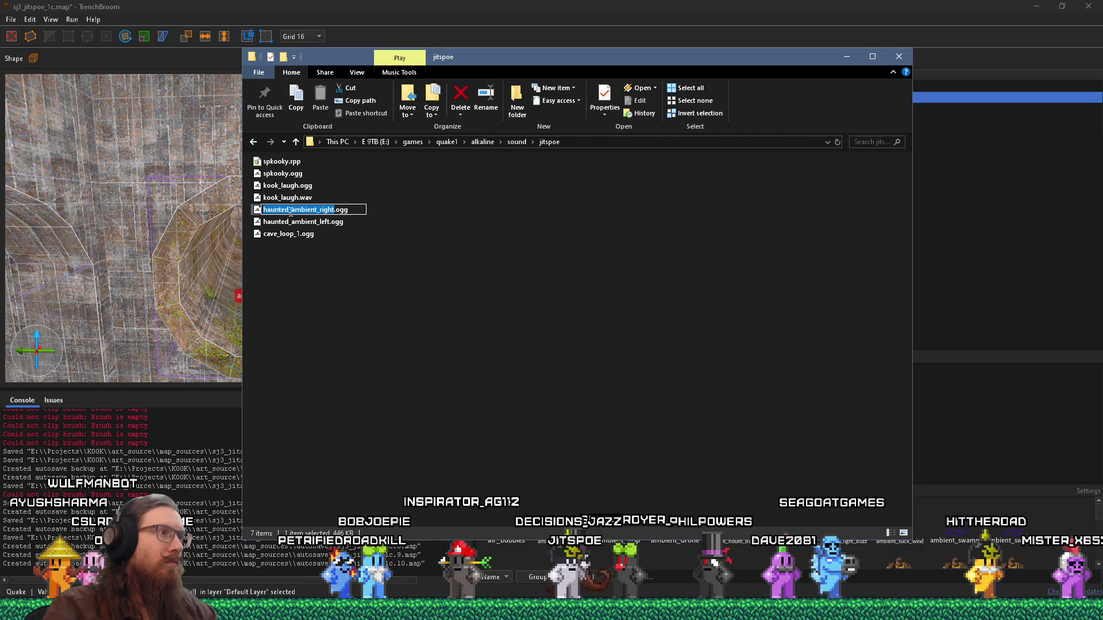
{"action": "left_click_drag", "start_coordinate": [289, 212], "coordinate": [242, 213]}
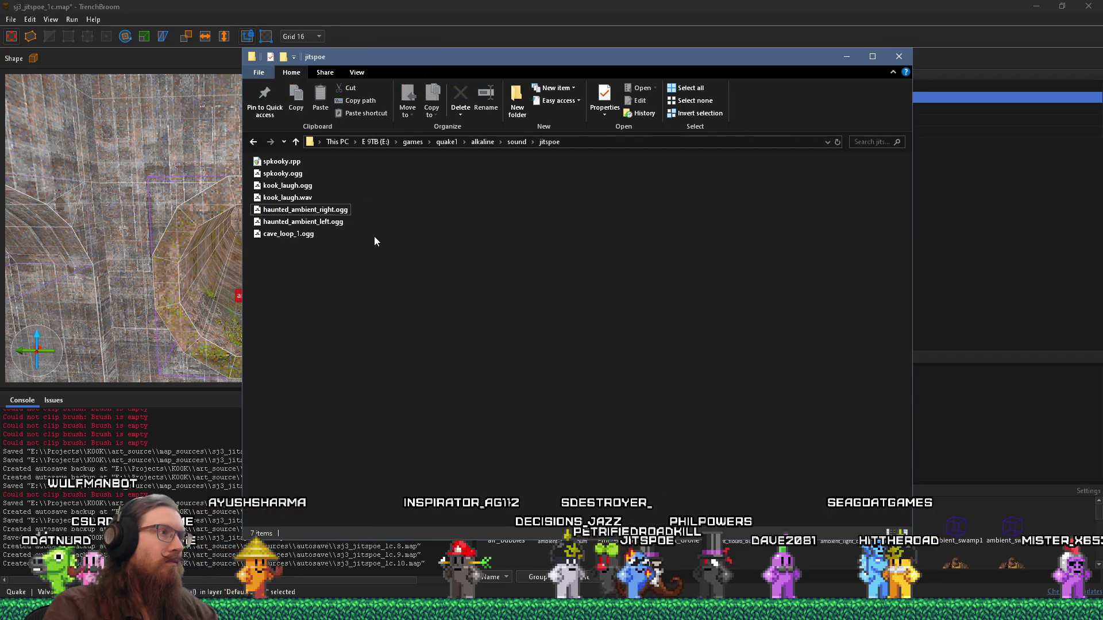
{"action": "left_click", "coordinate": [502, 8]}
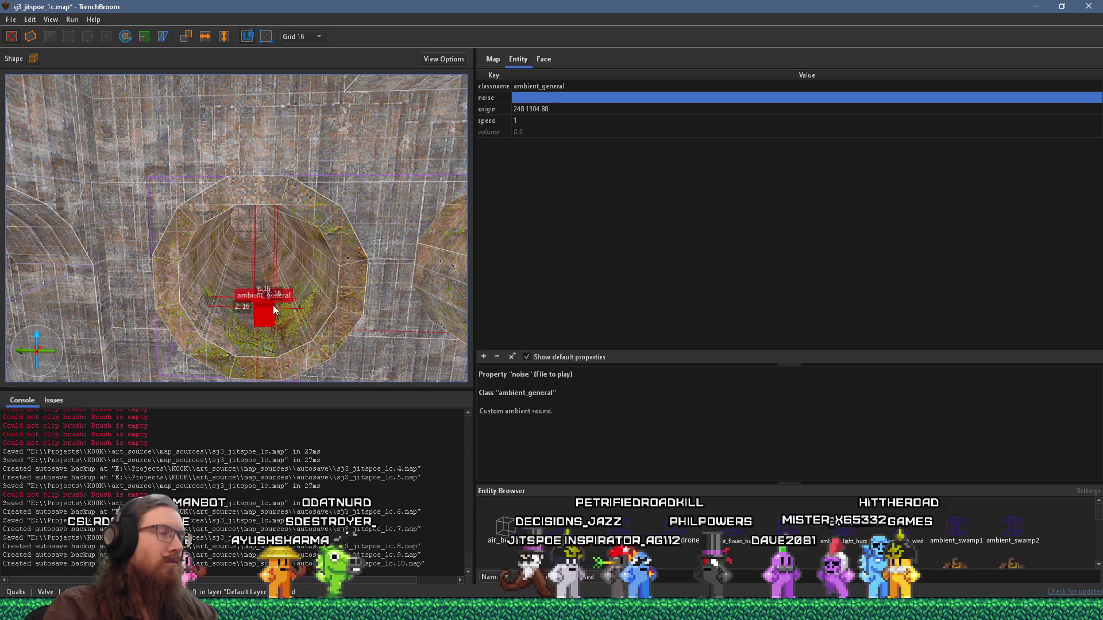
Step: Raise the ambient_general entity to Z 104 and begin entering the jitspoe noise path
{"action": "mouse_move", "coordinate": [267, 291]}
{"action": "left_mouse_down"}
{"action": "mouse_move", "coordinate": [240, 332]}
{"action": "mouse_move", "coordinate": [225, 334]}
{"action": "left_mouse_up"}
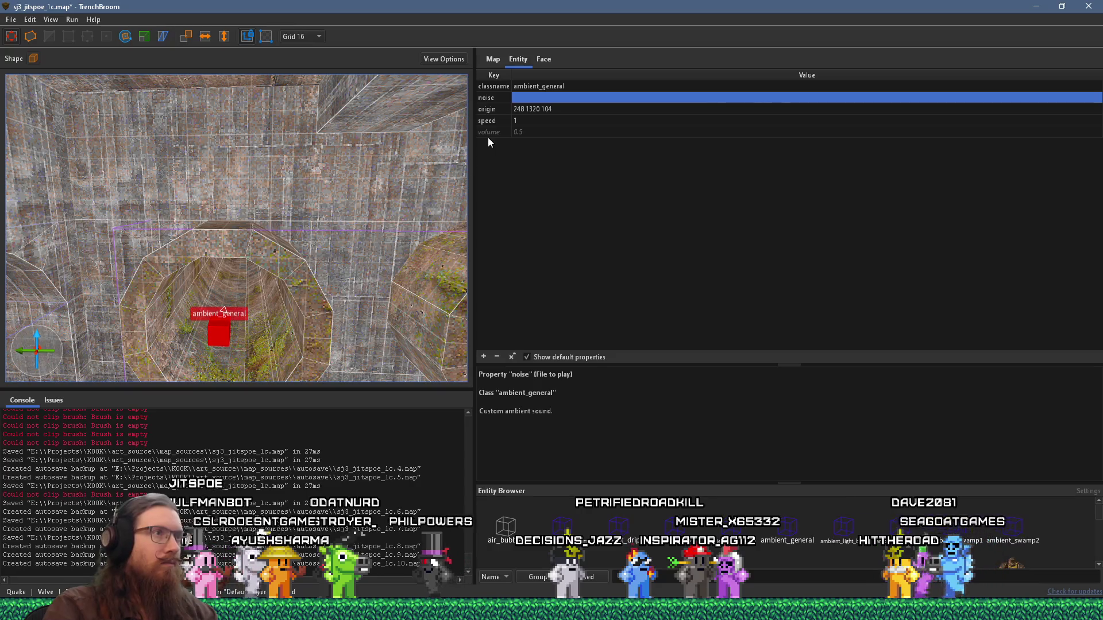
{"action": "key", "text": "alt+Tab"}
{"action": "left_click", "coordinate": [573, 142]}
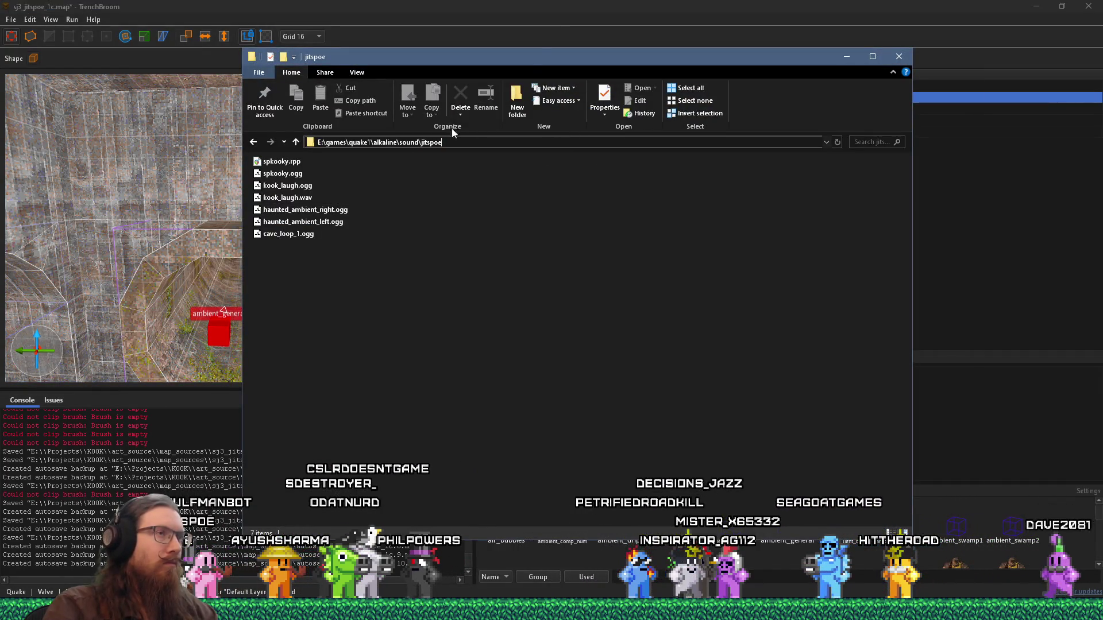
{"action": "key", "text": "alt+Tab"}
{"action": "double_click", "coordinate": [547, 98]}
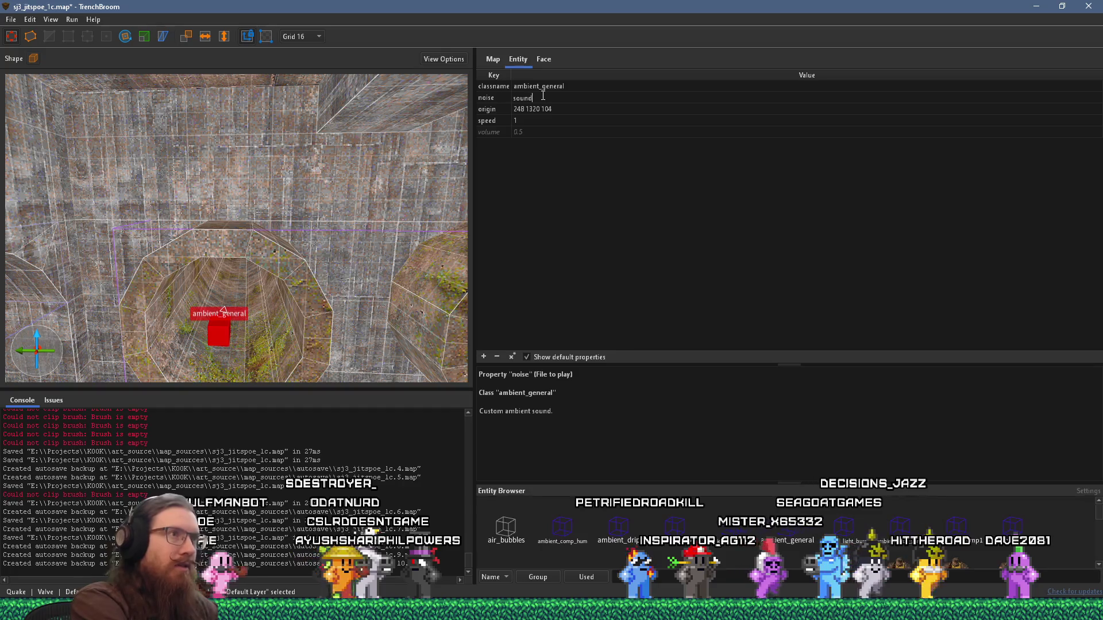
{"action": "type", "text": "/jitspoe/"}
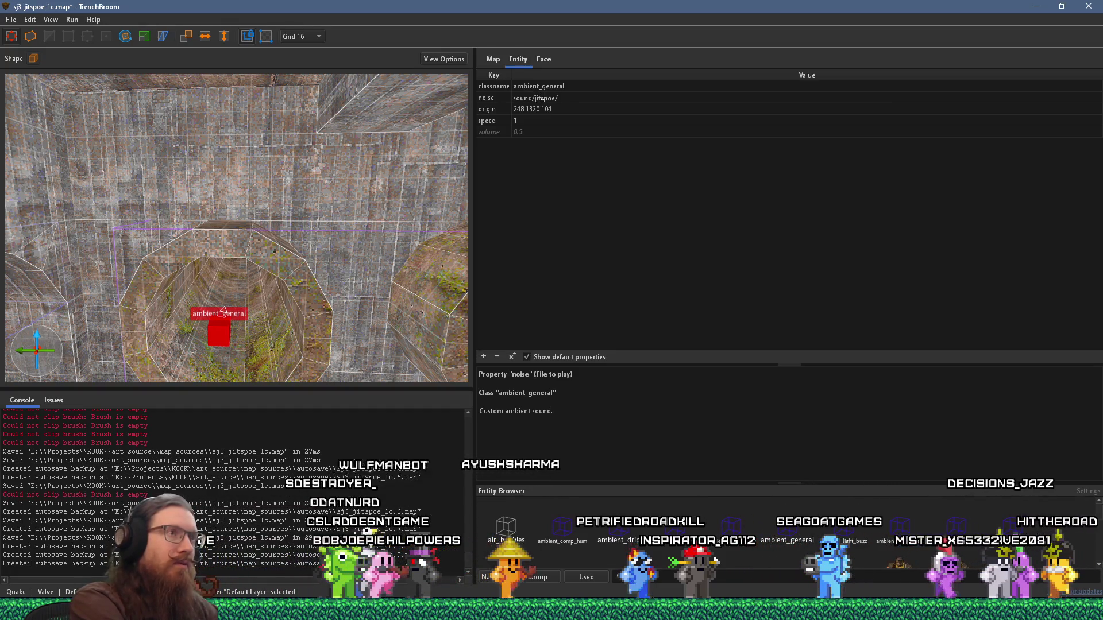
Step: Copy the haunted_ambient_left name from Explorer and set noise to haunted_ambient_left.ogg
{"action": "key", "text": "alt+Tab"}
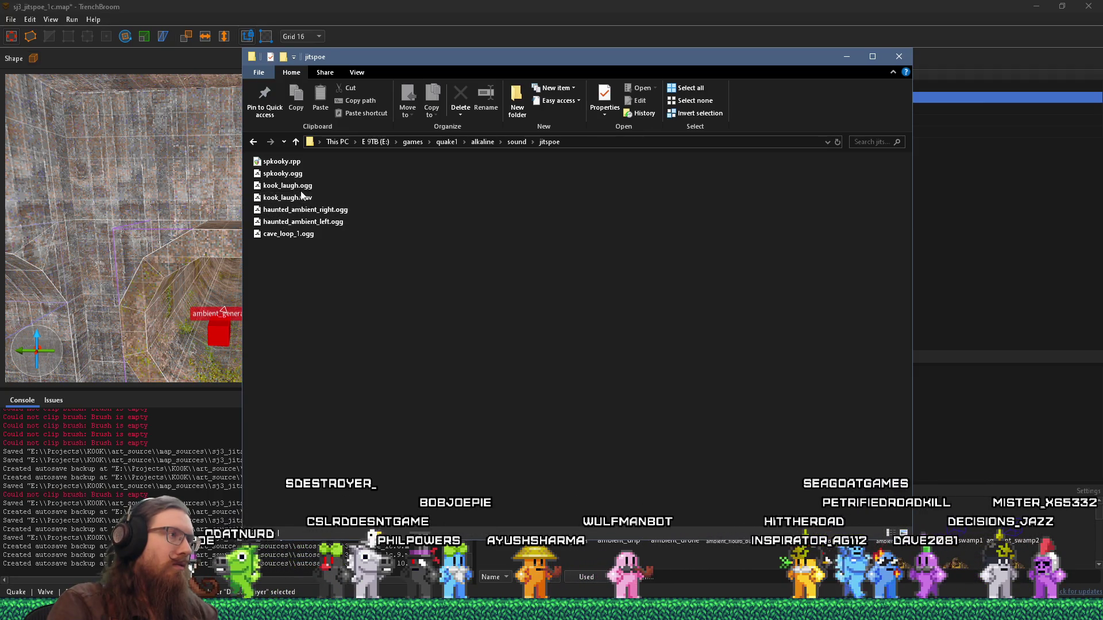
{"action": "right_click", "coordinate": [327, 224]}
{"action": "left_click", "coordinate": [357, 270]}
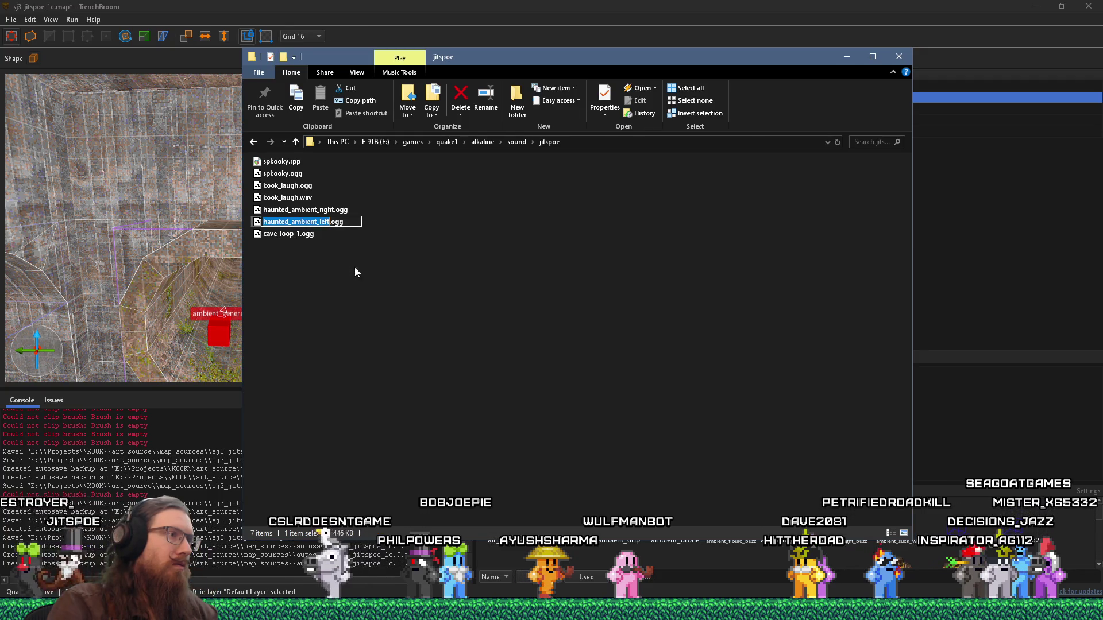
{"action": "key", "text": "alt+Tab"}
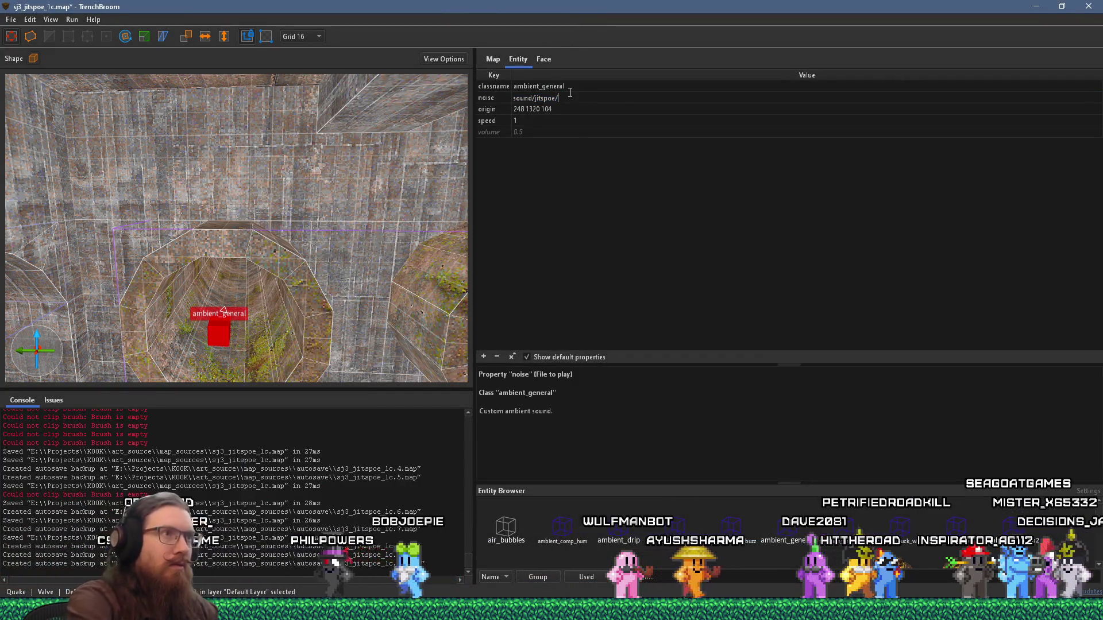
{"action": "key", "text": "ctrl+v"}
{"action": "type", "text": ".ogg"}
{"action": "key", "text": "Return"}
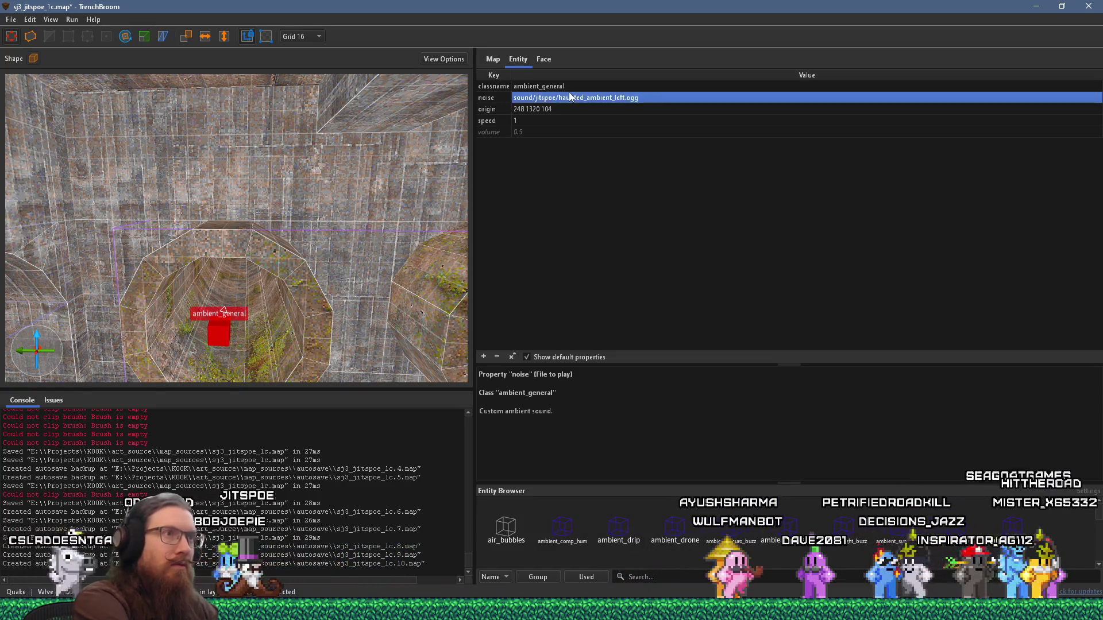
Step: Replace _left with right so noise reads haunted_ambient_right.ogg, then deselect the entity
{"action": "scroll", "coordinate": [352, 217], "scroll_direction": "down", "scroll_amount": 5}
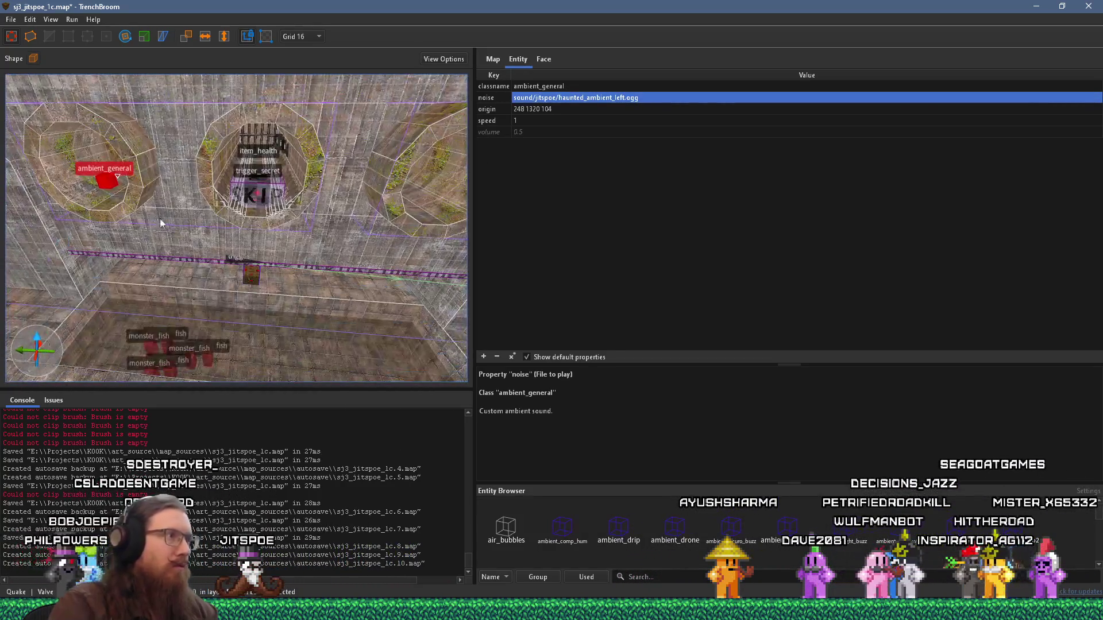
{"action": "key", "text": "ctrl+u"}
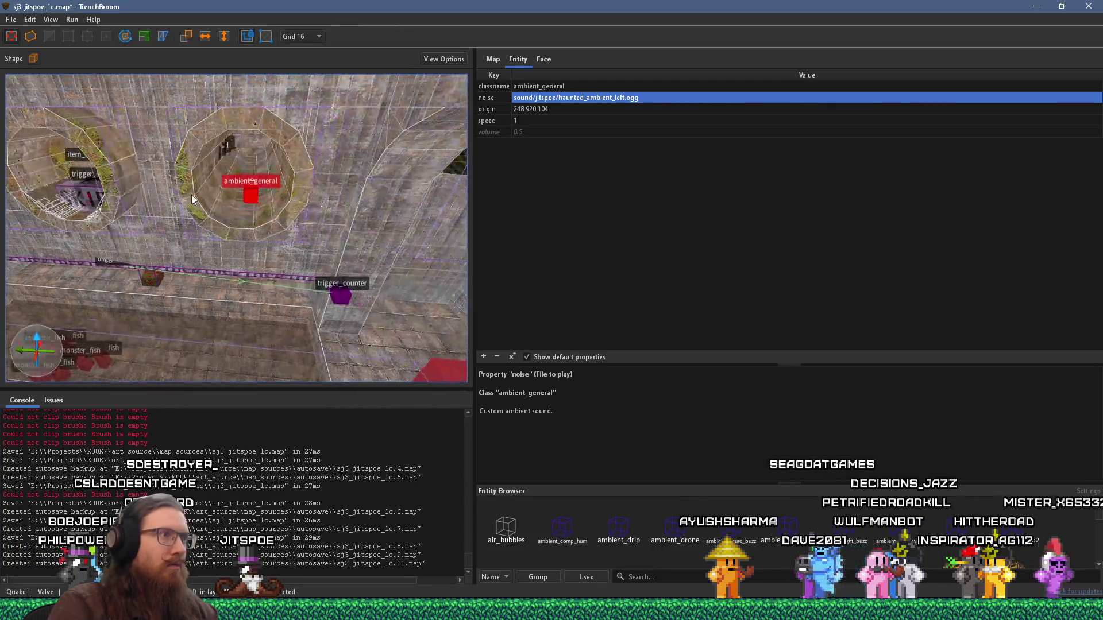
{"action": "double_click", "coordinate": [625, 99]}
{"action": "left_click_drag", "start_coordinate": [612, 99], "coordinate": [627, 104]}
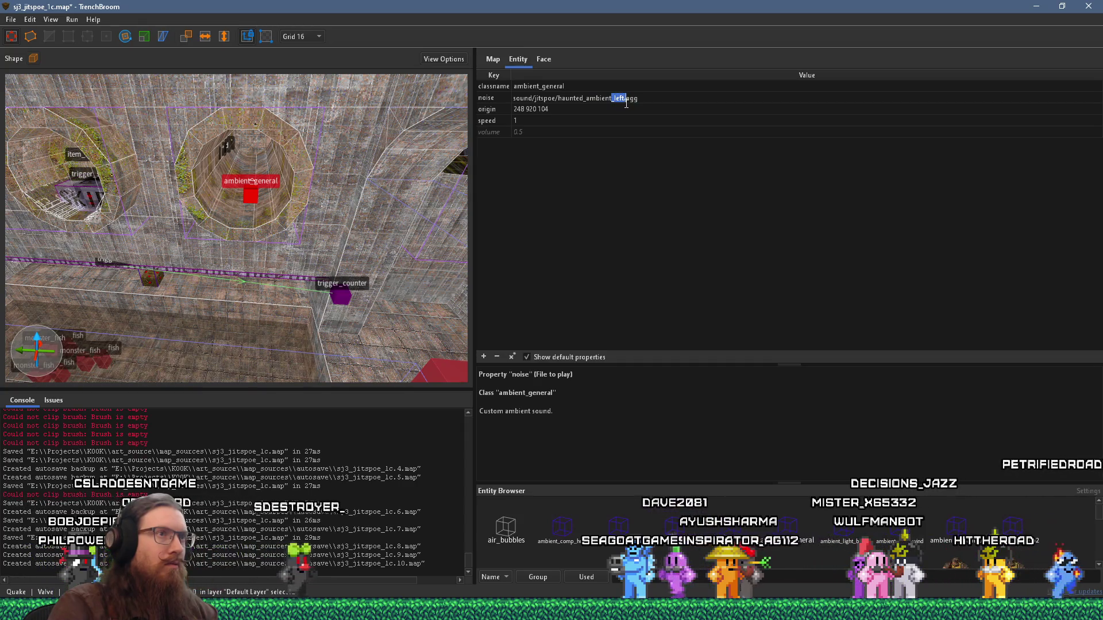
{"action": "key", "text": "BackSpace"}
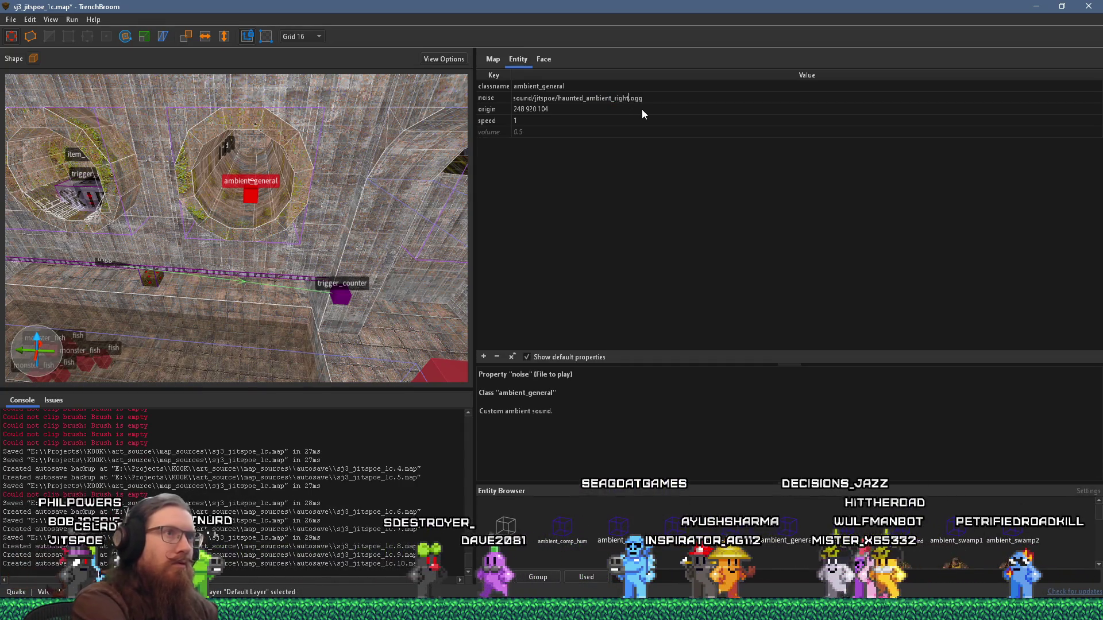
{"action": "type", "text": "right"}
{"action": "key", "text": "Return"}
{"action": "key", "text": "Escape"}
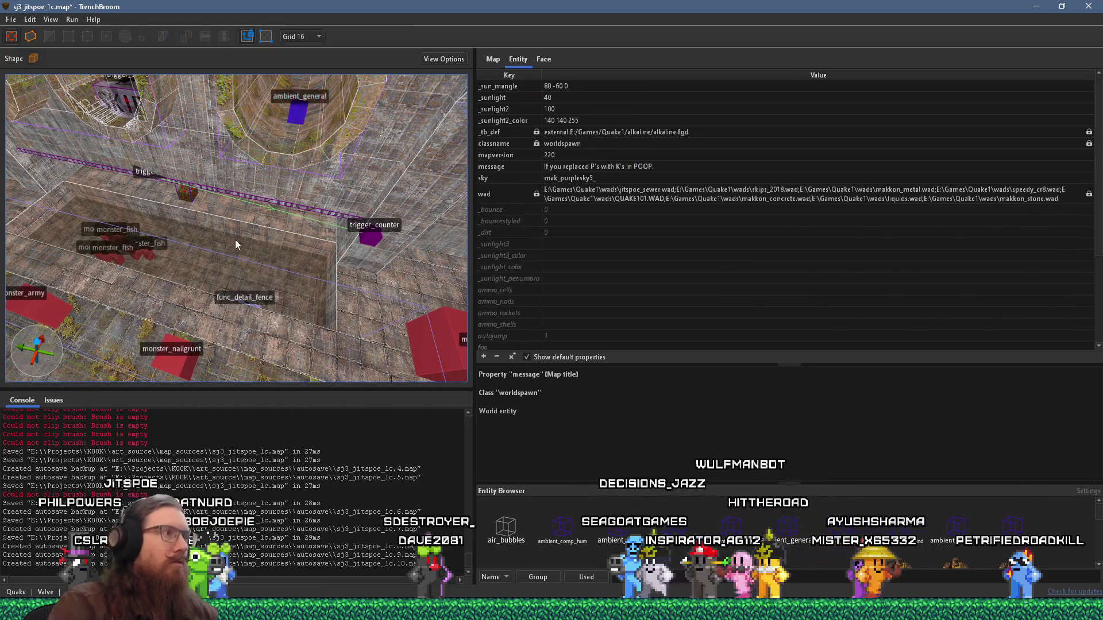
Step: Duplicate the ambient_general entity, drag the copy into the lower area, and select cave_loop_1.ogg
{"action": "mouse_move", "coordinate": [218, 220]}
{"action": "left_mouse_down"}
{"action": "mouse_move", "coordinate": [373, 103]}
{"action": "mouse_move", "coordinate": [336, 116]}
{"action": "left_mouse_up"}
{"action": "key", "text": "ctrl+z"}
{"action": "key", "text": "ctrl+d"}
{"action": "mouse_move", "coordinate": [135, 149]}
{"action": "left_mouse_down"}
{"action": "mouse_move", "coordinate": [201, 305]}
{"action": "mouse_move", "coordinate": [218, 263]}
{"action": "mouse_move", "coordinate": [185, 288]}
{"action": "left_mouse_up"}
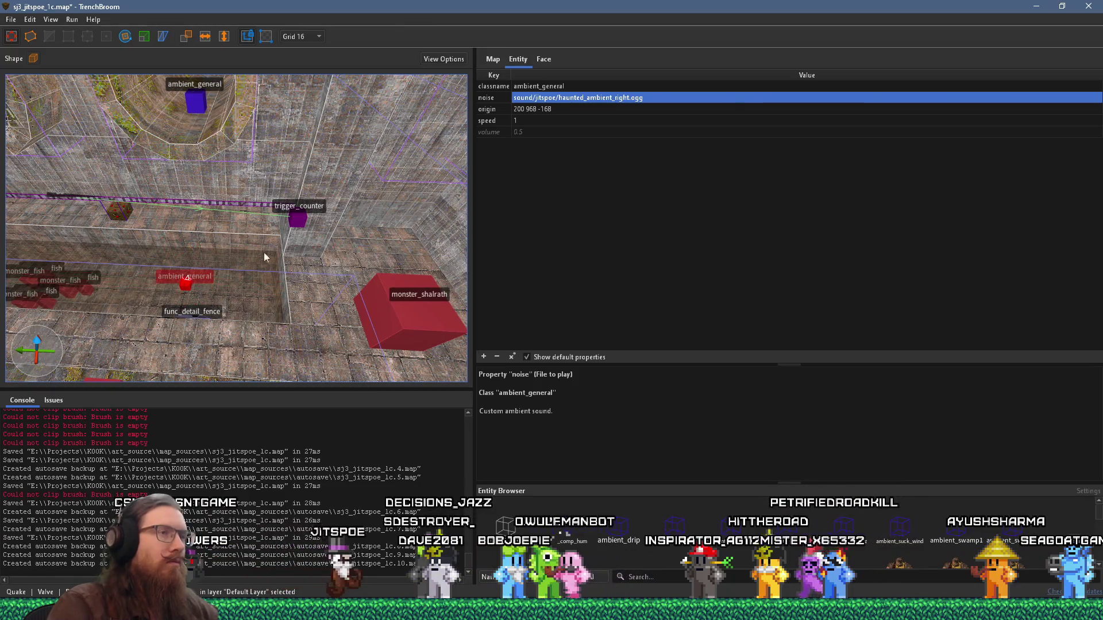
{"action": "key", "text": "alt+Tab"}
{"action": "left_click", "coordinate": [310, 233]}
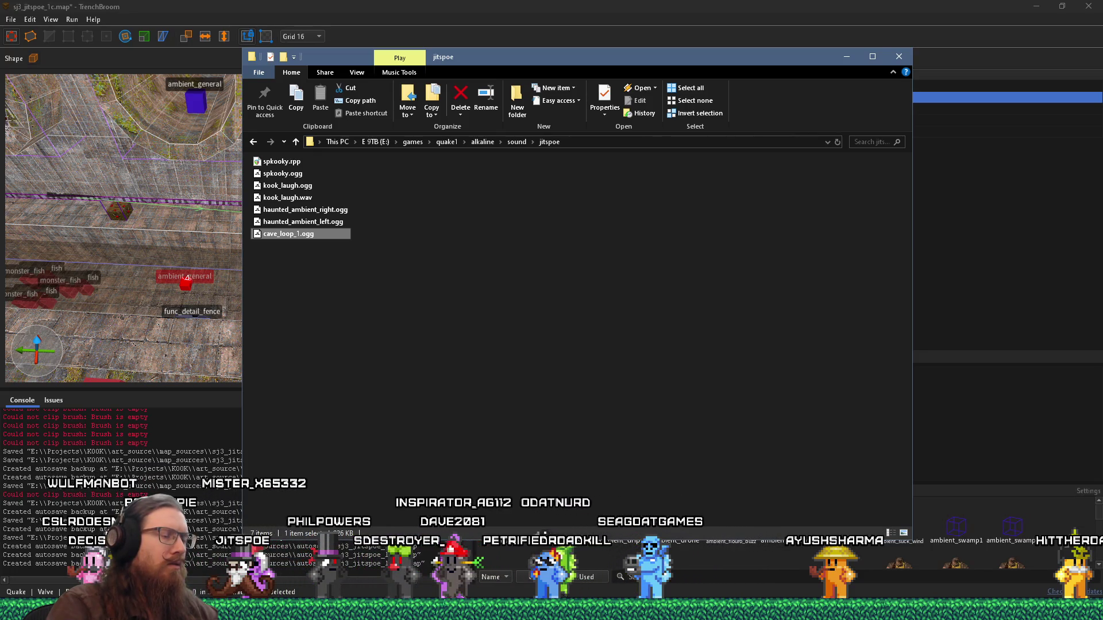
Step: Load cave_loop_1.ogg onto a REAPER track, select its item, and return to the jitspoe folder
{"action": "key", "text": "Return"}
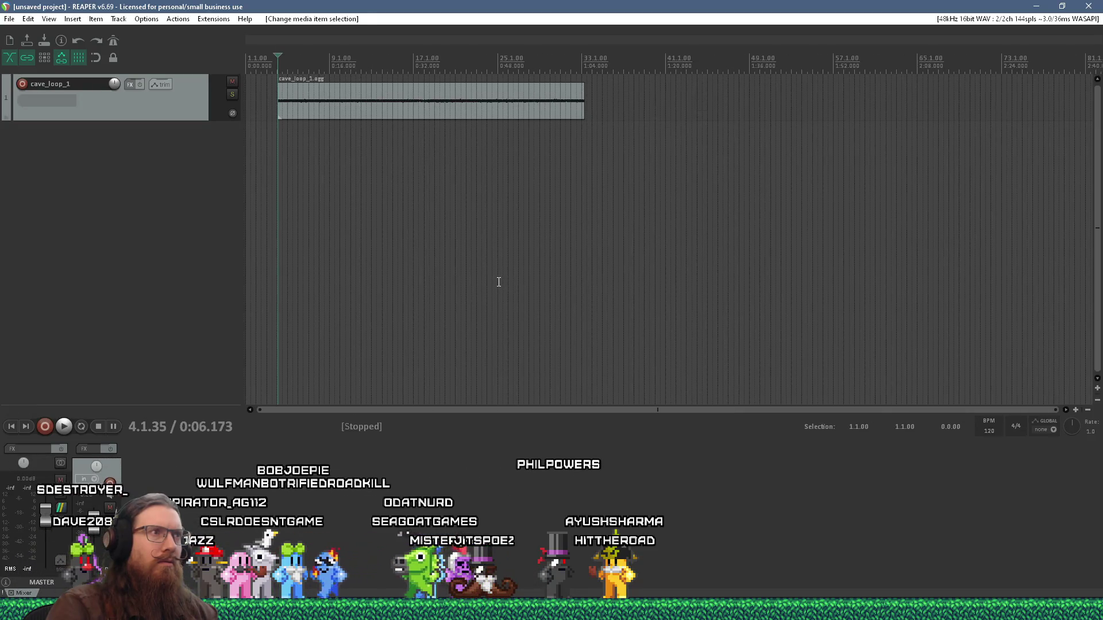
{"action": "scroll", "coordinate": [445, 126], "scroll_direction": "up", "scroll_amount": 3}
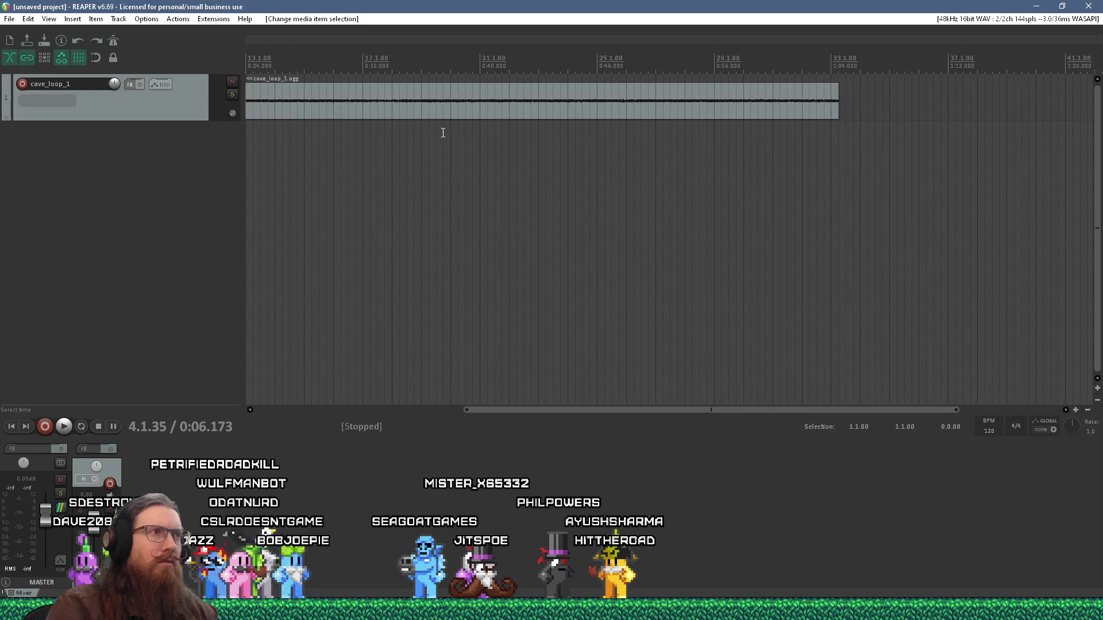
{"action": "left_click", "coordinate": [458, 115]}
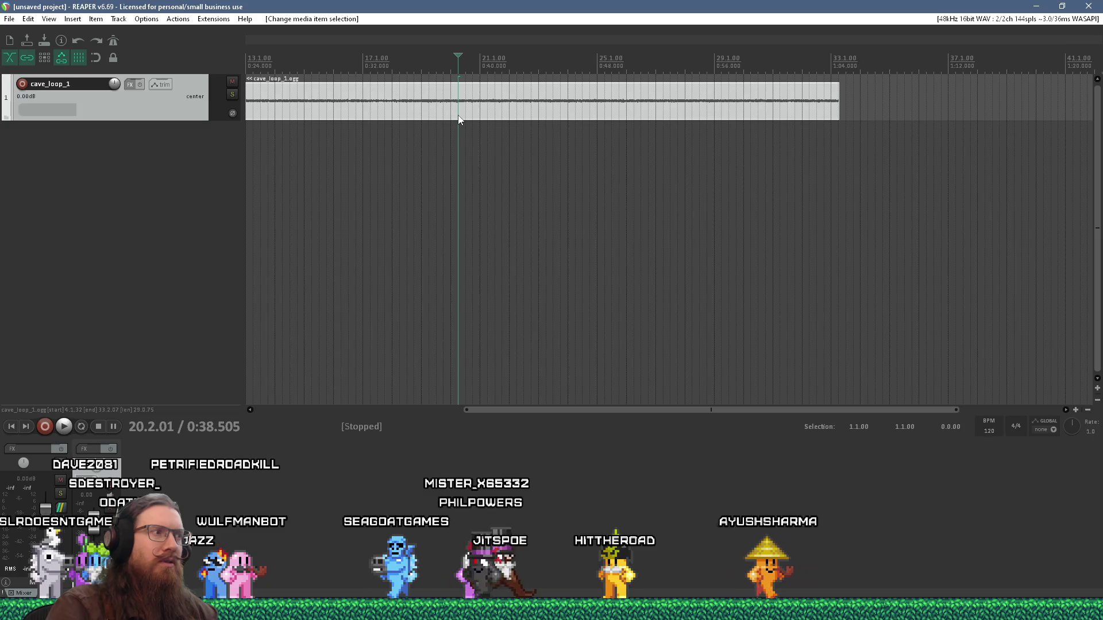
{"action": "key", "text": "alt+Tab"}
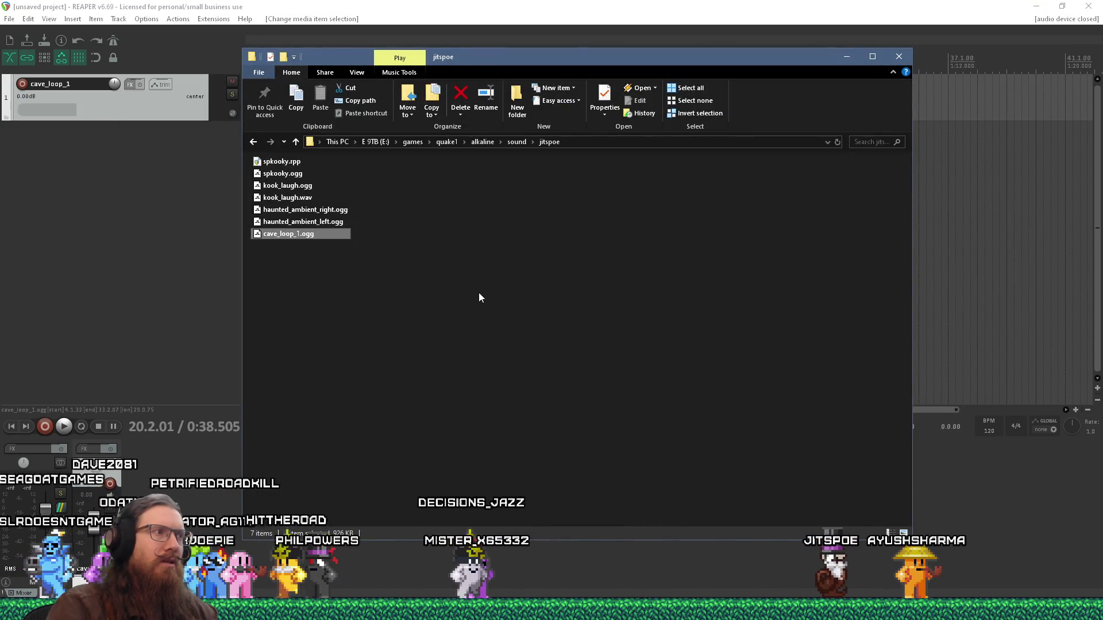
Step: Check cave_loop_1.ogg's 58-second length and audio details in its Properties dialog
{"action": "right_click", "coordinate": [319, 237]}
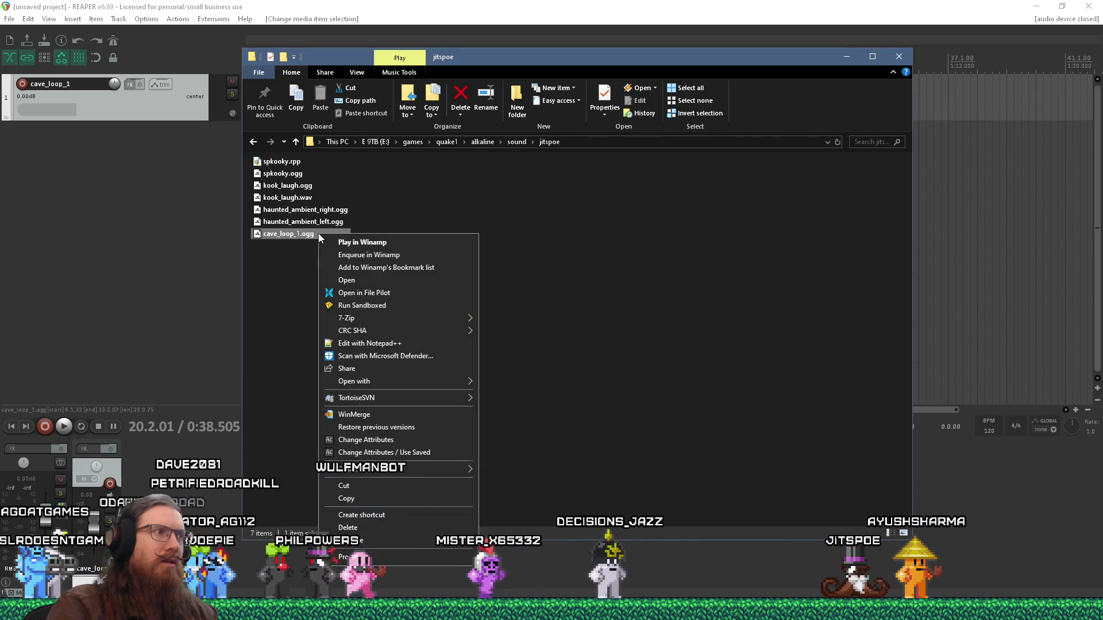
{"action": "left_click", "coordinate": [374, 559]}
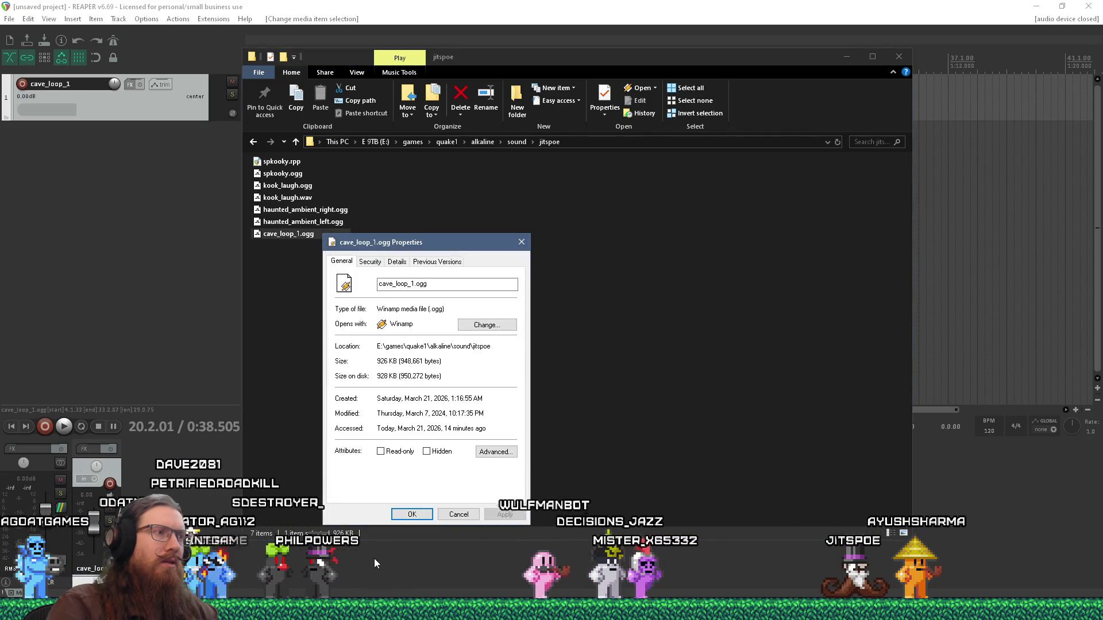
{"action": "left_click", "coordinate": [397, 262]}
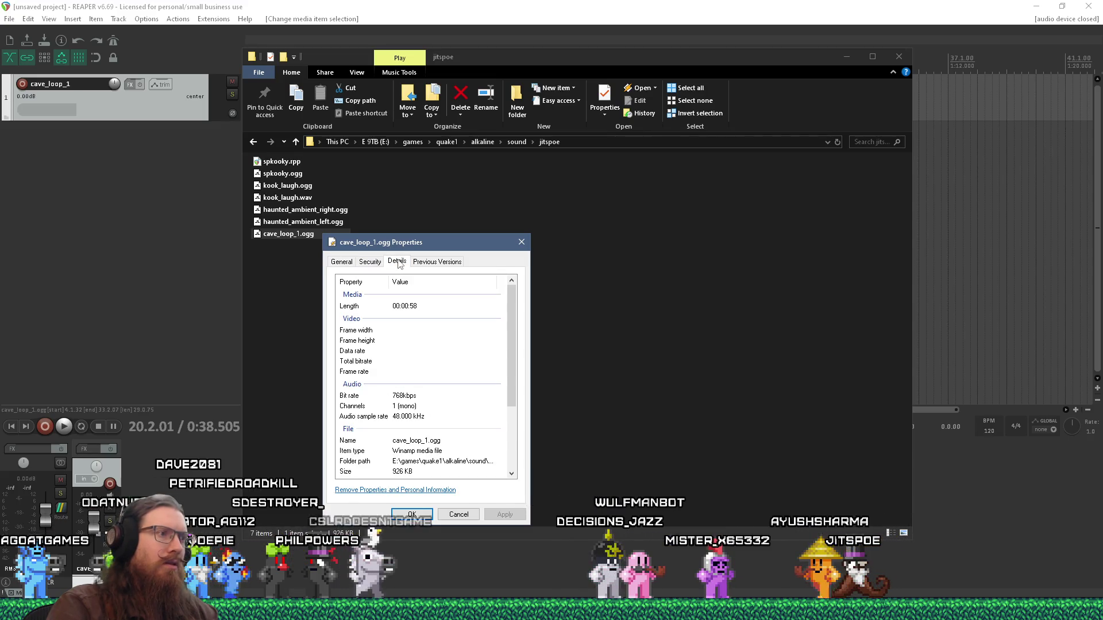
{"action": "left_click", "coordinate": [520, 242]}
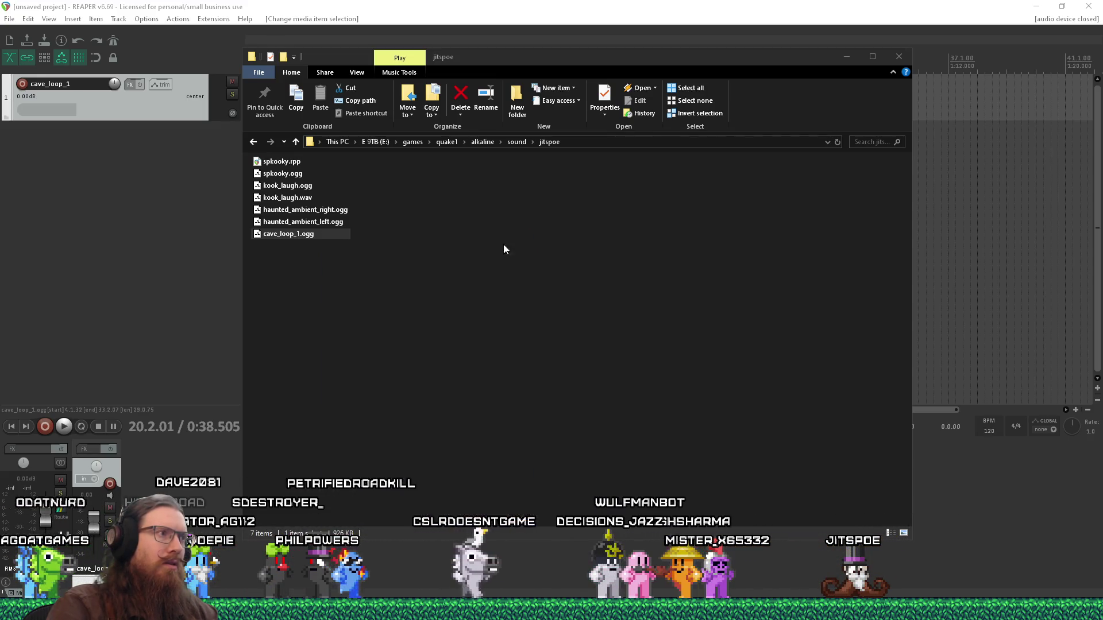
Step: Play cave_loop_1.ogg in Winamp, skip ahead past 0:37, then close the player
{"action": "double_click", "coordinate": [299, 234]}
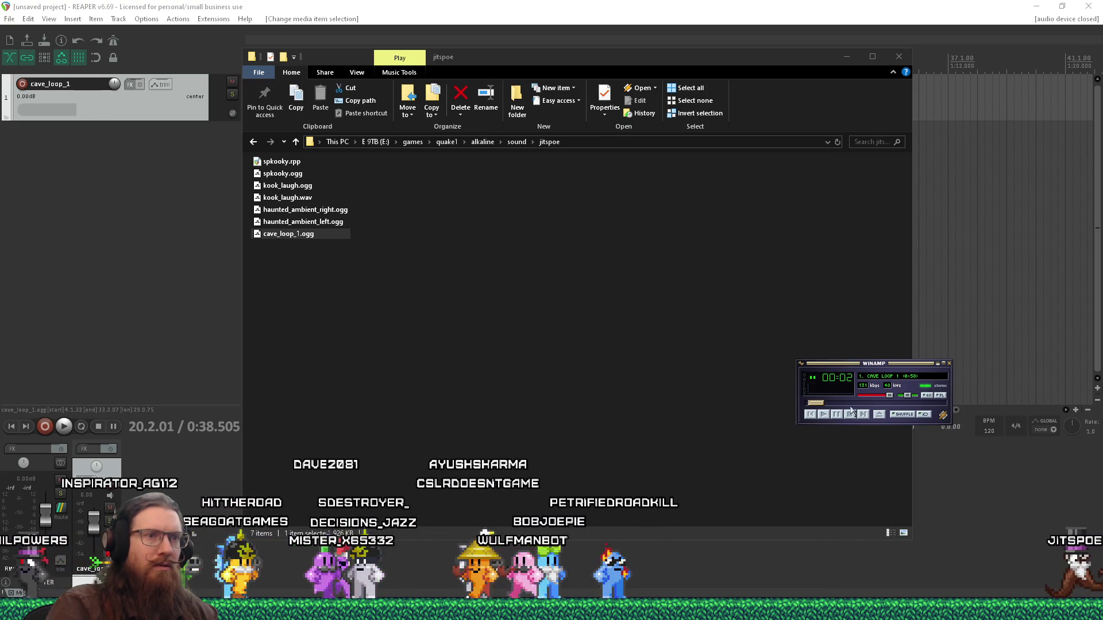
{"action": "left_click", "coordinate": [867, 404]}
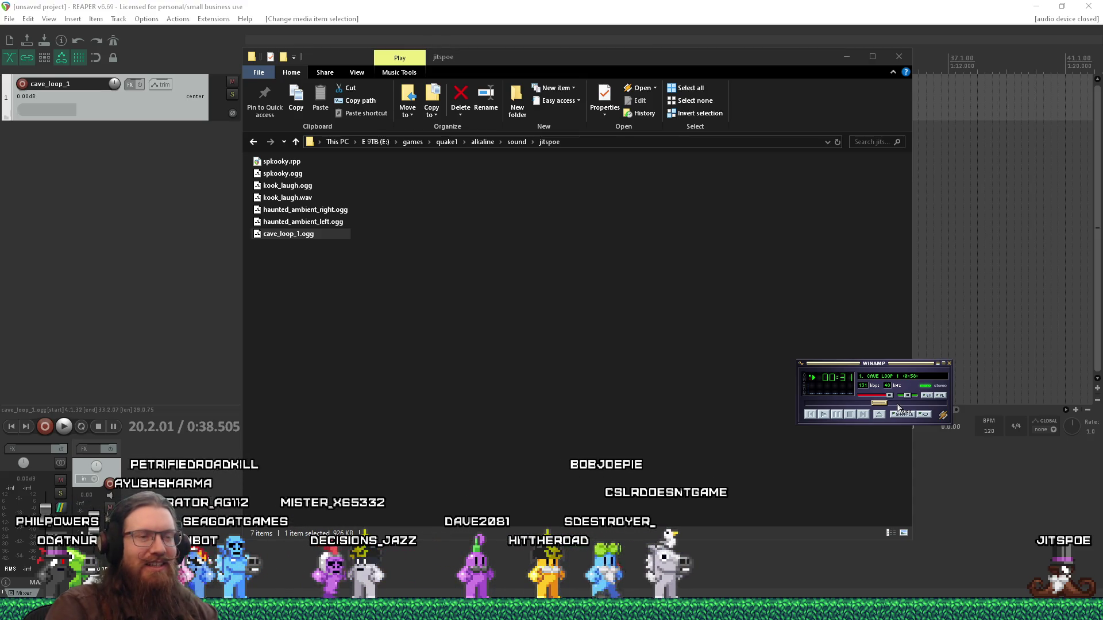
{"action": "left_click", "coordinate": [949, 364]}
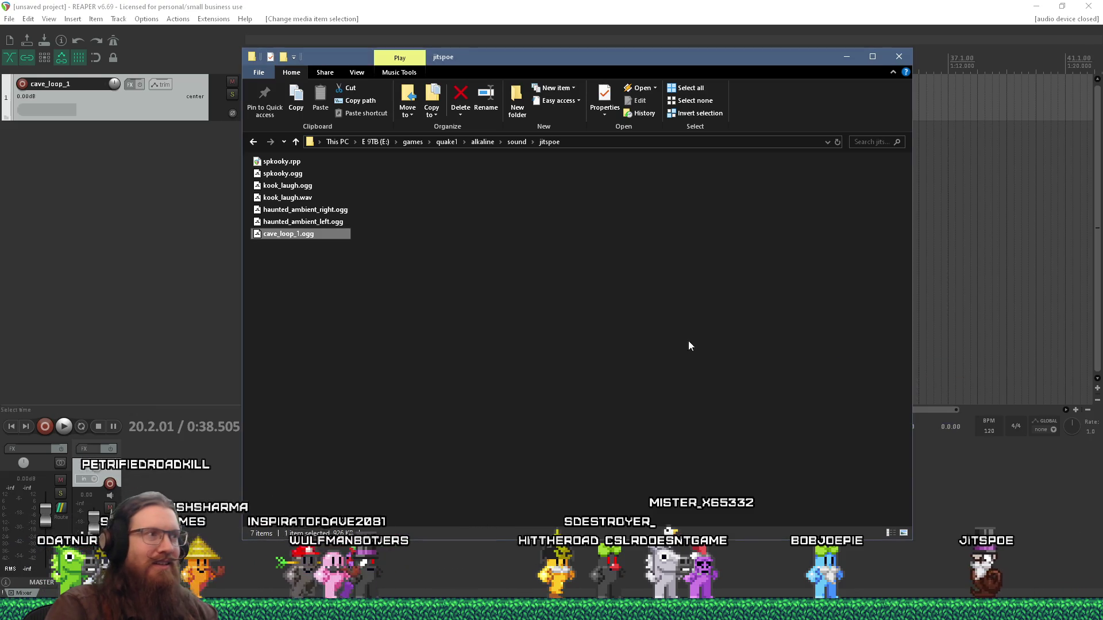
{"action": "key", "text": "alt+Tab"}
{"action": "key", "text": "alt+Tab"}
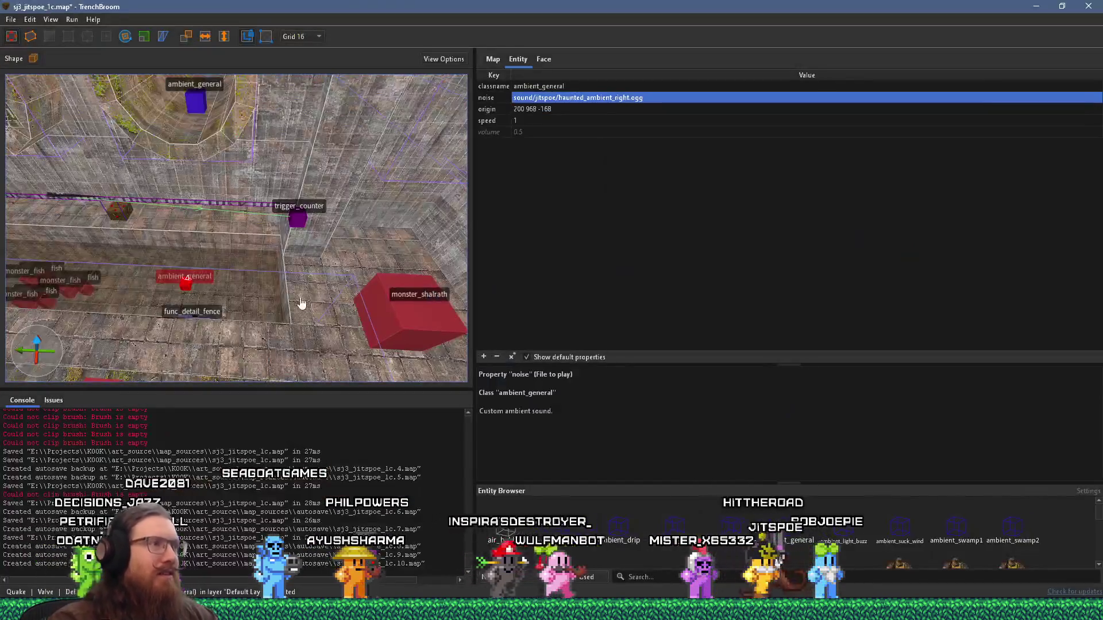
Step: Move the ambient_general entity to a new spot and set its noise to sound/jitspoe/cave_loop_1.ogg
{"action": "mouse_move", "coordinate": [432, 293]}
{"action": "left_mouse_down"}
{"action": "mouse_move", "coordinate": [306, 292]}
{"action": "mouse_move", "coordinate": [254, 232]}
{"action": "mouse_move", "coordinate": [215, 246]}
{"action": "mouse_move", "coordinate": [270, 247]}
{"action": "mouse_move", "coordinate": [214, 262]}
{"action": "mouse_move", "coordinate": [169, 250]}
{"action": "mouse_move", "coordinate": [193, 281]}
{"action": "left_mouse_up"}
{"action": "mouse_move", "coordinate": [398, 257]}
{"action": "left_mouse_down"}
{"action": "mouse_move", "coordinate": [43, 289]}
{"action": "mouse_move", "coordinate": [326, 273]}
{"action": "mouse_move", "coordinate": [274, 191]}
{"action": "mouse_move", "coordinate": [253, 262]}
{"action": "mouse_move", "coordinate": [268, 258]}
{"action": "mouse_move", "coordinate": [238, 257]}
{"action": "left_mouse_up"}
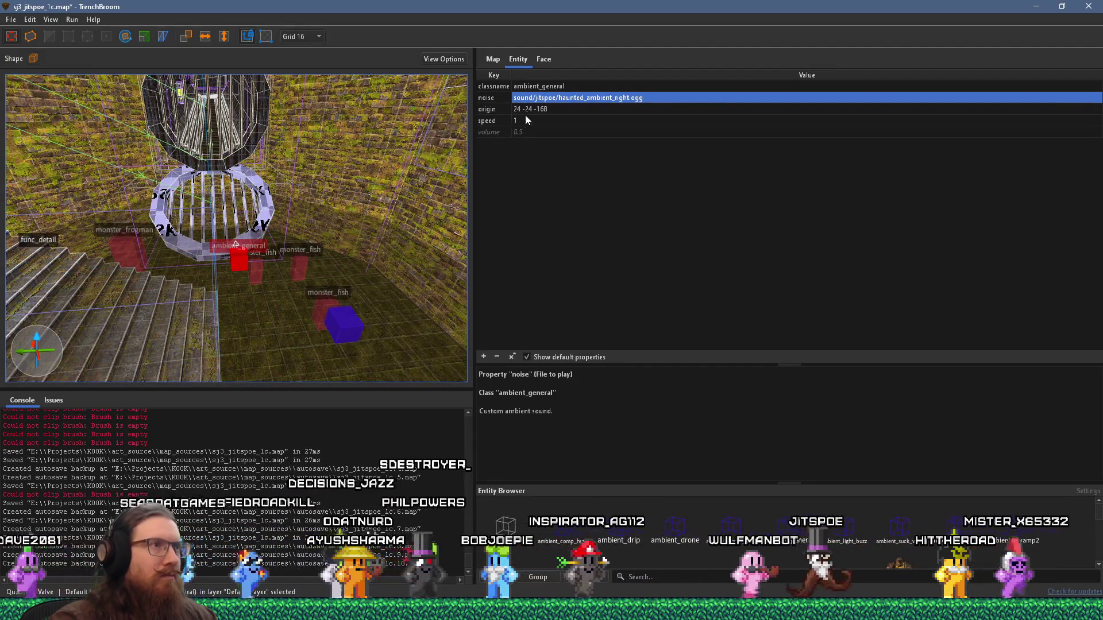
{"action": "double_click", "coordinate": [587, 100]}
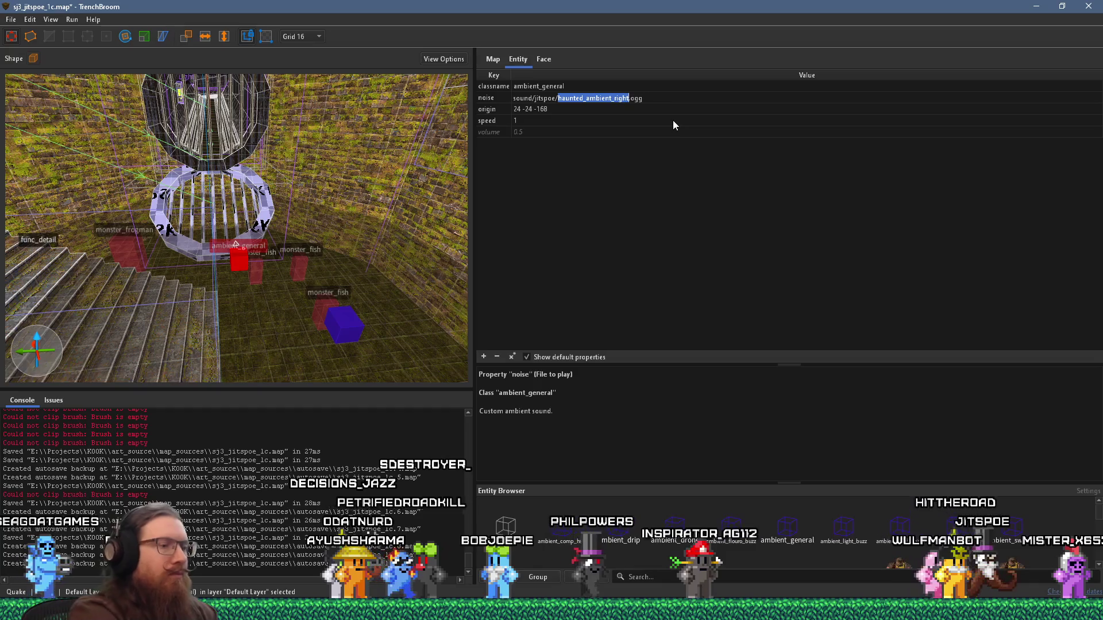
{"action": "type", "text": "c"}
{"action": "type", "text": "_1"}
{"action": "key", "text": "Return"}
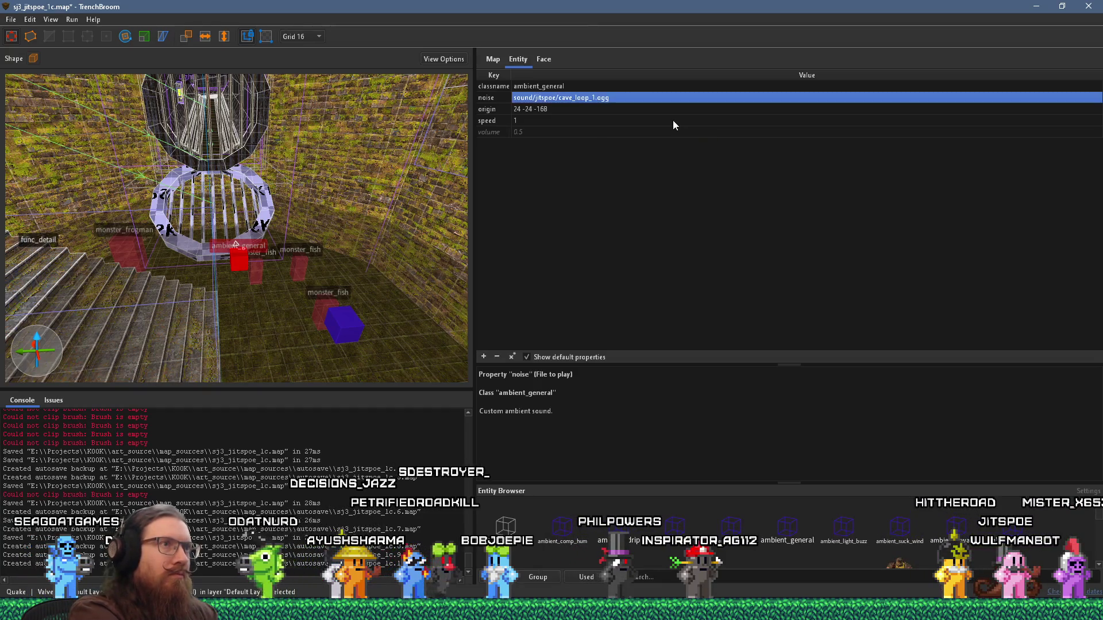
Step: Set the entity's attenuation speed to 0.5 and look around the room to check it
{"action": "double_click", "coordinate": [531, 122]}
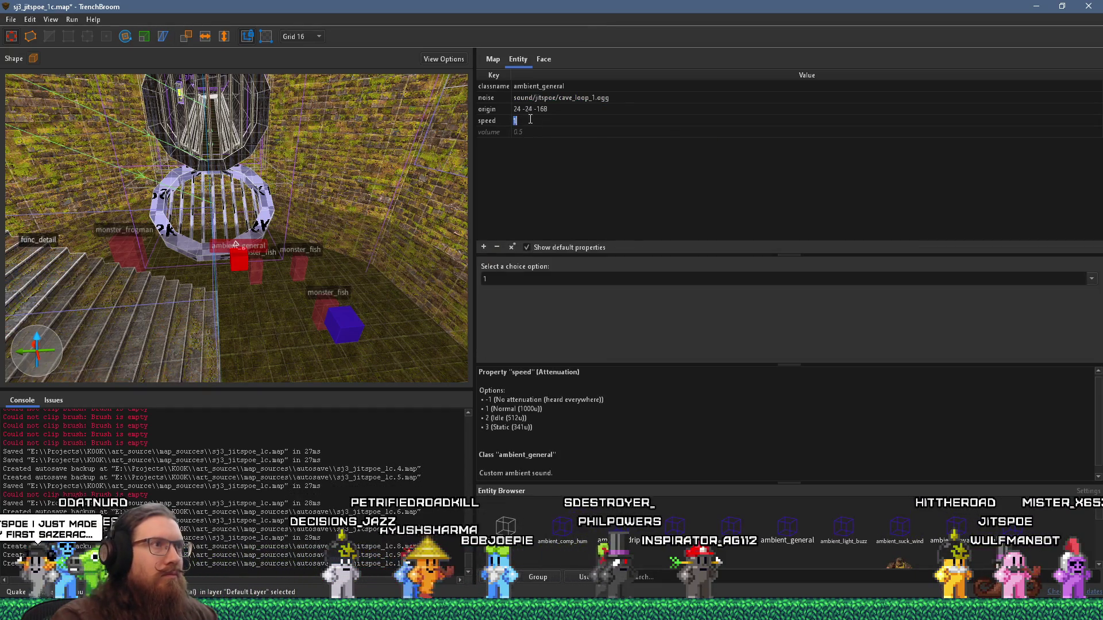
{"action": "type", "text": "0.5"}
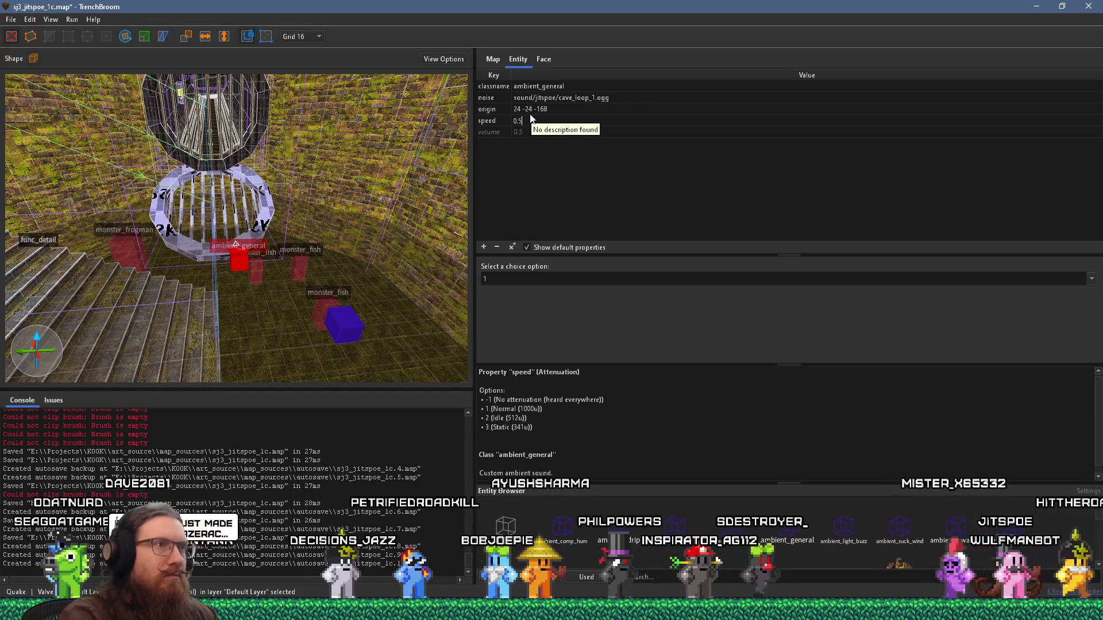
{"action": "key", "text": "Return"}
{"action": "left_click_drag", "start_coordinate": [394, 211], "coordinate": [298, 220]}
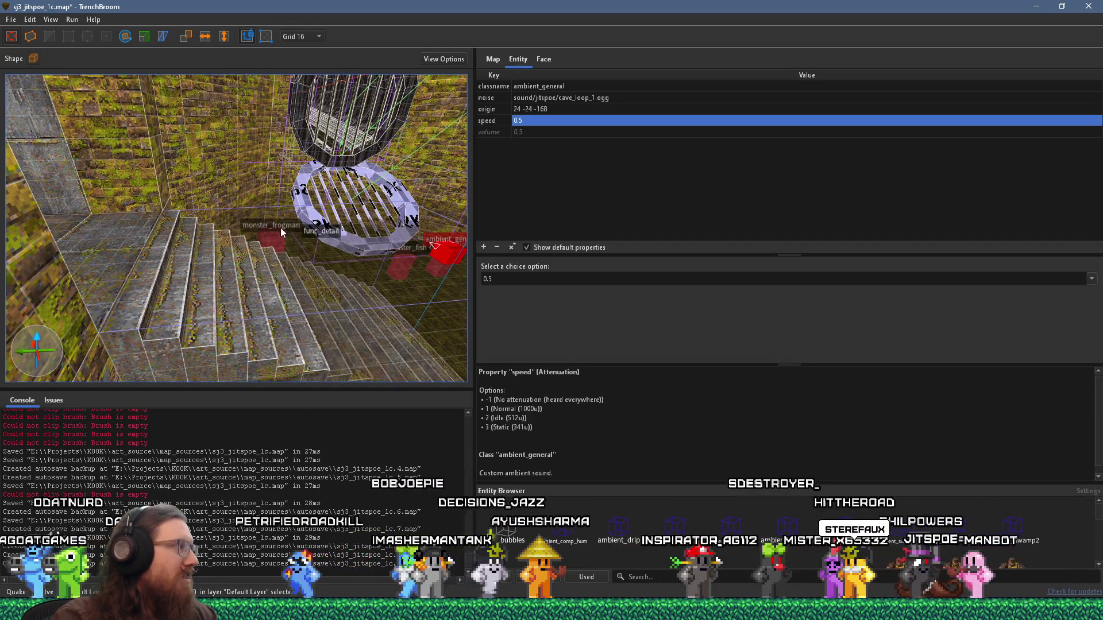
{"action": "mouse_move", "coordinate": [252, 191]}
{"action": "left_mouse_down"}
{"action": "mouse_move", "coordinate": [281, 155]}
{"action": "mouse_move", "coordinate": [238, 213]}
{"action": "mouse_move", "coordinate": [163, 229]}
{"action": "mouse_move", "coordinate": [250, 227]}
{"action": "mouse_move", "coordinate": [218, 235]}
{"action": "left_mouse_up"}
{"action": "key", "text": "Escape"}
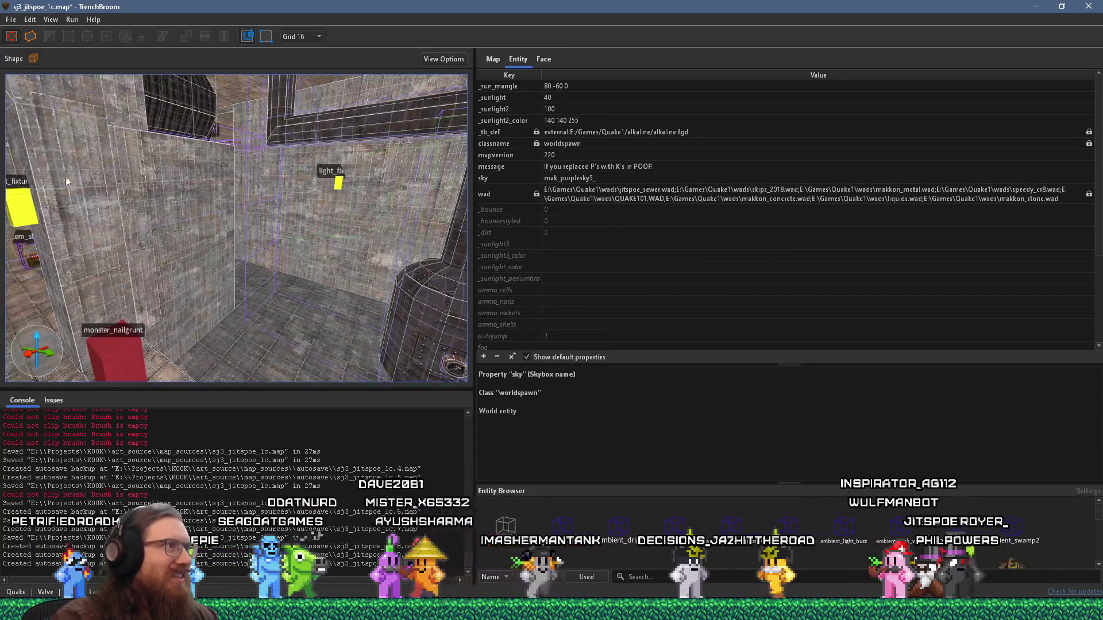
{"action": "left_click", "coordinate": [11, 19]}
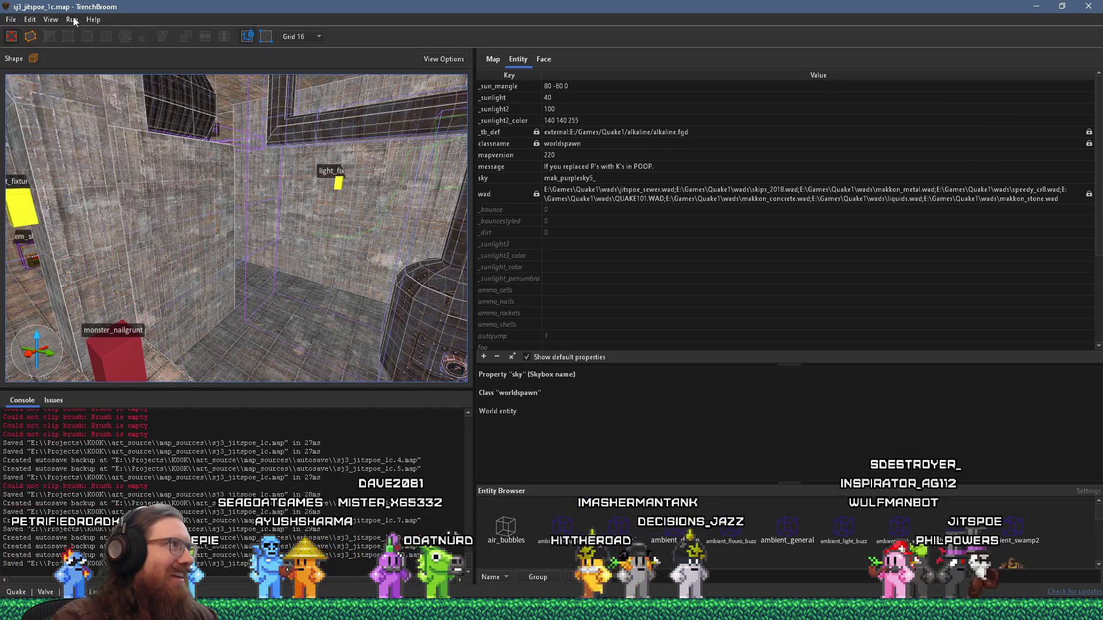
Step: Compile the map with the alkaline dev profile and launch it in Ironwail
{"action": "left_click", "coordinate": [72, 19]}
{"action": "left_click", "coordinate": [92, 33]}
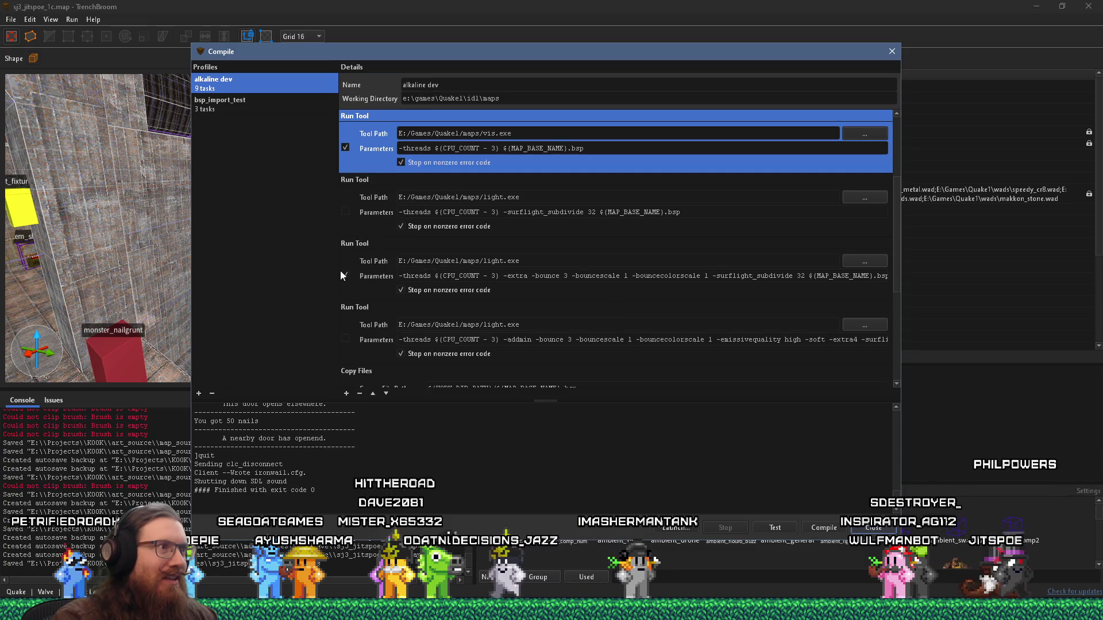
{"action": "left_click", "coordinate": [818, 528]}
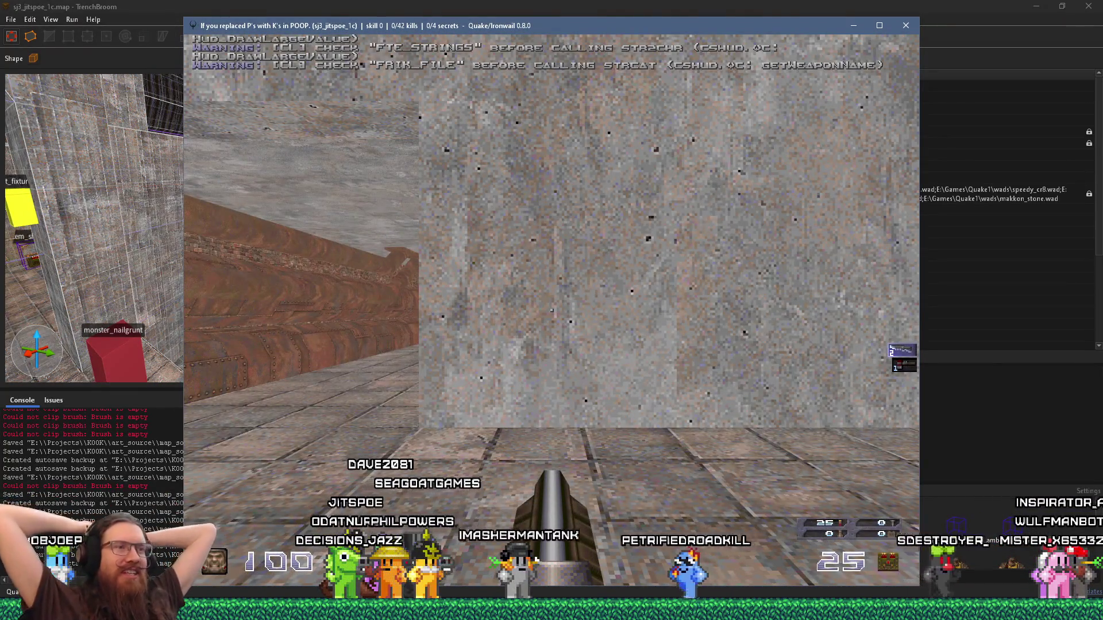
Step: Turn on noclip and fly forward through the walls of the test level
{"action": "key", "text": "w"}
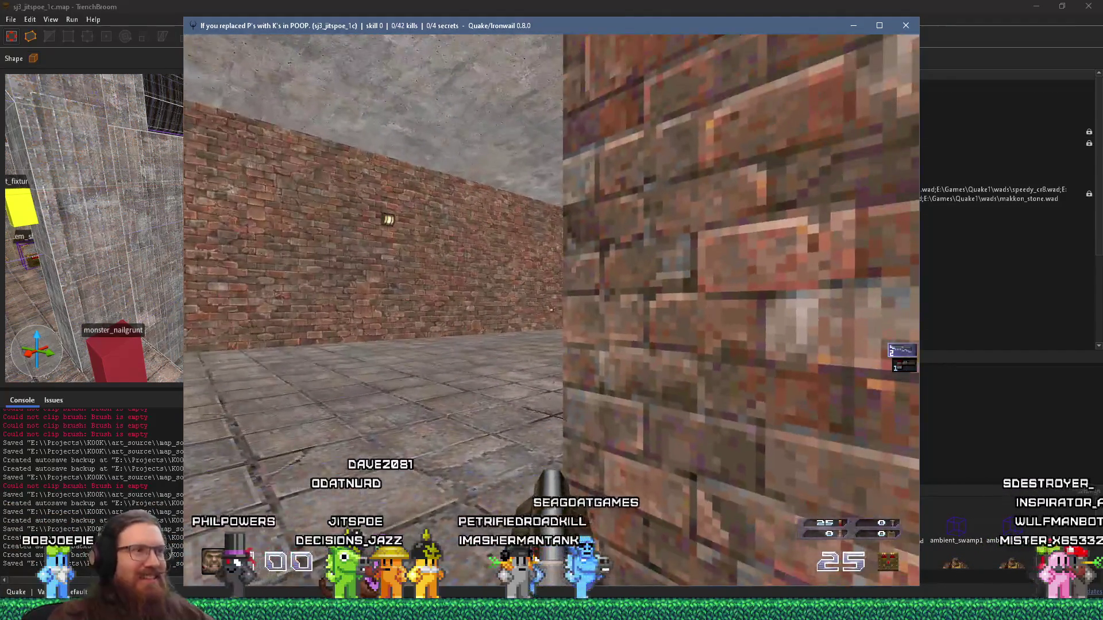
{"action": "key", "text": "grave"}
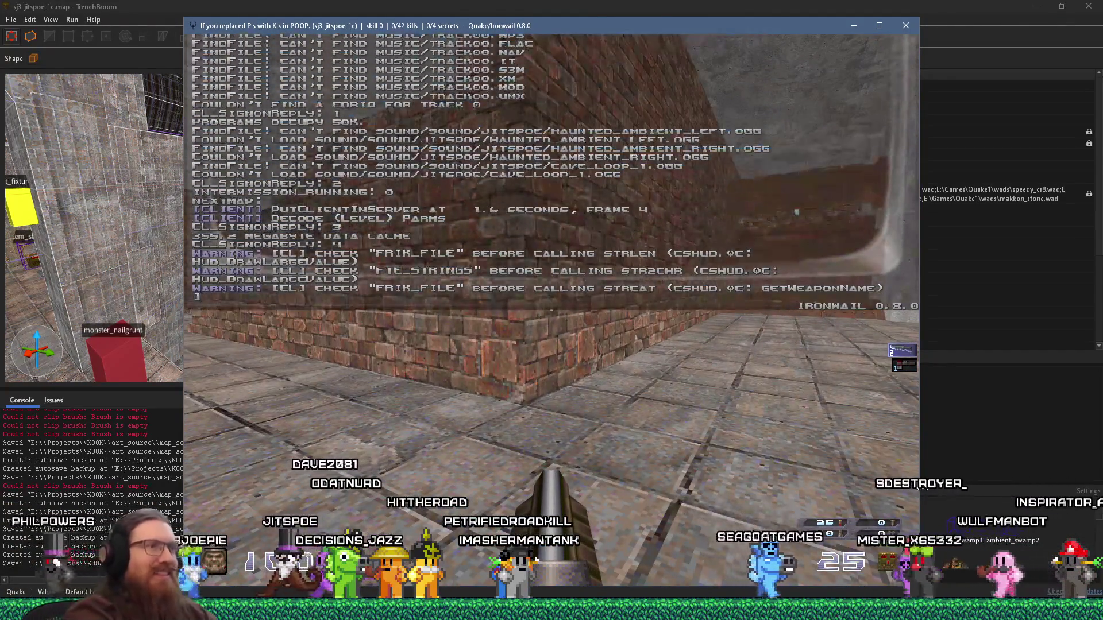
{"action": "type", "text": "NOCLIP"}
{"action": "key", "text": "Return"}
{"action": "key", "text": "grave"}
{"action": "key", "text": "w"}
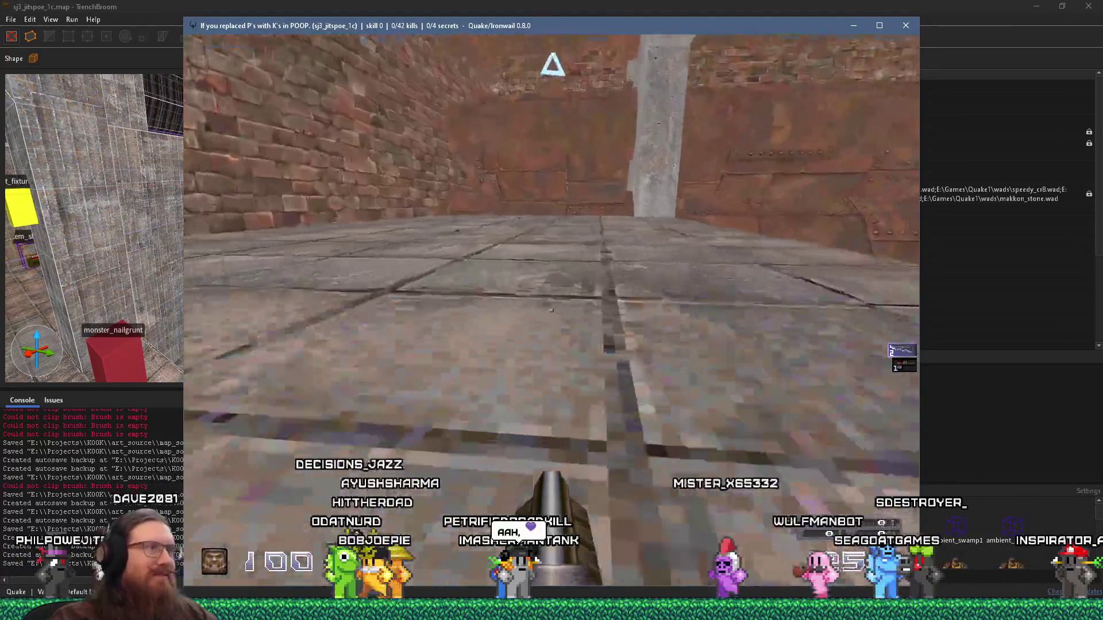
{"action": "key", "text": "w"}
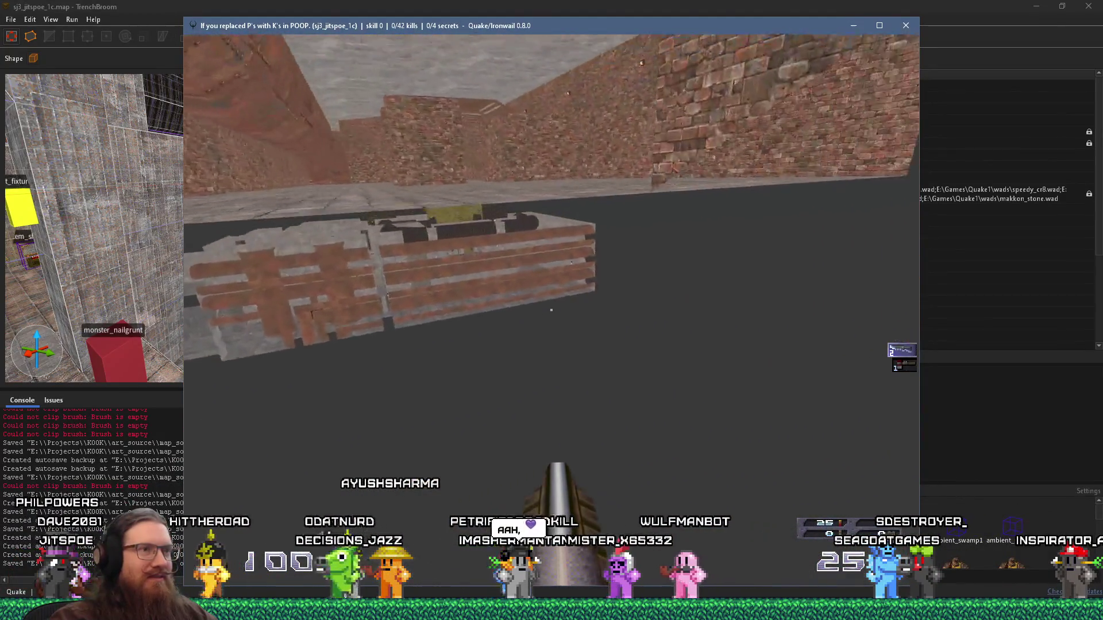
{"action": "key", "text": "w"}
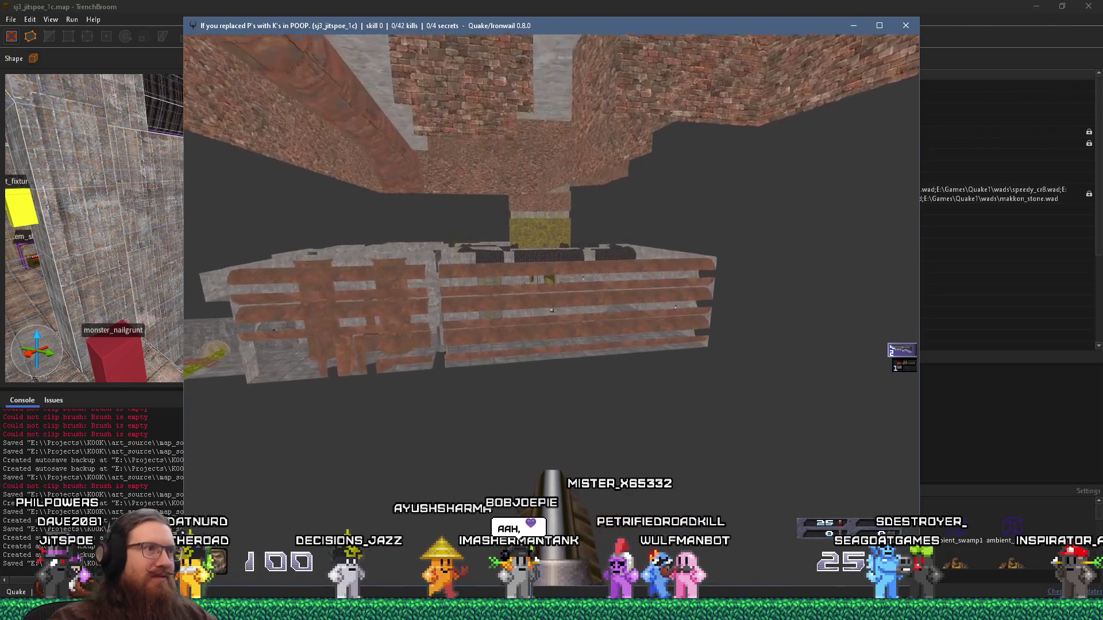
{"action": "key", "text": "w"}
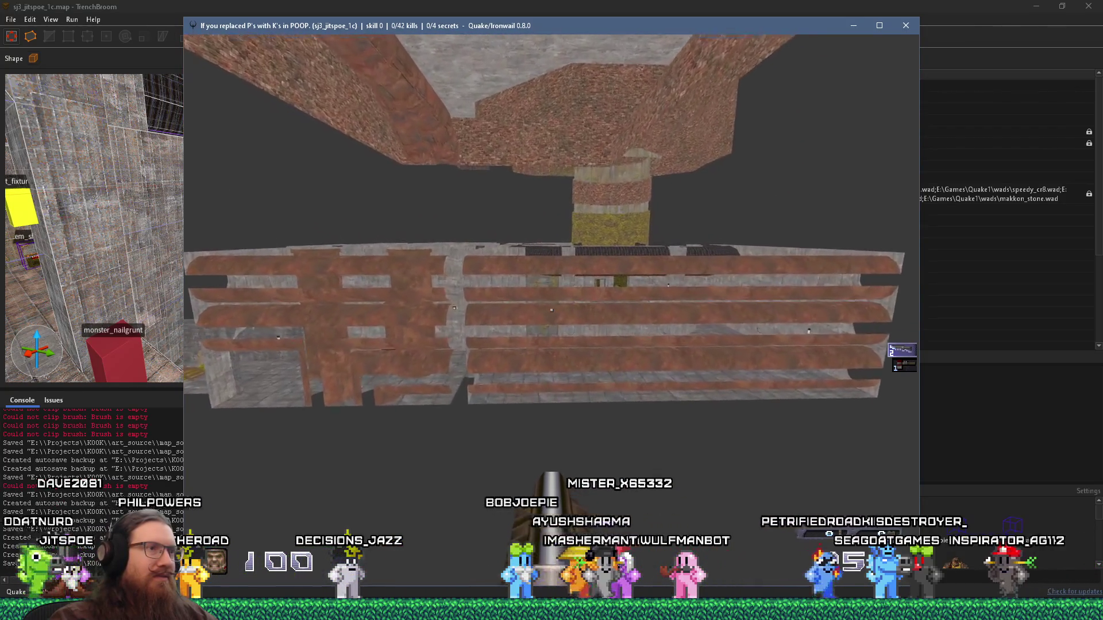
{"action": "key", "text": "w"}
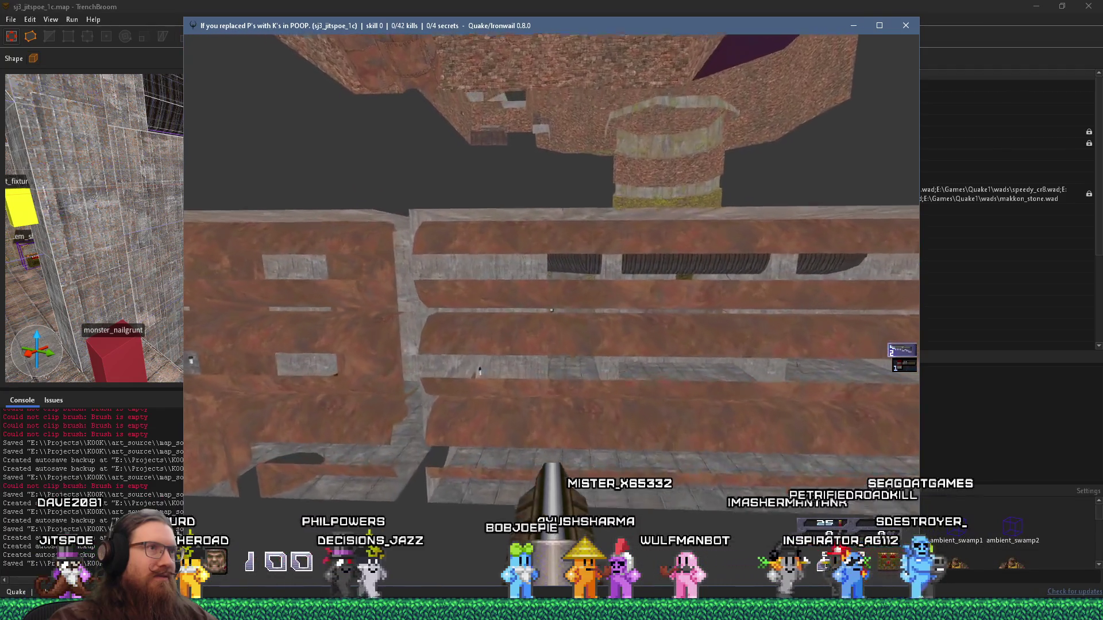
{"action": "key", "text": "w"}
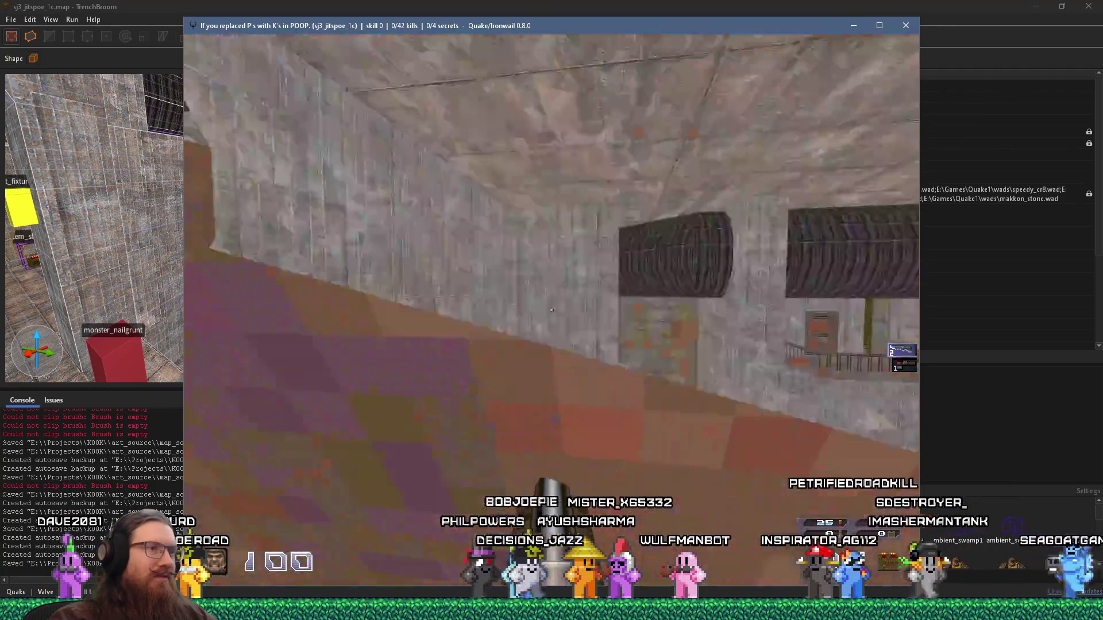
{"action": "key", "text": "w"}
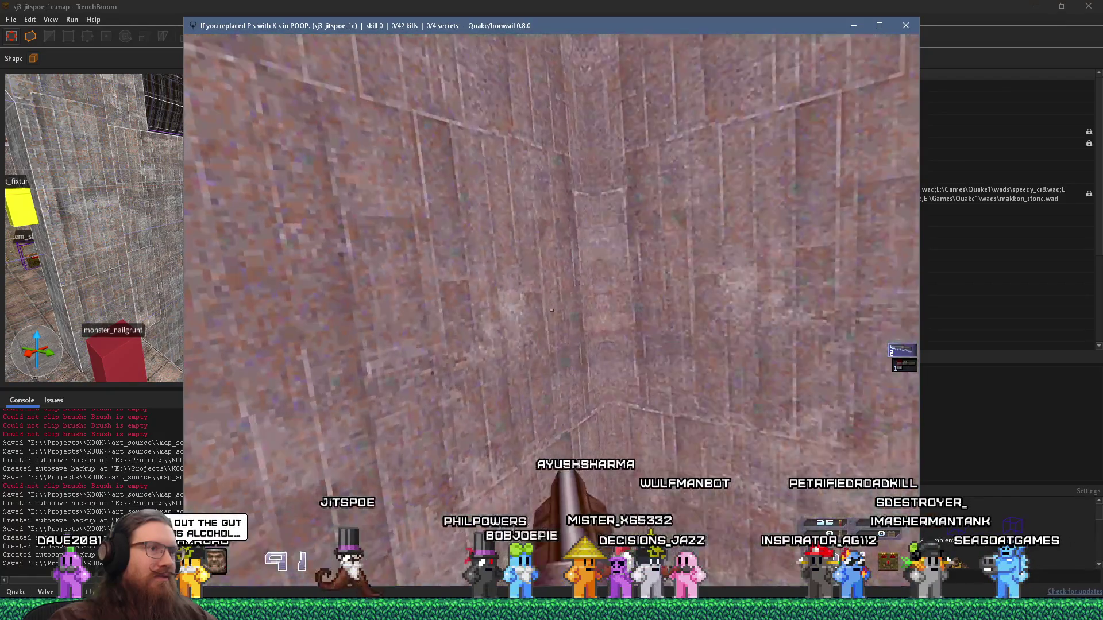
Step: Enable notarget and god mode, then quit Ironwail from the console
{"action": "key", "text": "grave"}
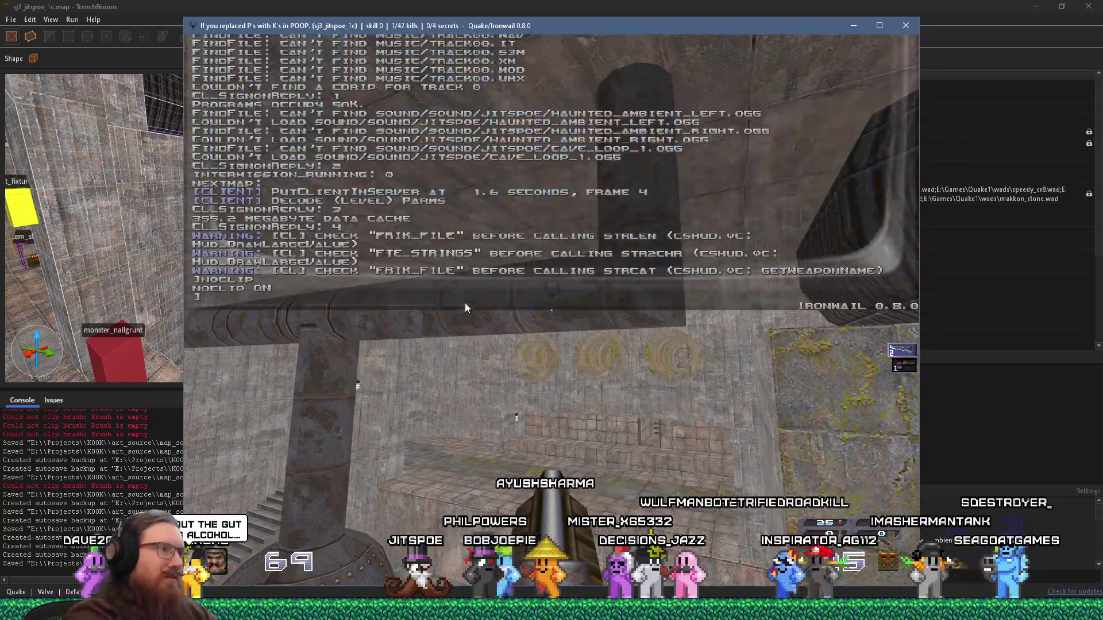
{"action": "type", "text": "notarget"}
{"action": "key", "text": "Return"}
{"action": "key", "text": "grave"}
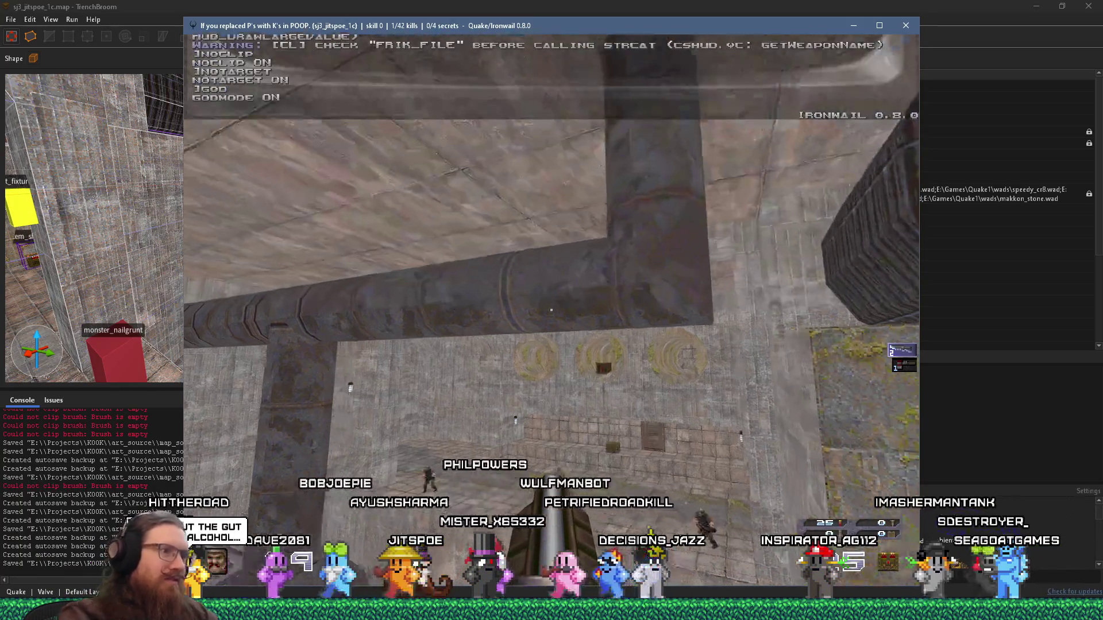
{"action": "key", "text": "w"}
{"action": "key", "text": "w"}
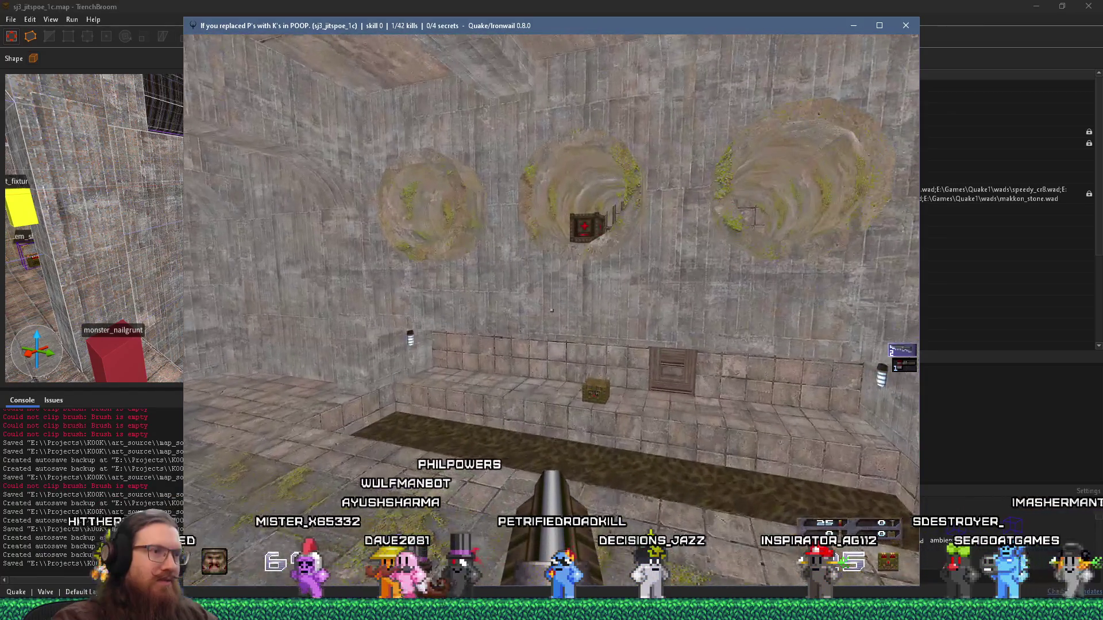
{"action": "key", "text": "grave"}
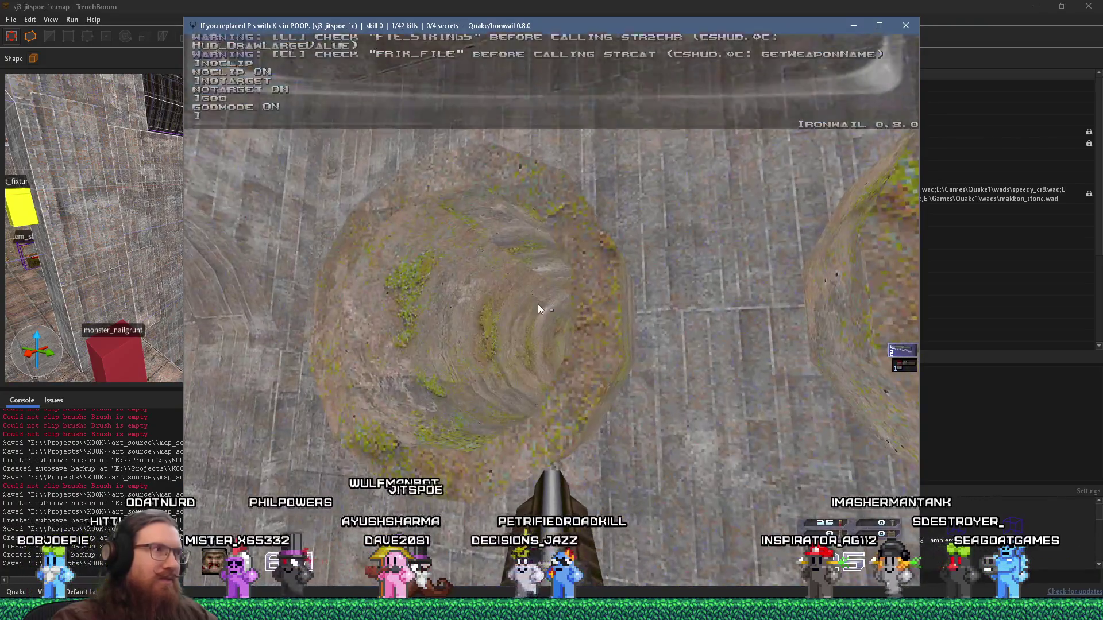
{"action": "scroll", "coordinate": [538, 308], "scroll_direction": "up", "scroll_amount": 3}
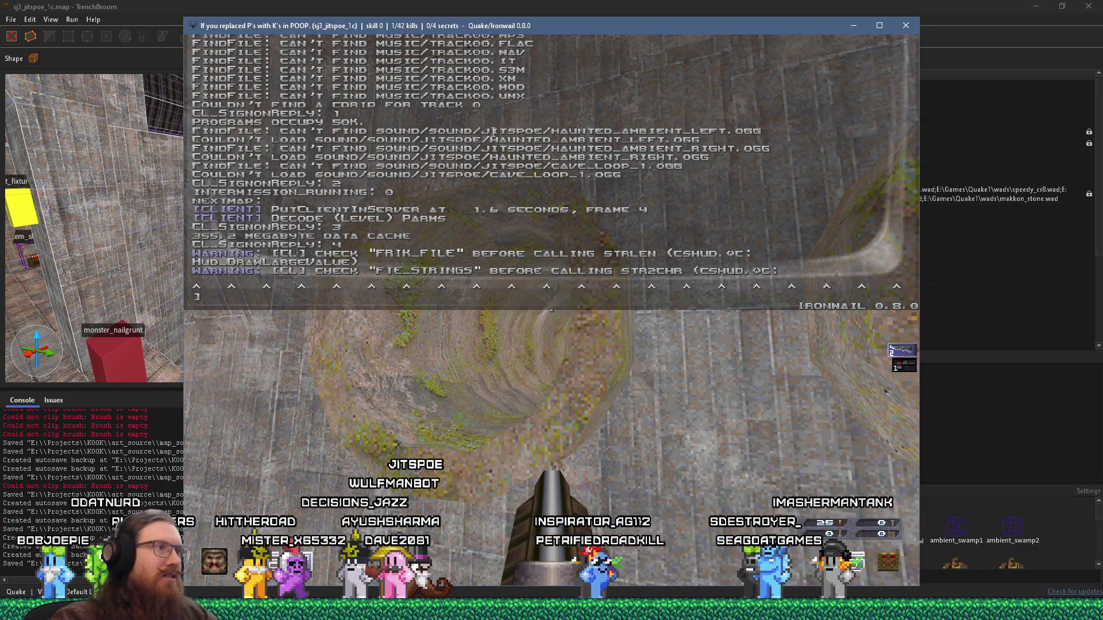
{"action": "type", "text": "quit"}
{"action": "key", "text": "Return"}
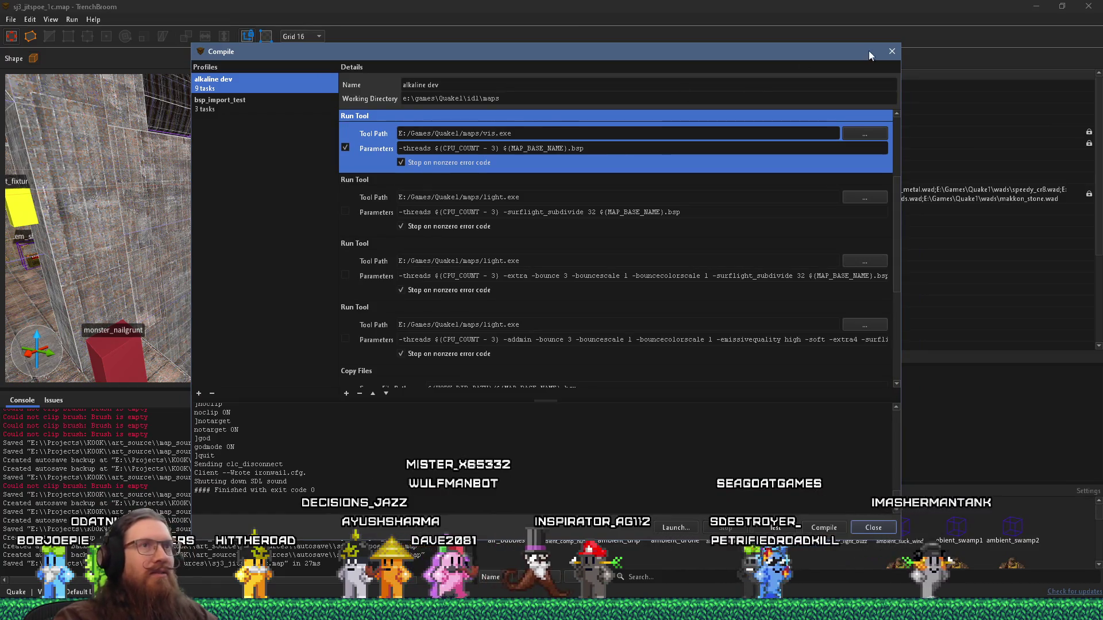
Step: Close the Compile window and remove the extra sound/ from the haunted left noise path
{"action": "left_click", "coordinate": [892, 51]}
{"action": "key", "text": "w"}
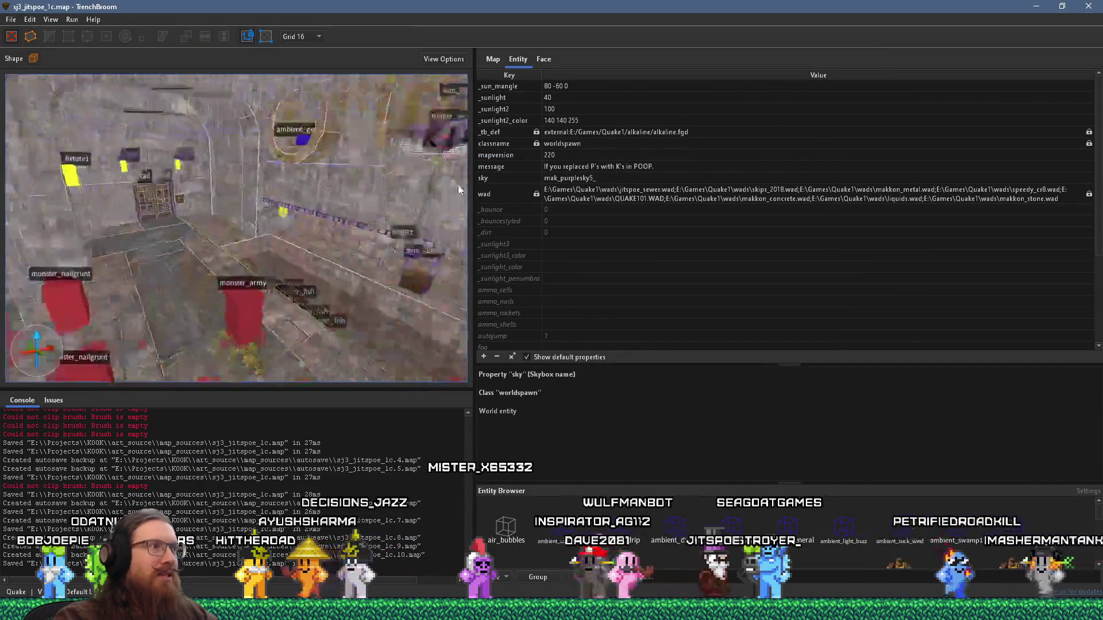
{"action": "left_click", "coordinate": [78, 181]}
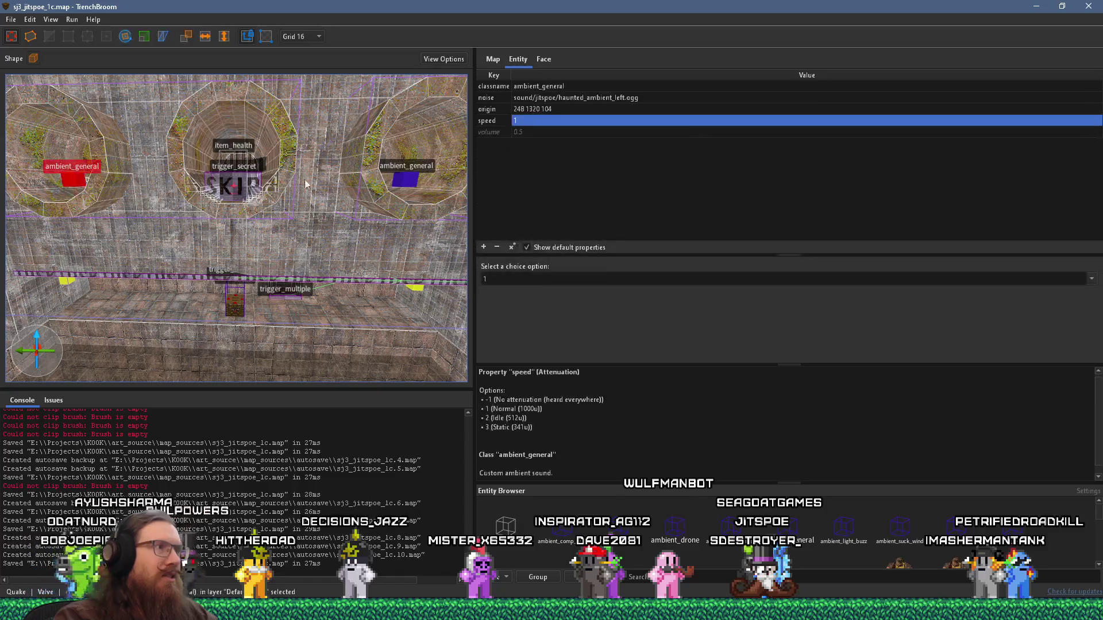
{"action": "double_click", "coordinate": [550, 98]}
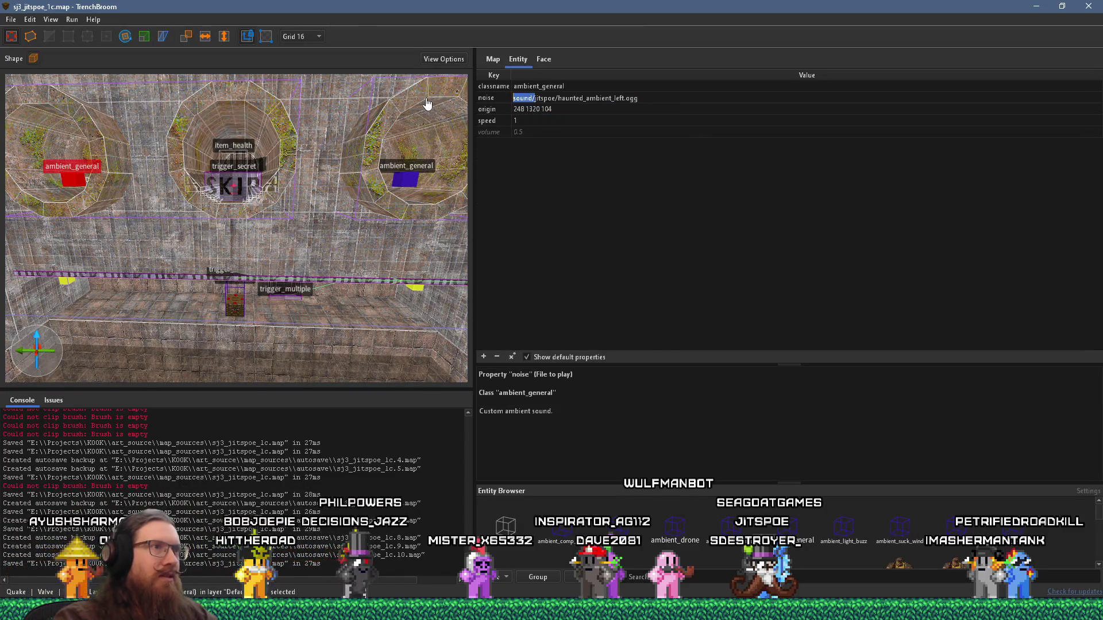
{"action": "key", "text": "Return"}
{"action": "key", "text": "d"}
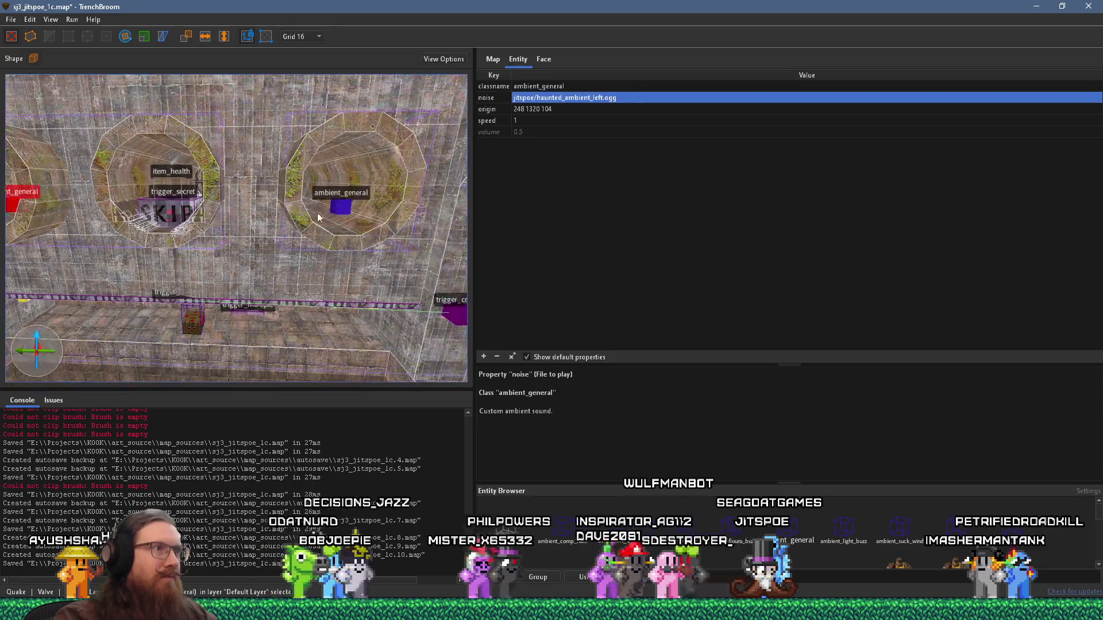
Step: Strip the sound/ prefix from the haunted right entity's noise path
{"action": "left_click", "coordinate": [339, 208]}
{"action": "double_click", "coordinate": [552, 97]}
{"action": "left_click", "coordinate": [534, 98]}
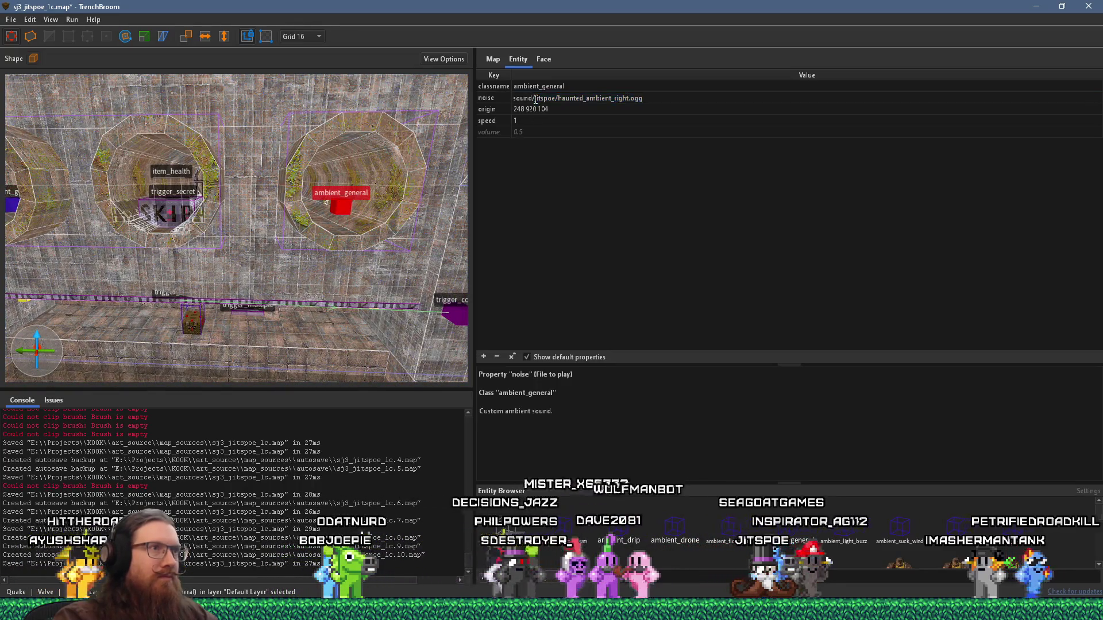
{"action": "key", "text": "BackSpace"}
{"action": "key", "text": "BackSpace"}
{"action": "key", "text": "BackSpace"}
{"action": "key", "text": "Return"}
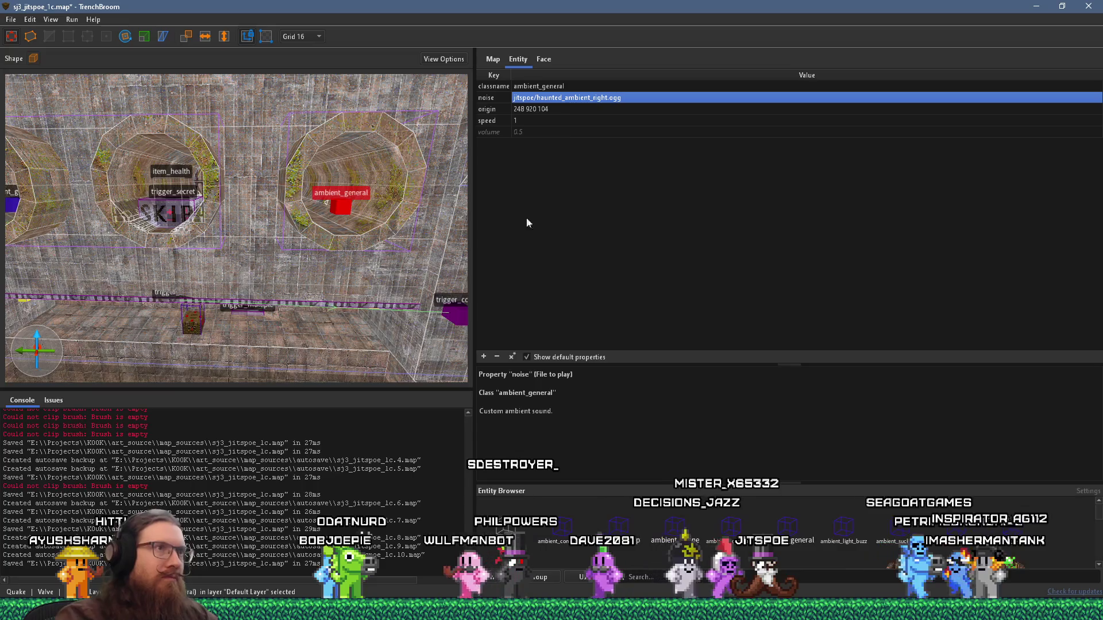
Step: Strip the sound/ prefix from the cave_loop_1 entity's noise path, then deselect it
{"action": "scroll", "coordinate": [259, 268], "scroll_direction": "up", "scroll_amount": 10}
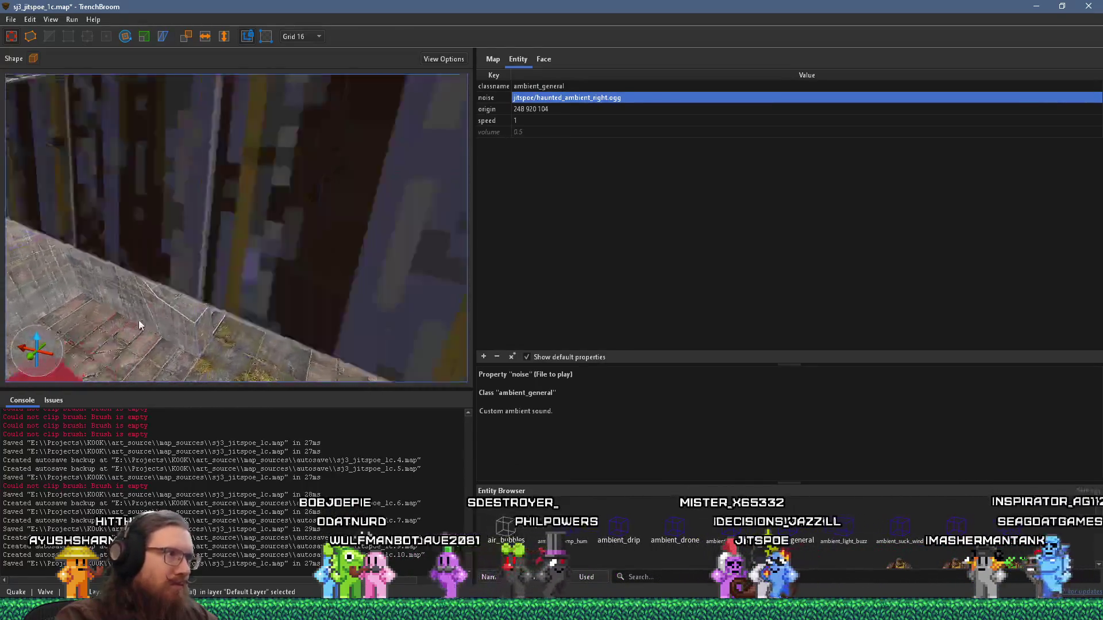
{"action": "left_click", "coordinate": [220, 260]}
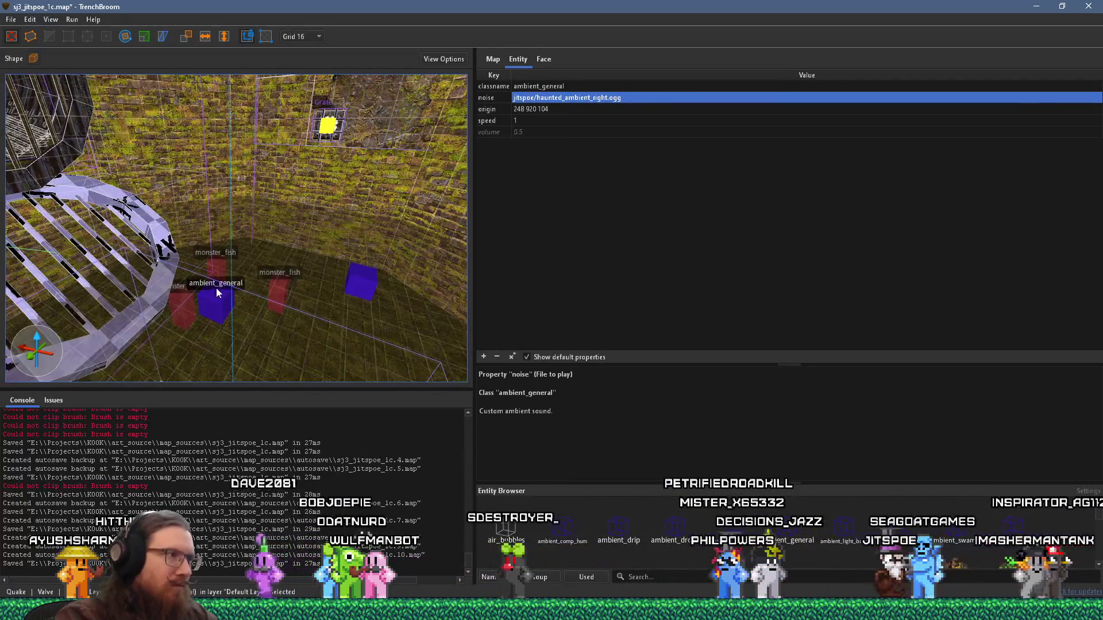
{"action": "double_click", "coordinate": [540, 98]}
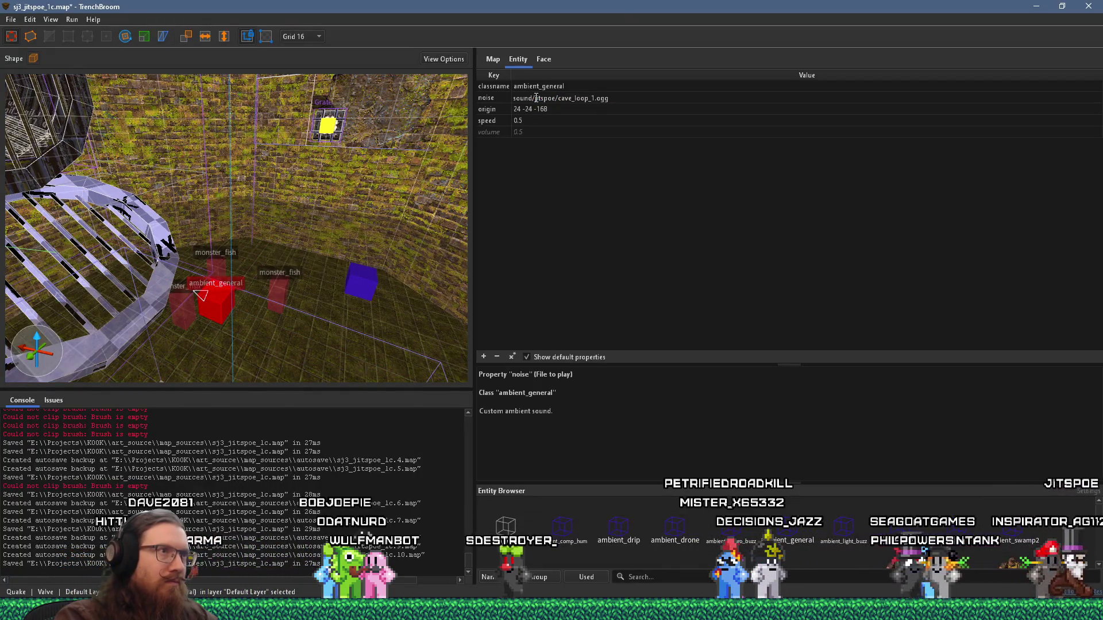
{"action": "left_click_drag", "start_coordinate": [609, 98], "coordinate": [534, 98]}
{"action": "key", "text": "Left"}
{"action": "key", "text": "Left"}
{"action": "key", "text": "Left"}
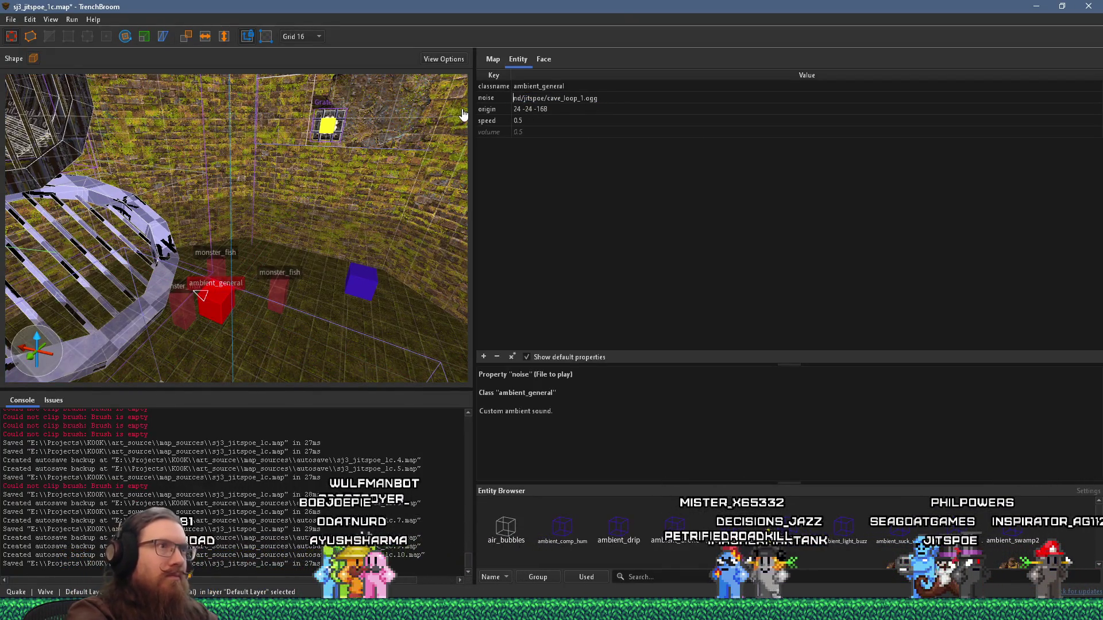
{"action": "key", "text": "Return"}
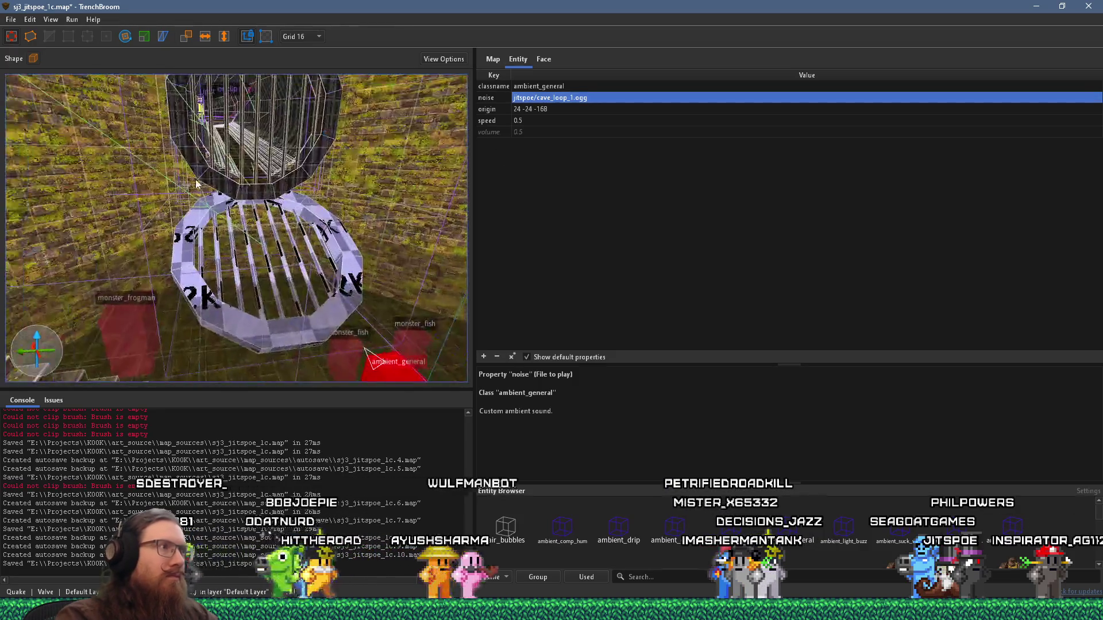
{"action": "scroll", "coordinate": [252, 215], "scroll_direction": "down", "scroll_amount": 10}
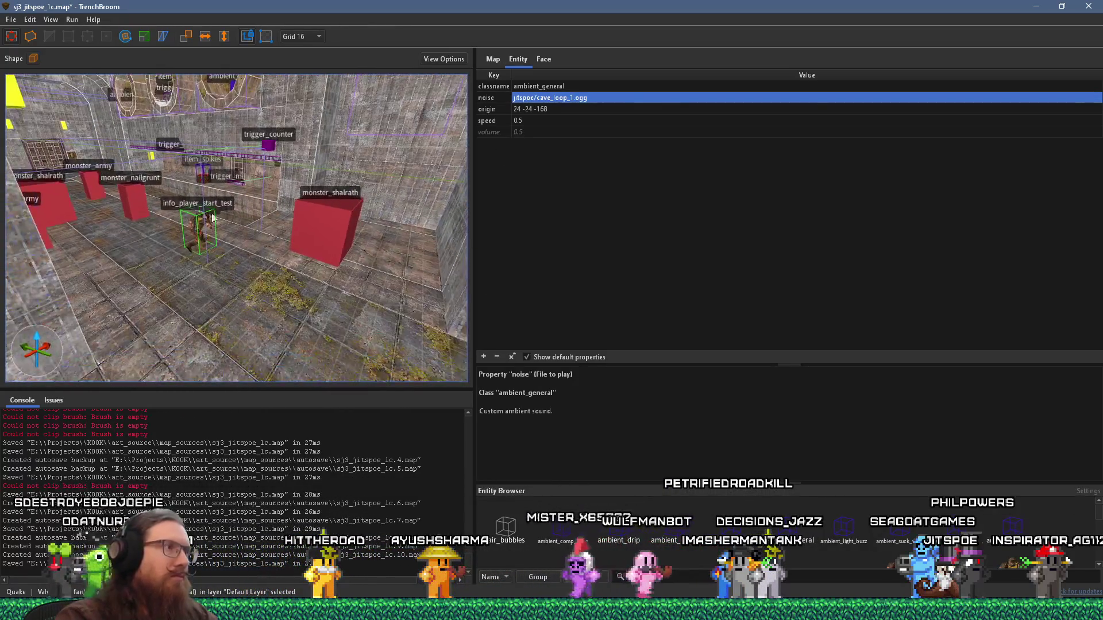
{"action": "scroll", "coordinate": [250, 339], "scroll_direction": "down", "scroll_amount": 5}
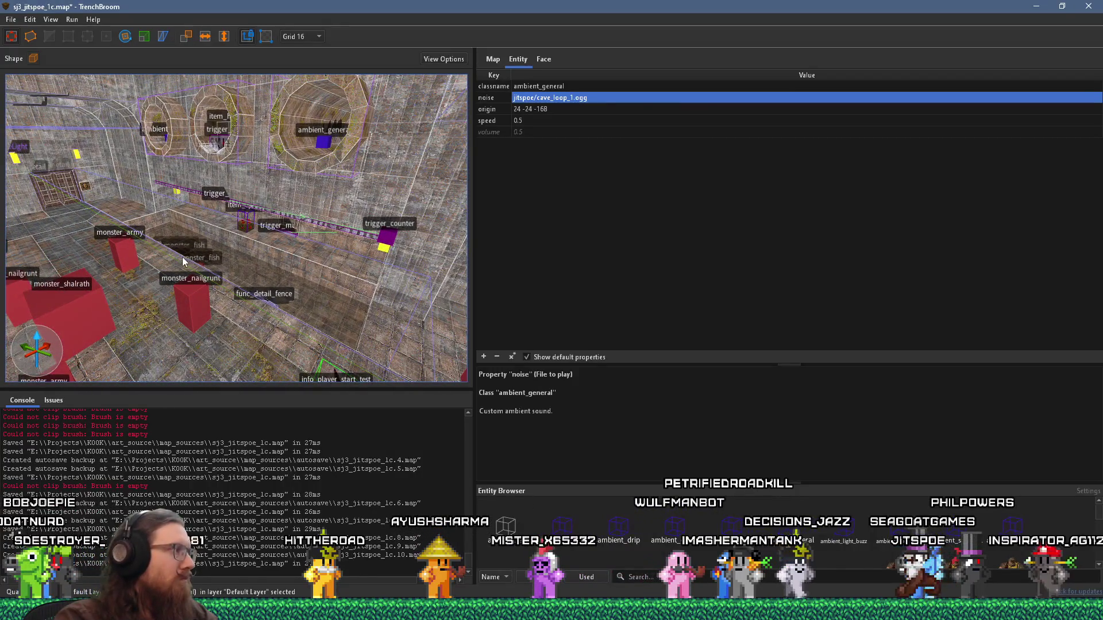
{"action": "scroll", "coordinate": [181, 257], "scroll_direction": "up", "scroll_amount": 5}
{"action": "key", "text": "Escape"}
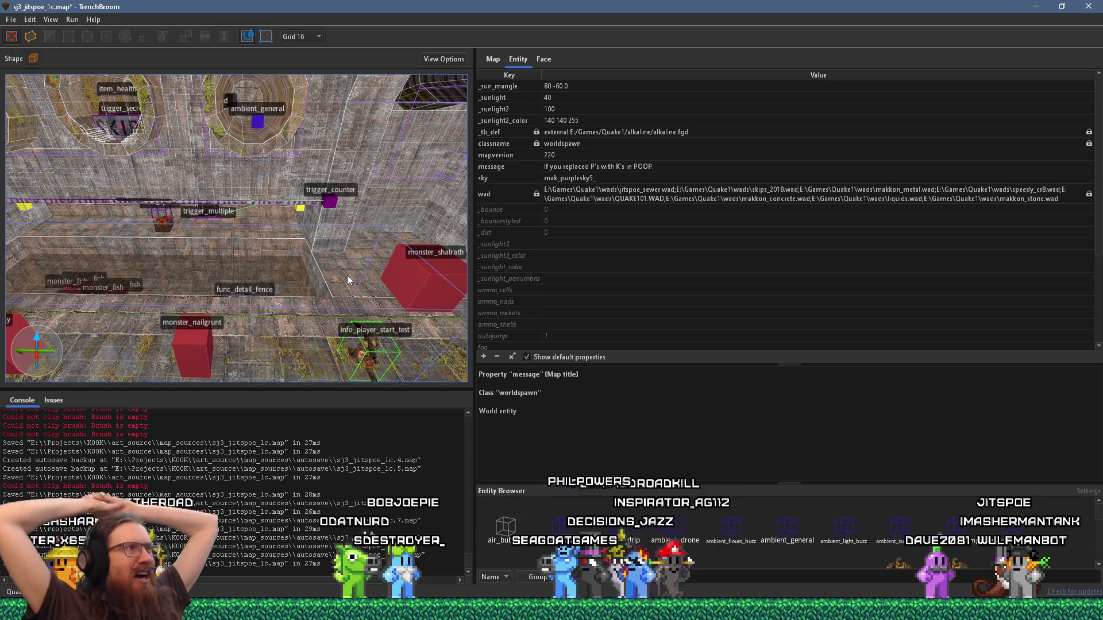
Step: Save the map with File > Save Document and reopen the Compile Map window
{"action": "mouse_move", "coordinate": [348, 280]}
{"action": "left_mouse_down"}
{"action": "mouse_move", "coordinate": [264, 296]}
{"action": "mouse_move", "coordinate": [234, 267]}
{"action": "left_mouse_up"}
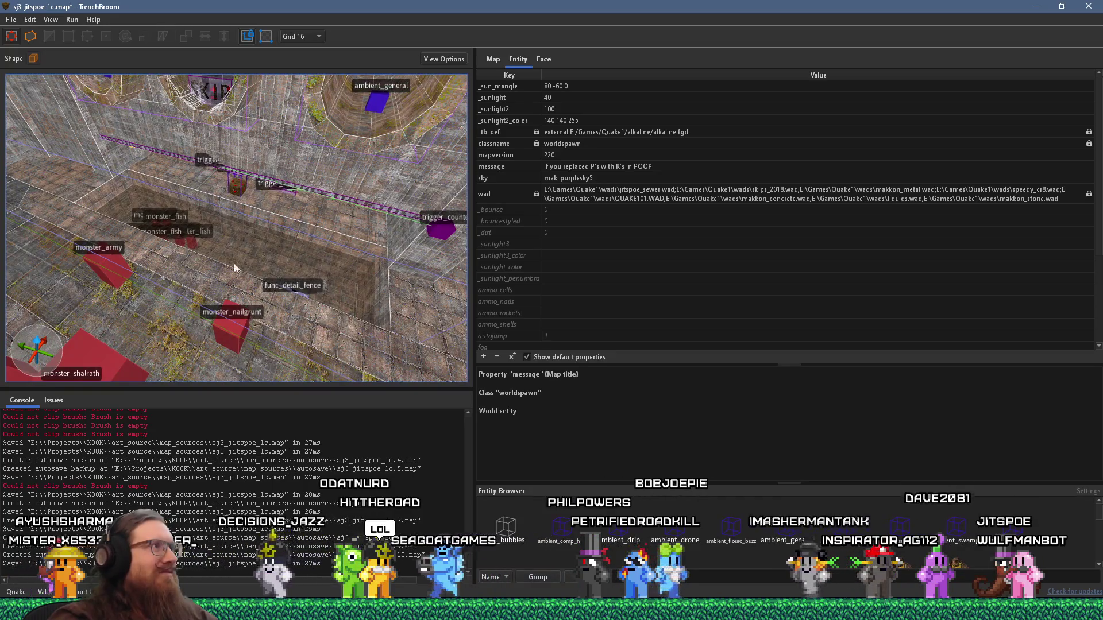
{"action": "left_click", "coordinate": [12, 20]}
{"action": "left_click", "coordinate": [32, 63]}
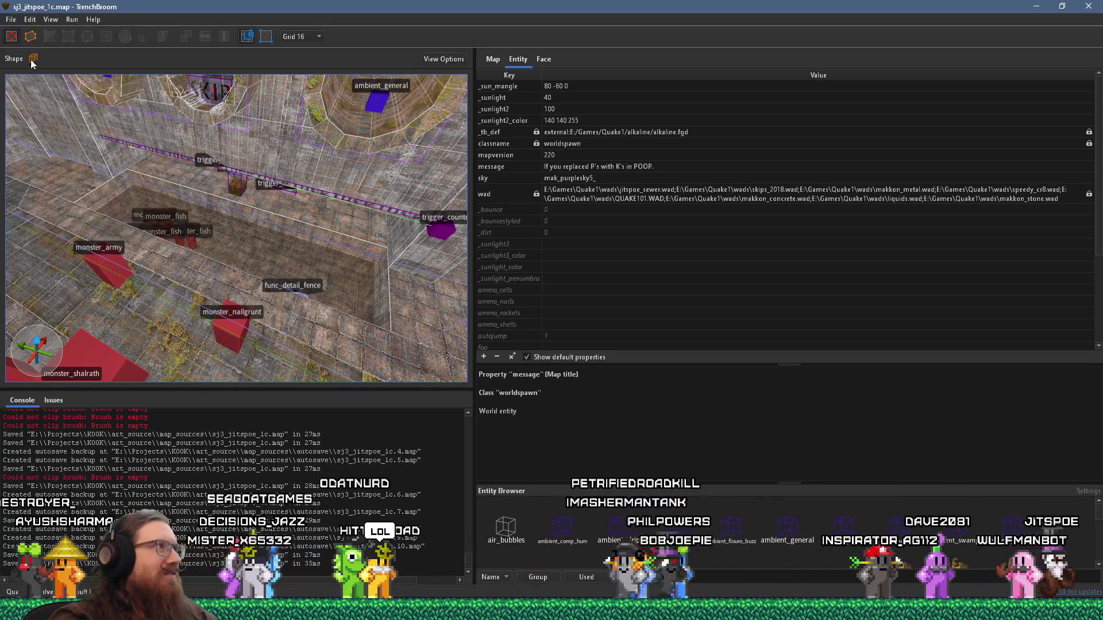
{"action": "left_click", "coordinate": [83, 33]}
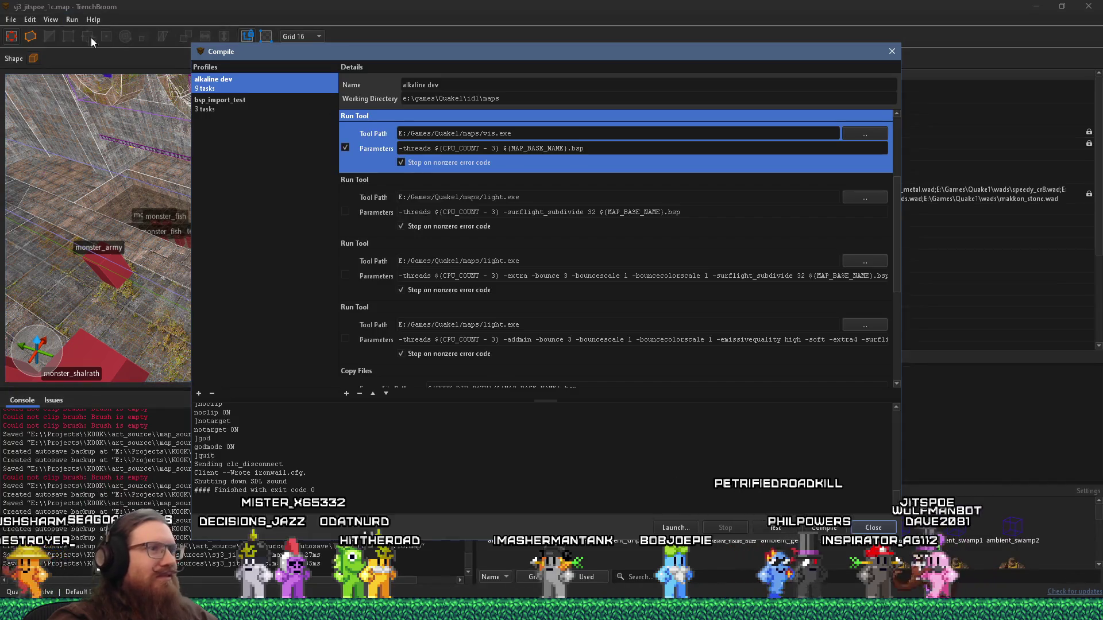
Step: Close the Compile window and select the existing info_player_start_test entity
{"action": "key", "text": "Escape"}
{"action": "left_click_drag", "start_coordinate": [267, 253], "coordinate": [267, 221]}
{"action": "left_click", "coordinate": [268, 221]}
{"action": "right_click", "coordinate": [273, 243]}
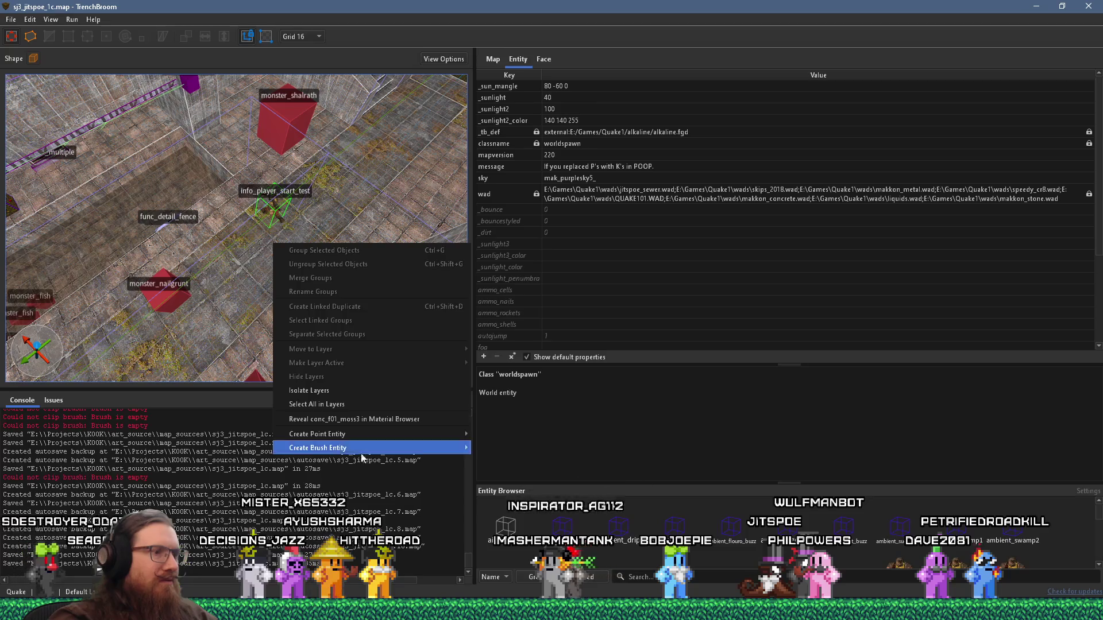
{"action": "key", "text": "Escape"}
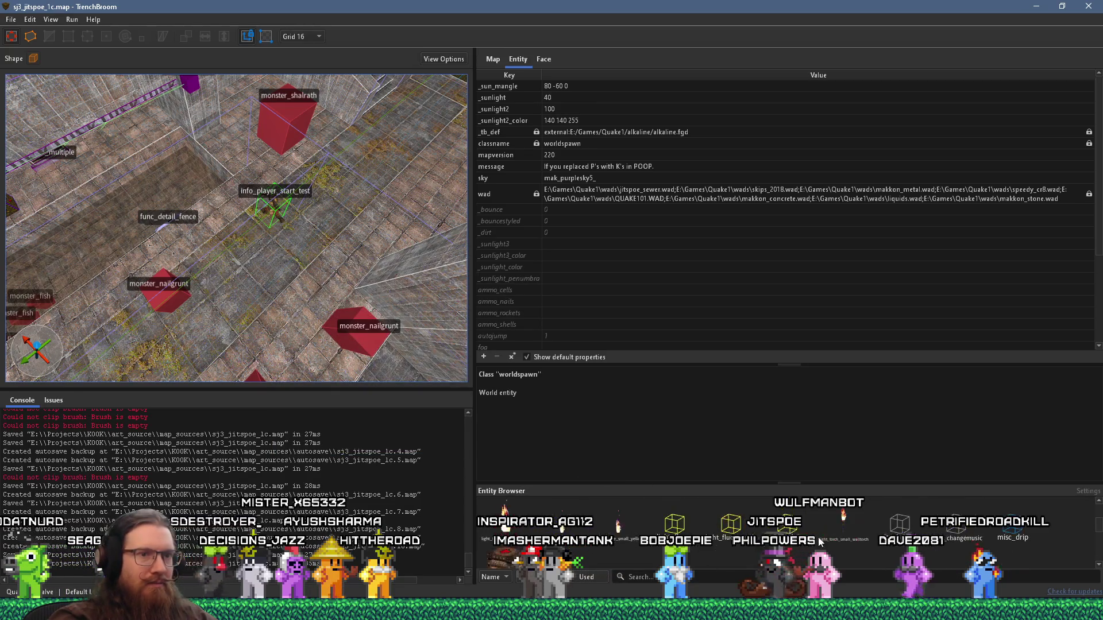
Step: Drag a new info_player_start_test from the enlarged Entity Browser lower into the room
{"action": "left_click_drag", "start_coordinate": [873, 485], "coordinate": [878, 395]}
{"action": "scroll", "coordinate": [880, 484], "scroll_direction": "down", "scroll_amount": 5}
{"action": "left_click_drag", "start_coordinate": [1101, 551], "coordinate": [1094, 435]}
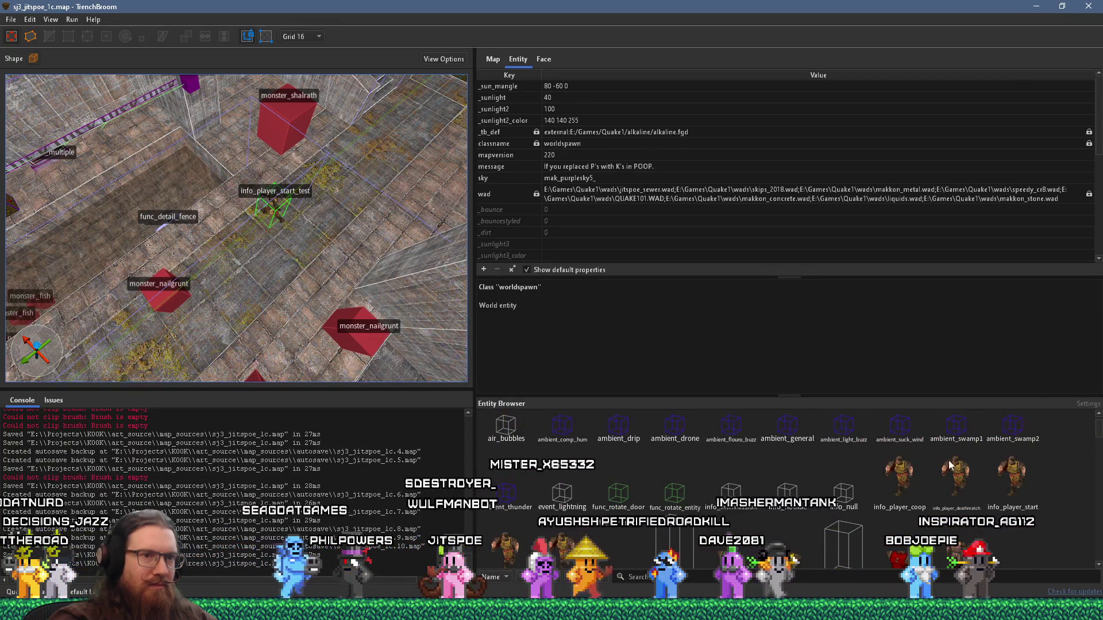
{"action": "scroll", "coordinate": [952, 482], "scroll_direction": "down", "scroll_amount": 2}
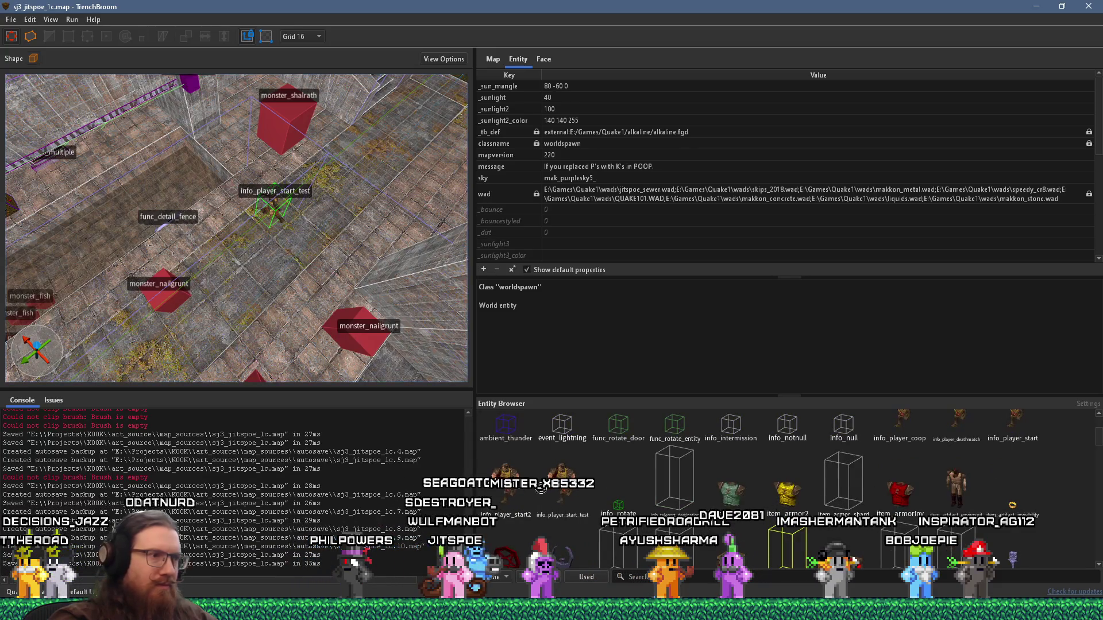
{"action": "left_click_drag", "start_coordinate": [541, 487], "coordinate": [253, 323]}
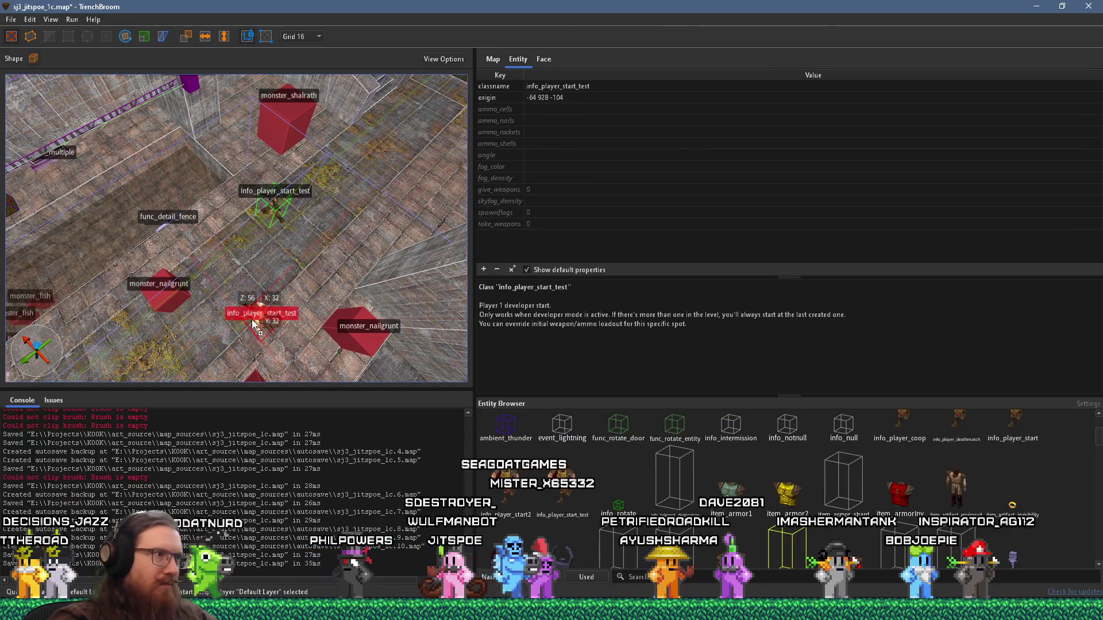
Step: Save the map and delete the old info_player_start_test
{"action": "left_click", "coordinate": [10, 19]}
{"action": "left_click", "coordinate": [35, 73]}
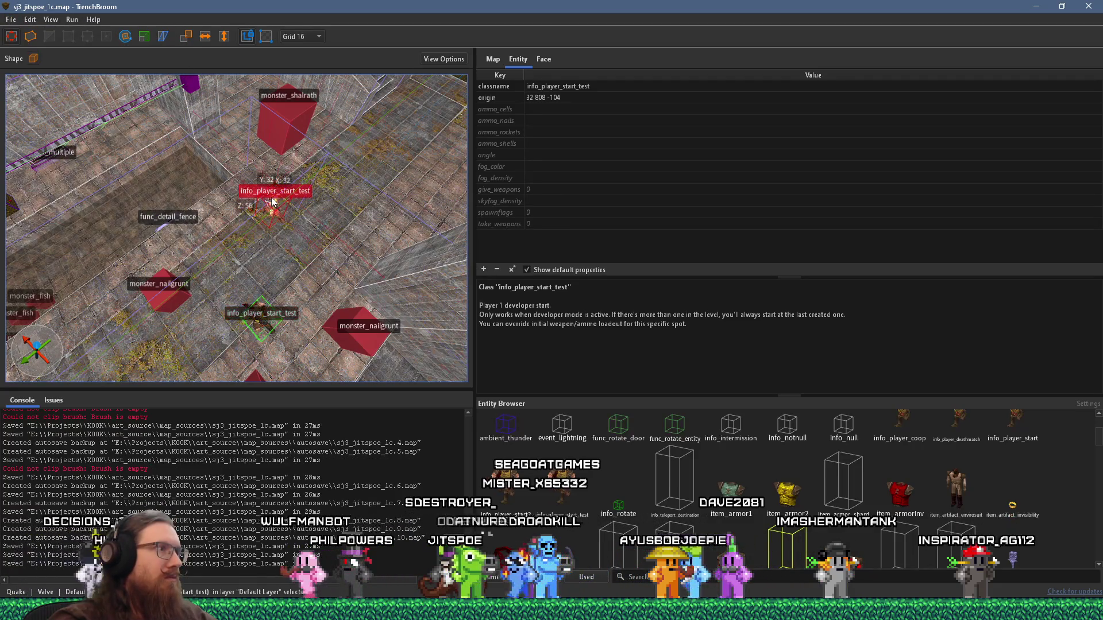
{"action": "key", "text": "Delete"}
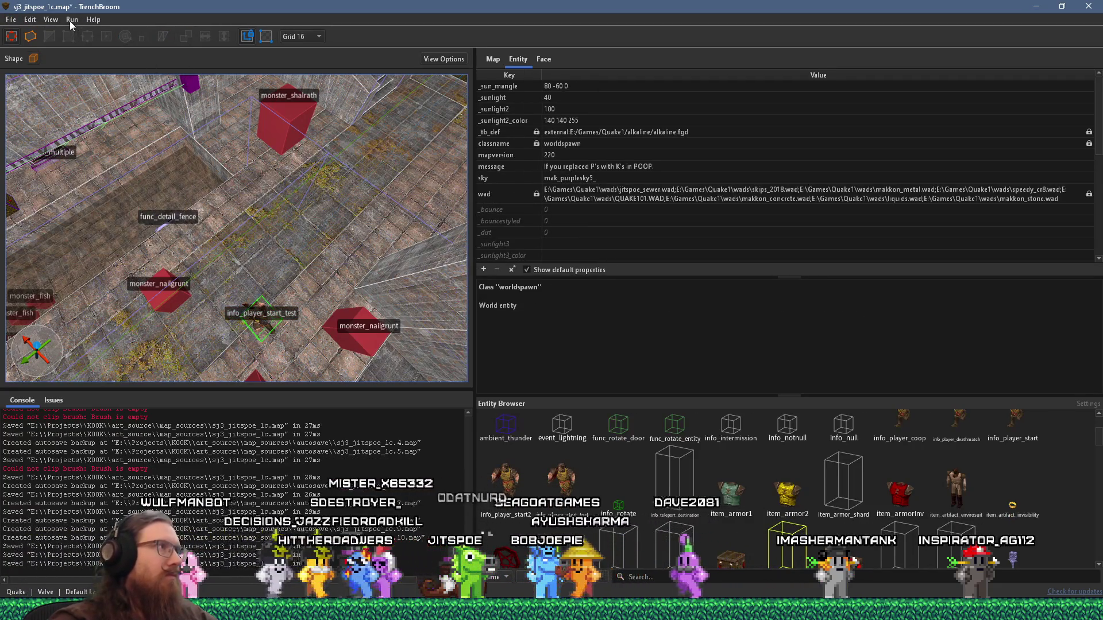
Step: Start compiling the map with the alkaline dev profile
{"action": "left_click", "coordinate": [70, 21]}
{"action": "left_click", "coordinate": [74, 28]}
{"action": "left_click", "coordinate": [873, 528]}
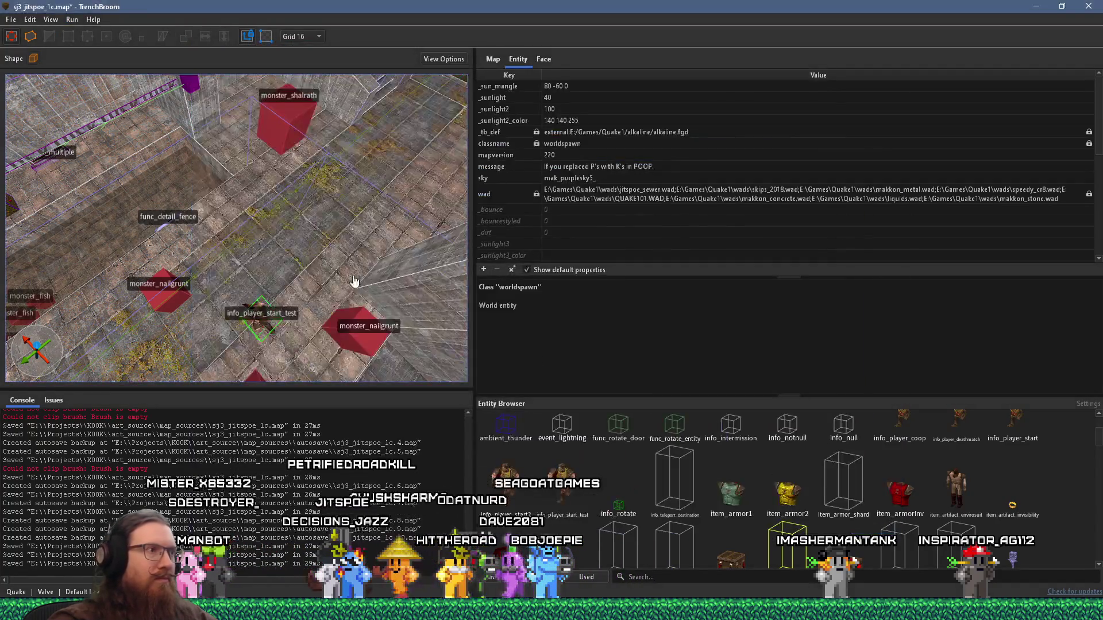
{"action": "left_click", "coordinate": [101, 33]}
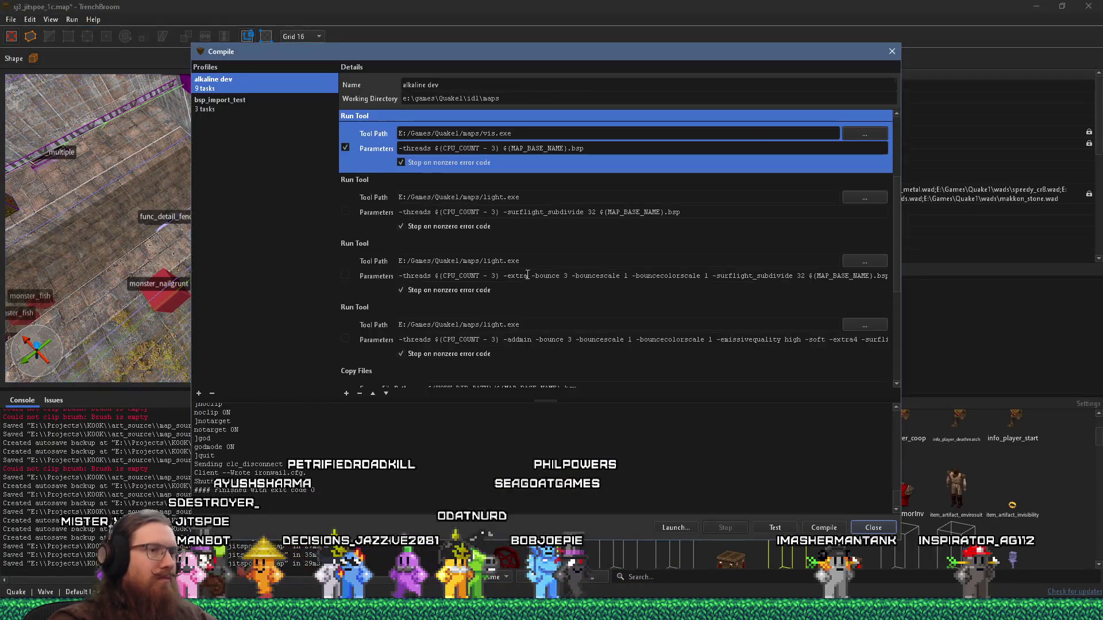
{"action": "left_click", "coordinate": [814, 527]}
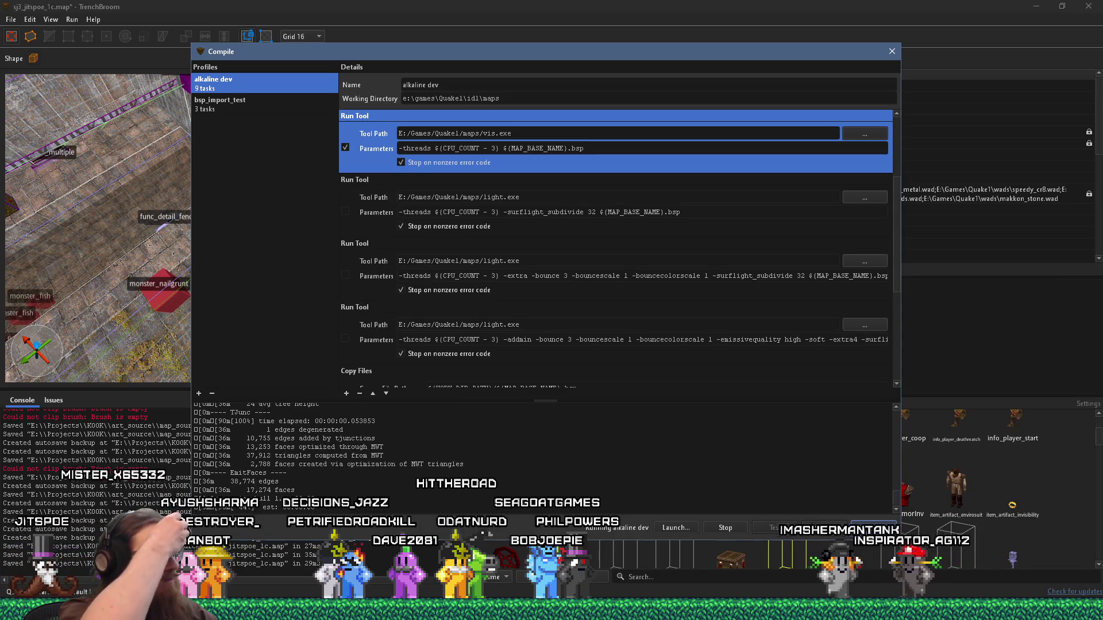
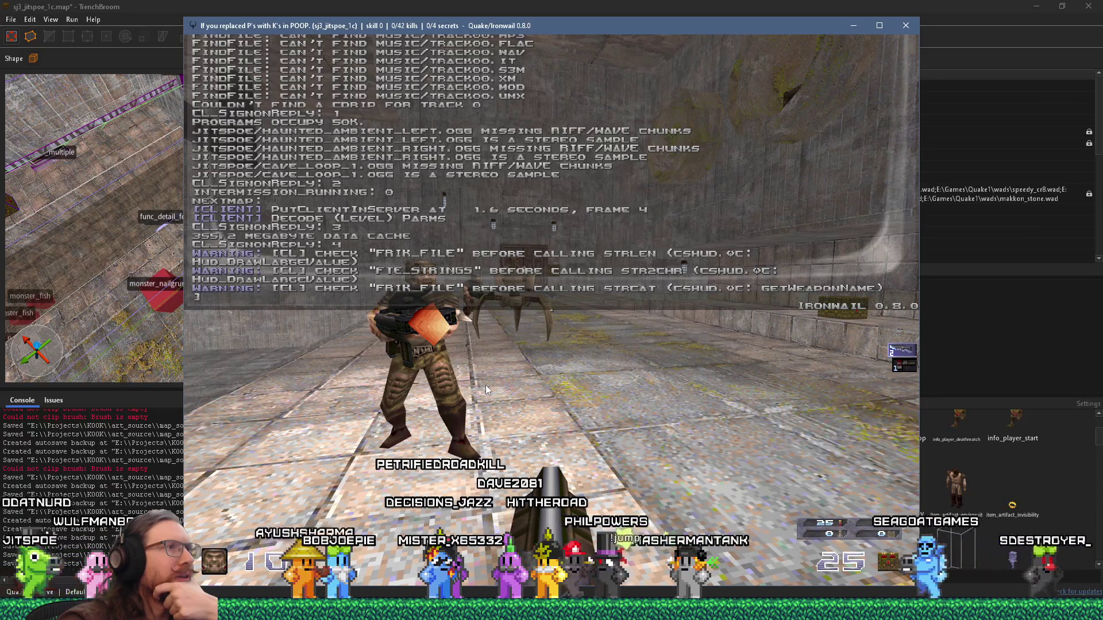
Step: Scroll up the Ironwail console, then switch from the game to the Discord Quake Mapping chat
{"action": "scroll", "coordinate": [485, 385], "scroll_direction": "up", "scroll_amount": 2}
{"action": "scroll", "coordinate": [485, 385], "scroll_direction": "up", "scroll_amount": 1}
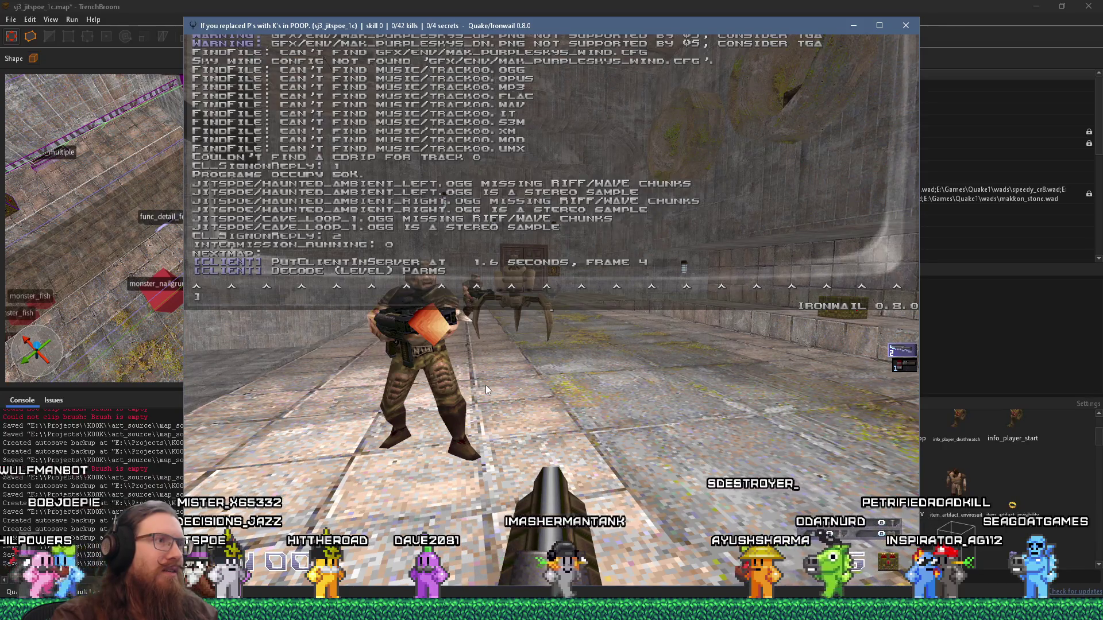
{"action": "key", "text": "alt+Tab"}
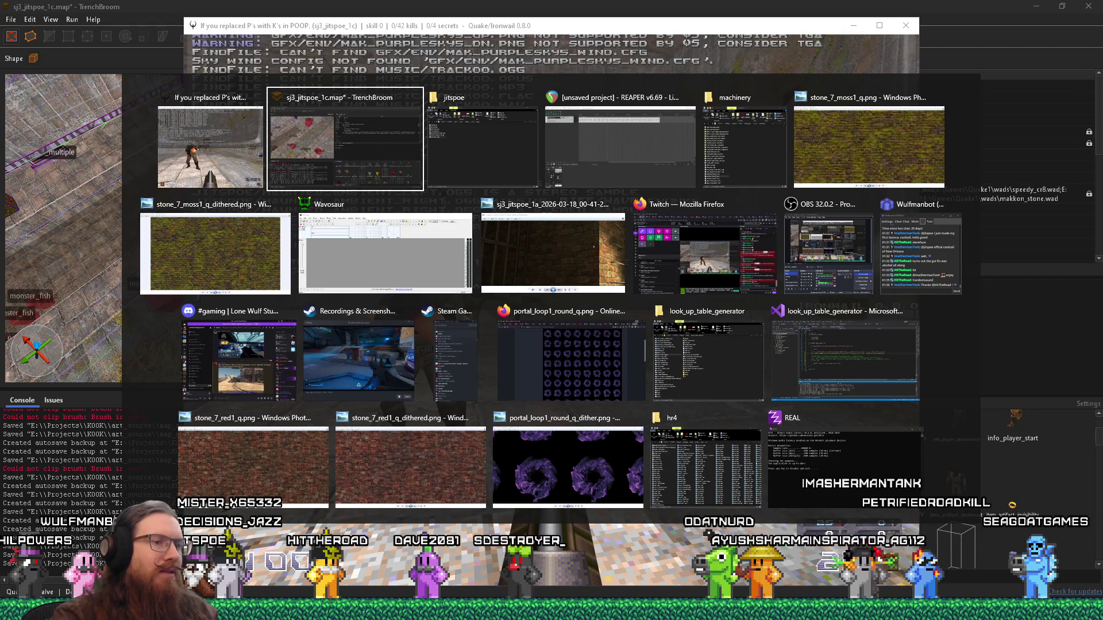
{"action": "key", "text": "Escape"}
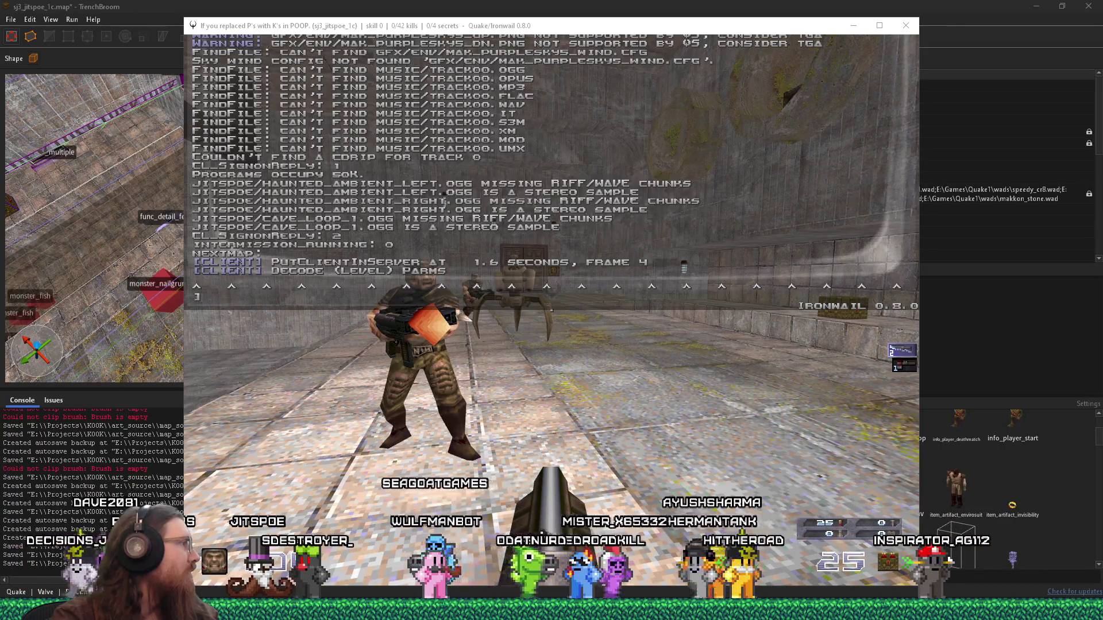
{"action": "key", "text": "alt+Tab"}
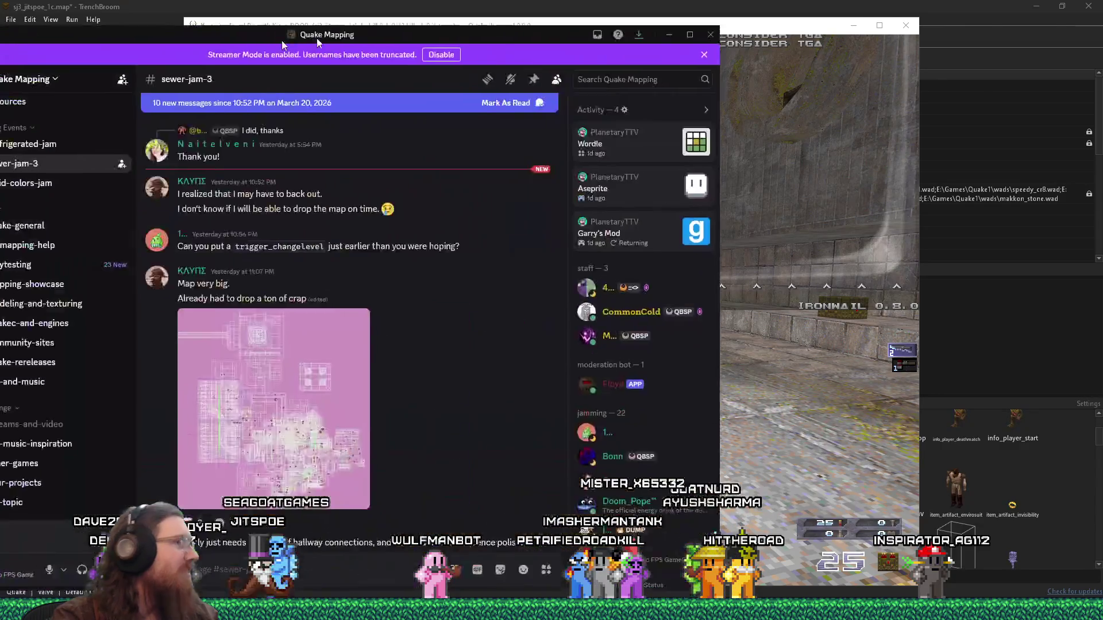
Step: View the posted map screenshot full size, then close it and scroll the chat
{"action": "left_click", "coordinate": [516, 380]}
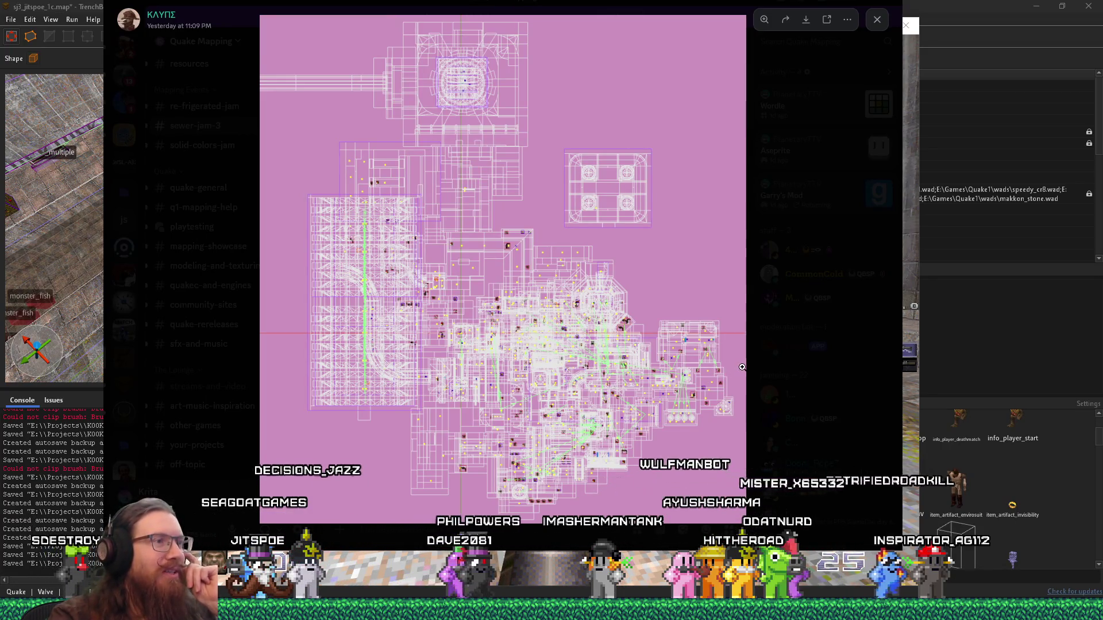
{"action": "left_click", "coordinate": [756, 356]}
{"action": "scroll", "coordinate": [637, 352], "scroll_direction": "down", "scroll_amount": 5}
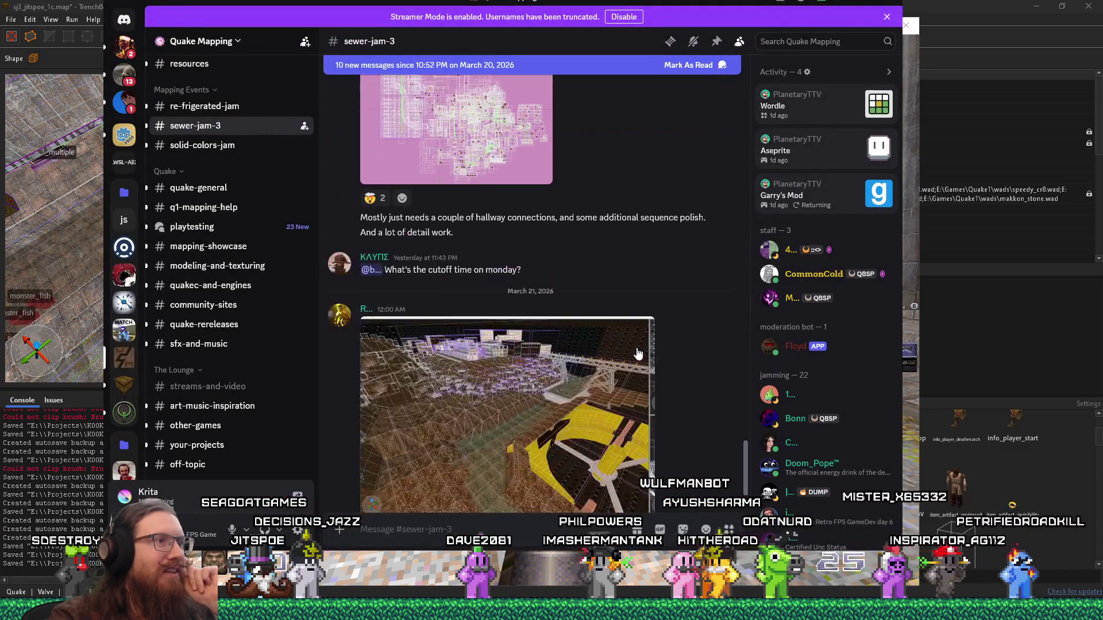
{"action": "scroll", "coordinate": [637, 353], "scroll_direction": "up", "scroll_amount": 3}
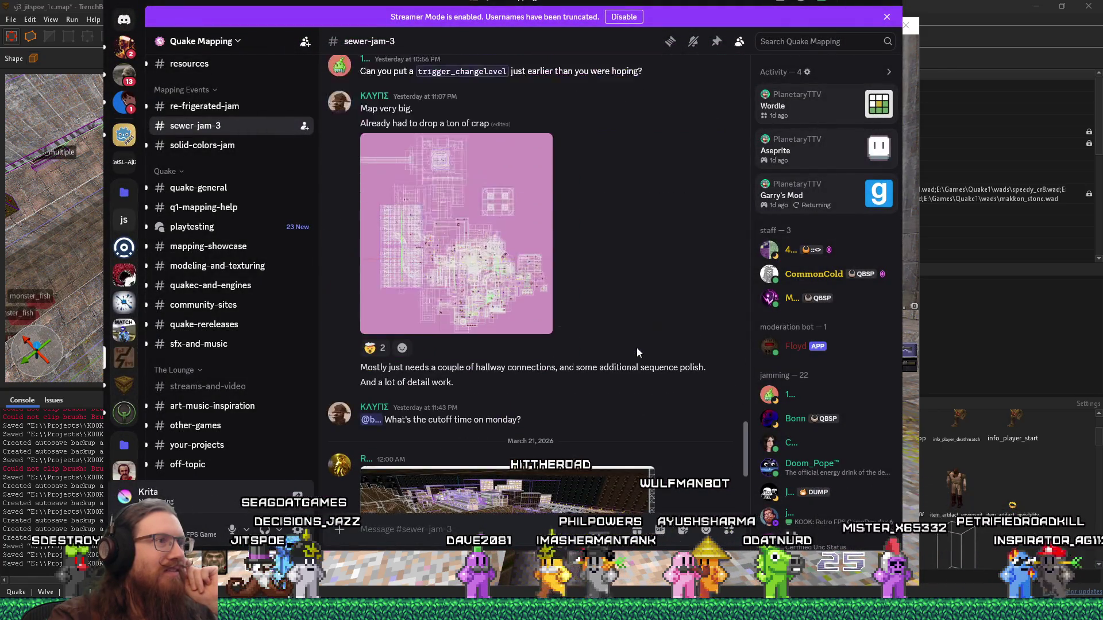
{"action": "scroll", "coordinate": [637, 352], "scroll_direction": "down", "scroll_amount": 3}
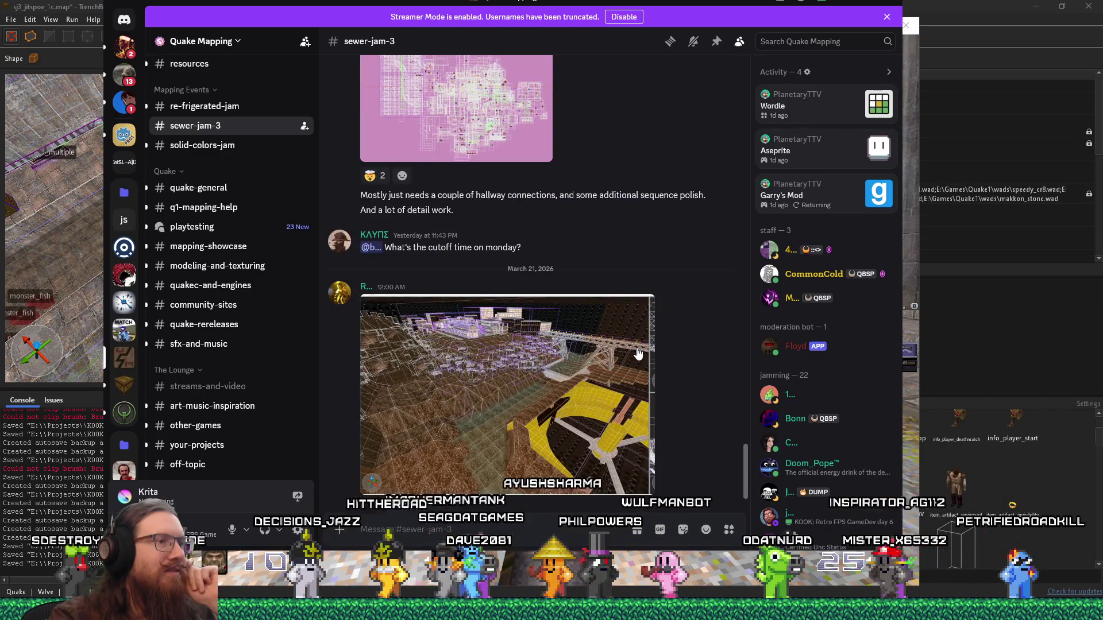
{"action": "scroll", "coordinate": [638, 352], "scroll_direction": "up", "scroll_amount": 1}
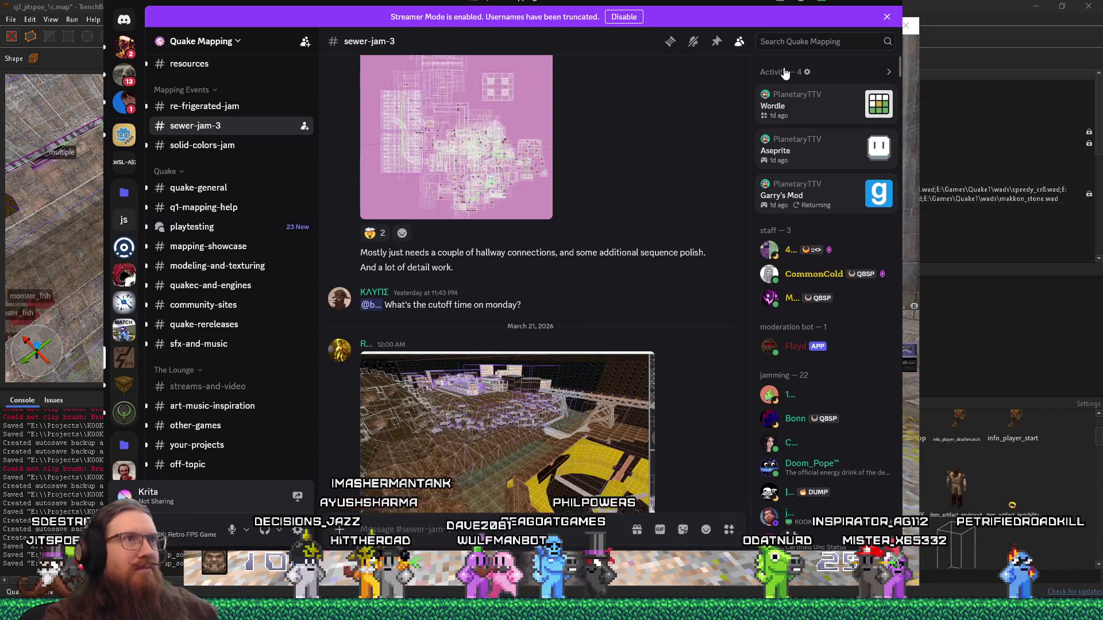
Step: Search the server for 'wav' and jump to the older '.wav or .ogg' message
{"action": "left_click", "coordinate": [804, 40]}
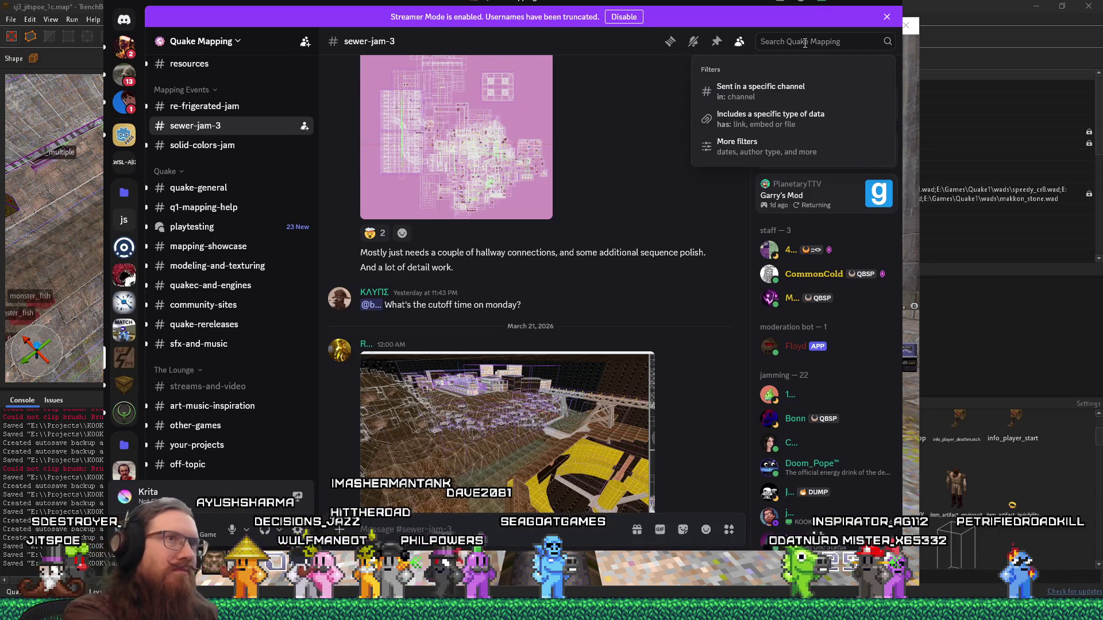
{"action": "type", "text": "wav"}
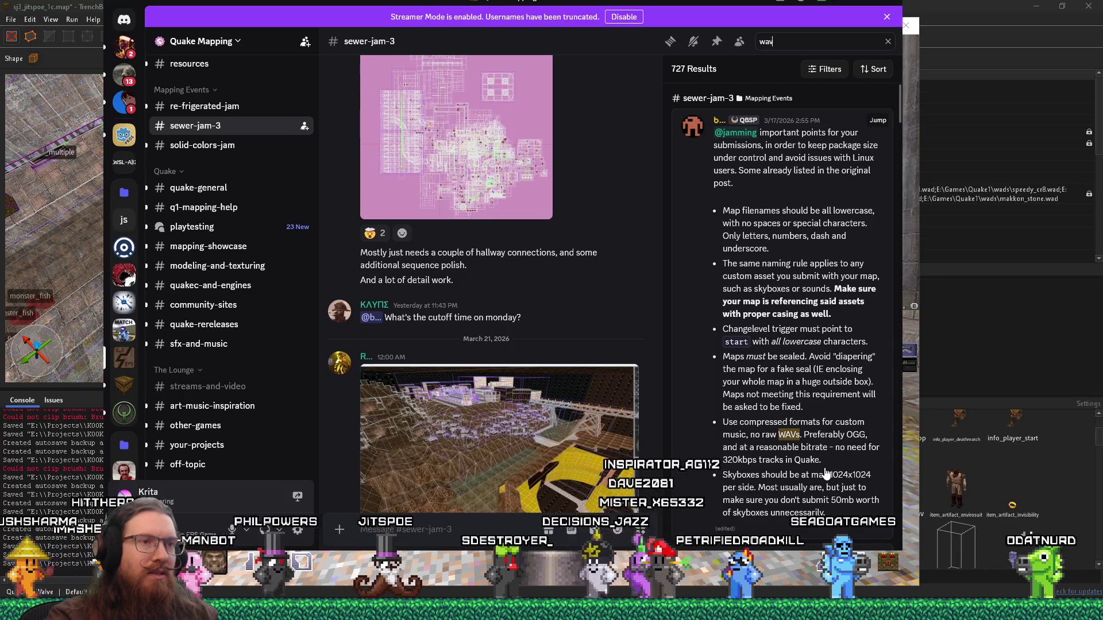
{"action": "scroll", "coordinate": [824, 473], "scroll_direction": "down", "scroll_amount": 3}
{"action": "scroll", "coordinate": [825, 473], "scroll_direction": "up", "scroll_amount": 2}
{"action": "scroll", "coordinate": [825, 473], "scroll_direction": "down", "scroll_amount": 1}
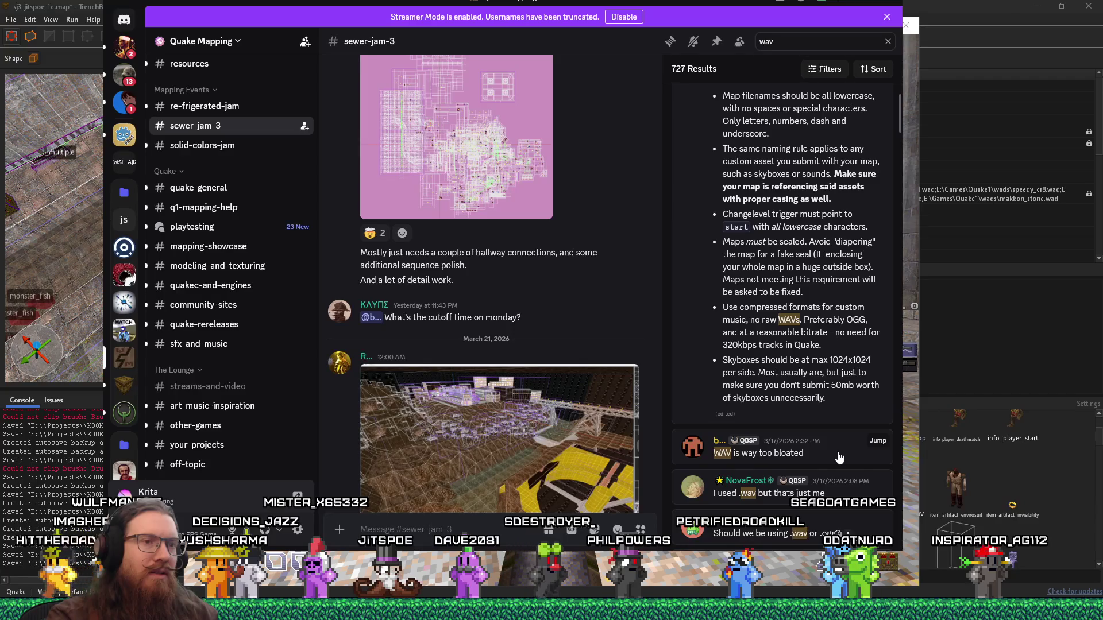
{"action": "left_click", "coordinate": [836, 531]}
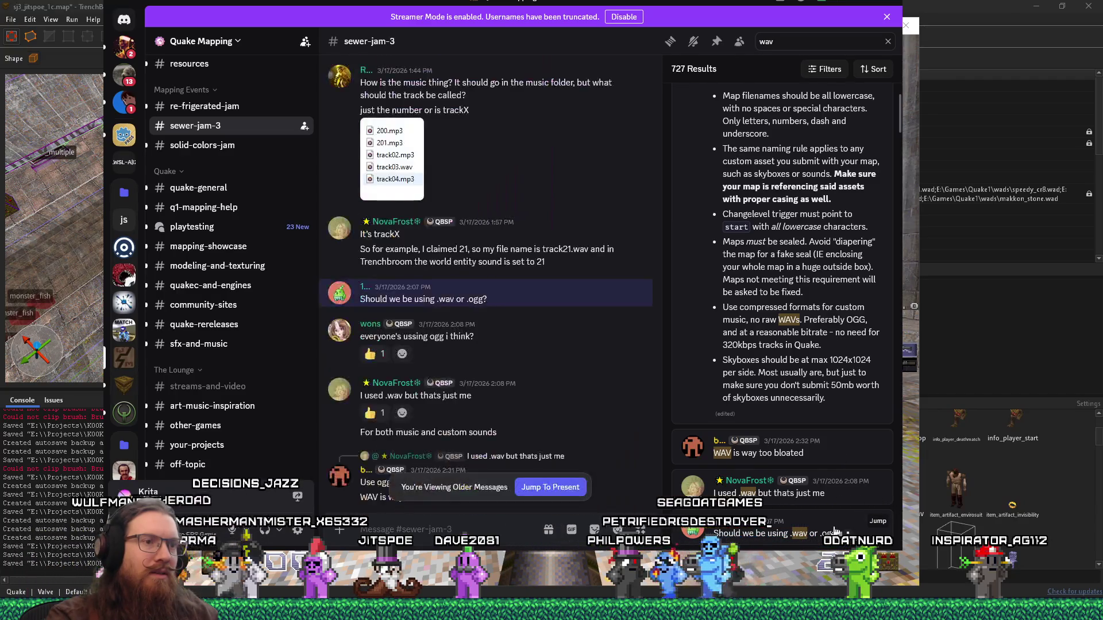
Step: Scroll to the 2:55 PM pinned submission-rules message about compressed audio and start replying to it
{"action": "mouse_move", "coordinate": [550, 389]}
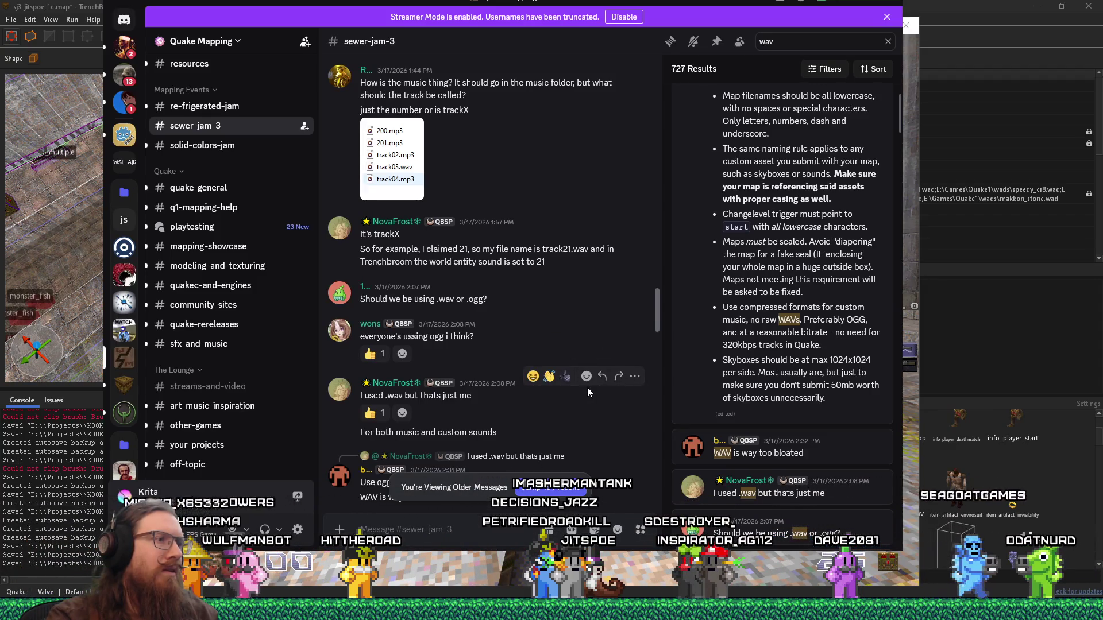
{"action": "scroll", "coordinate": [587, 387], "scroll_direction": "down", "scroll_amount": 1}
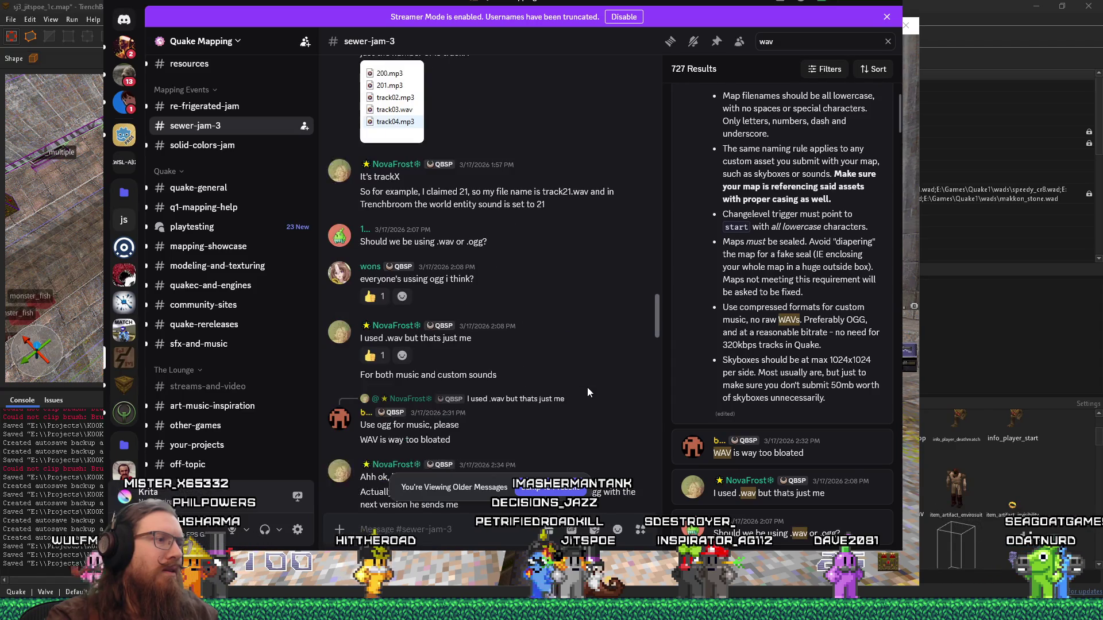
{"action": "scroll", "coordinate": [587, 387], "scroll_direction": "down", "scroll_amount": 2}
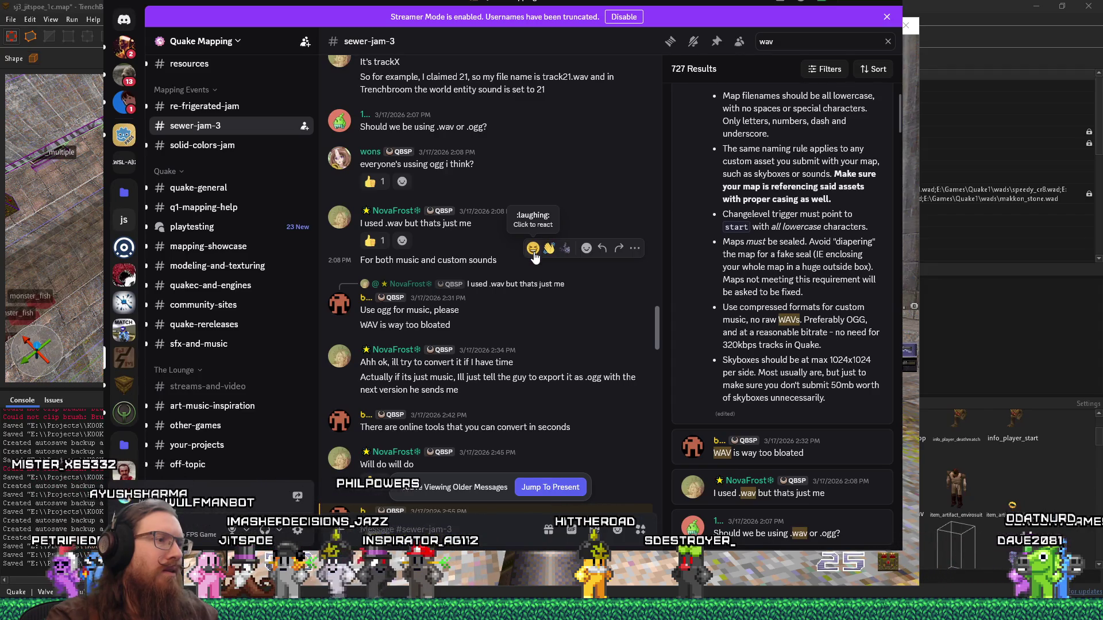
{"action": "scroll", "coordinate": [533, 256], "scroll_direction": "down", "scroll_amount": 2}
{"action": "scroll", "coordinate": [534, 254], "scroll_direction": "down", "scroll_amount": 2}
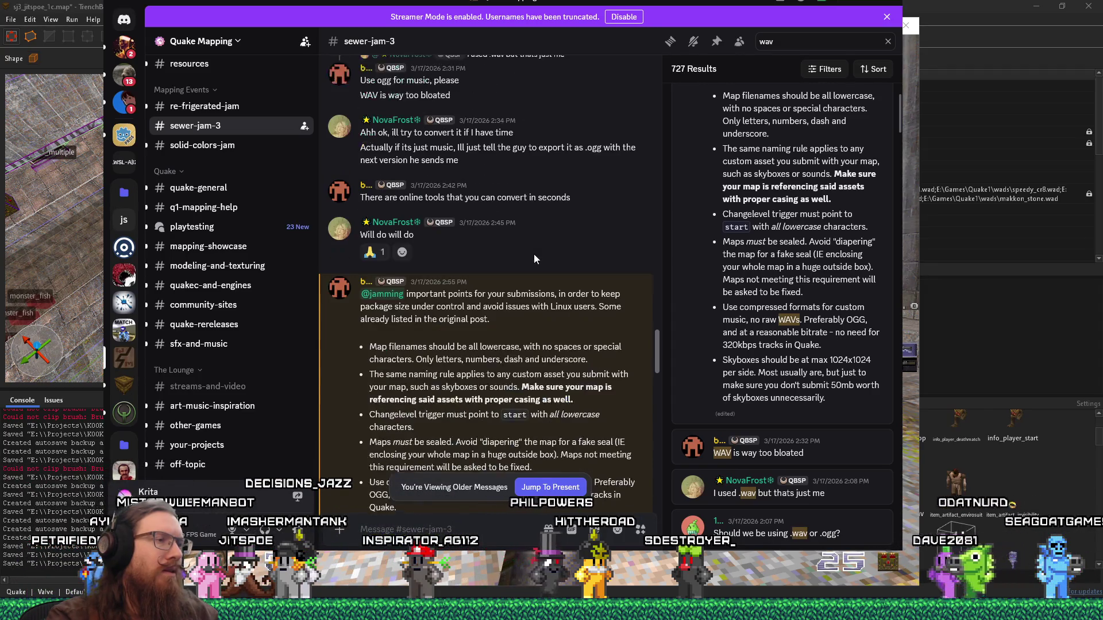
{"action": "scroll", "coordinate": [533, 254], "scroll_direction": "down", "scroll_amount": 2}
{"action": "scroll", "coordinate": [534, 254], "scroll_direction": "down", "scroll_amount": 3}
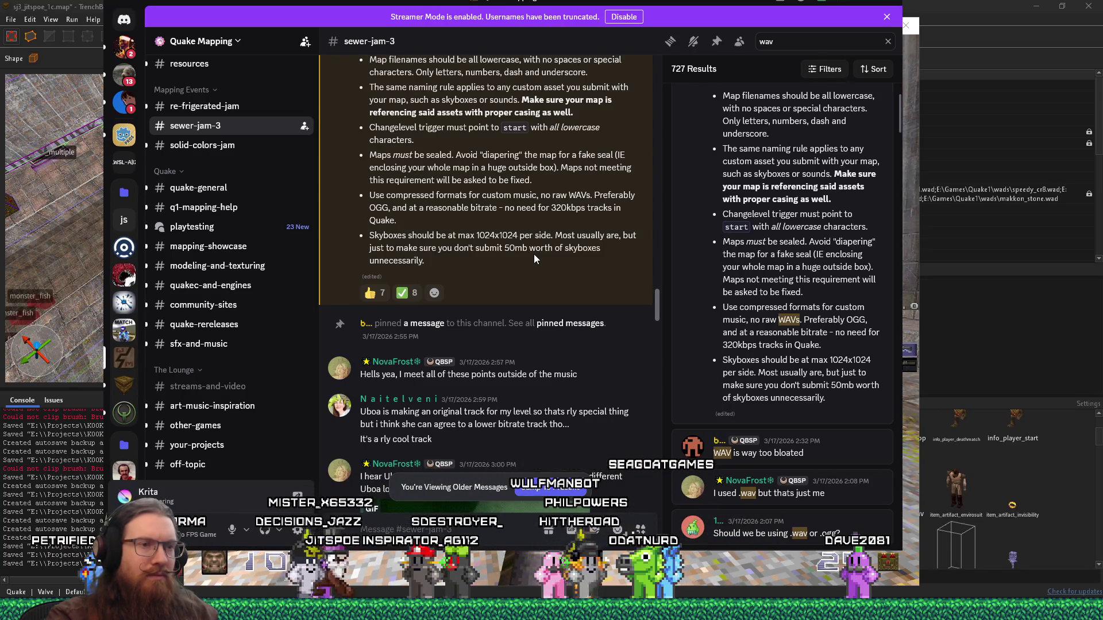
{"action": "scroll", "coordinate": [776, 392], "scroll_direction": "down", "scroll_amount": 2}
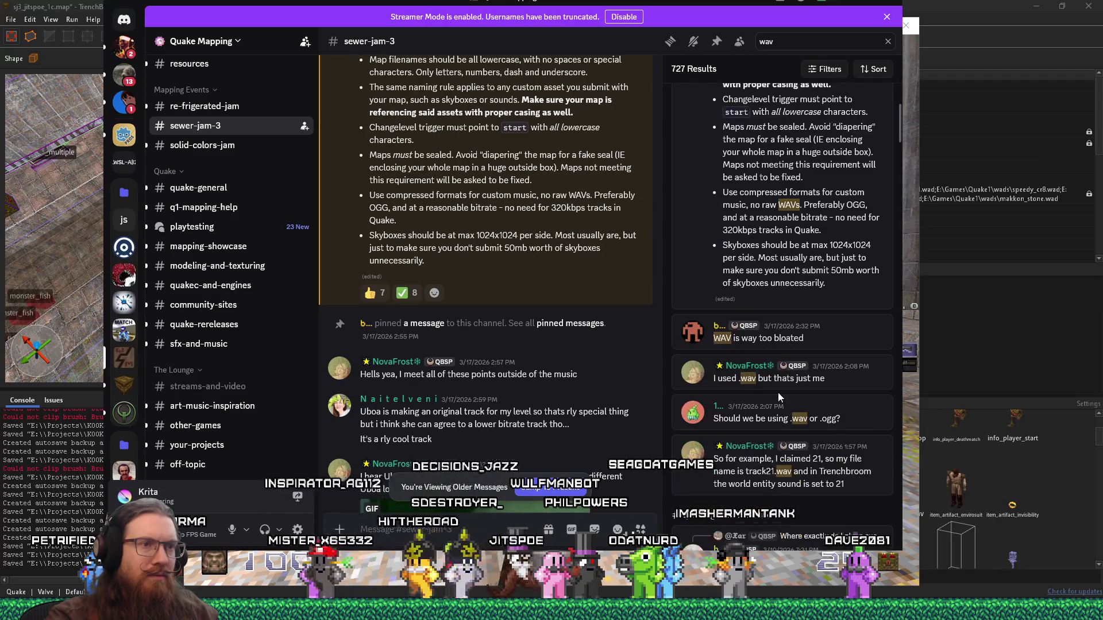
{"action": "scroll", "coordinate": [778, 392], "scroll_direction": "up", "scroll_amount": 1}
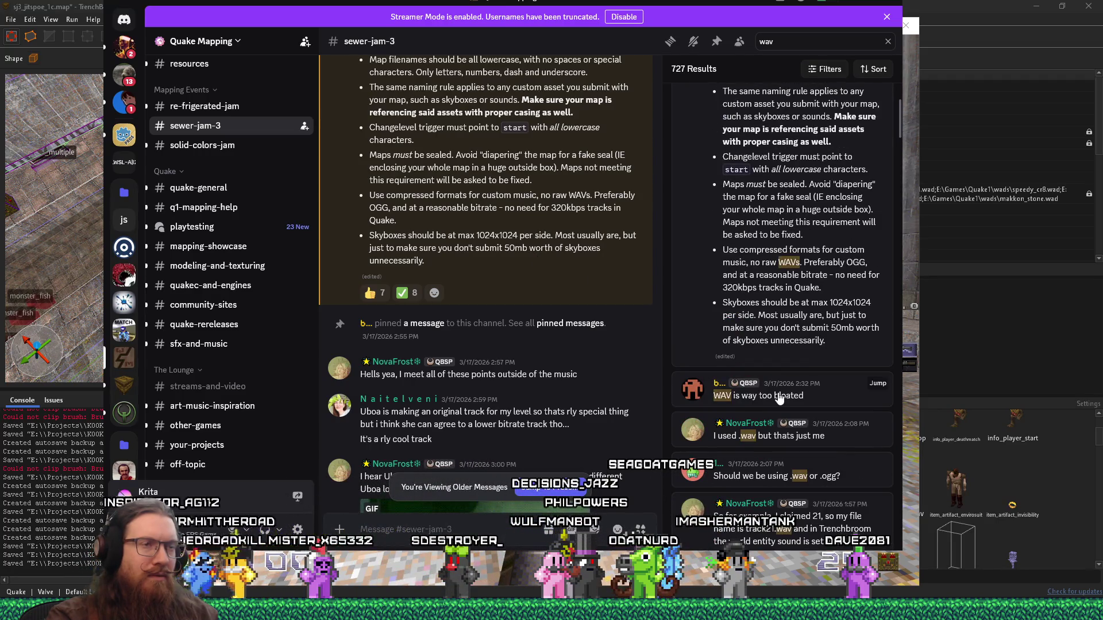
{"action": "scroll", "coordinate": [779, 399], "scroll_direction": "up", "scroll_amount": 3}
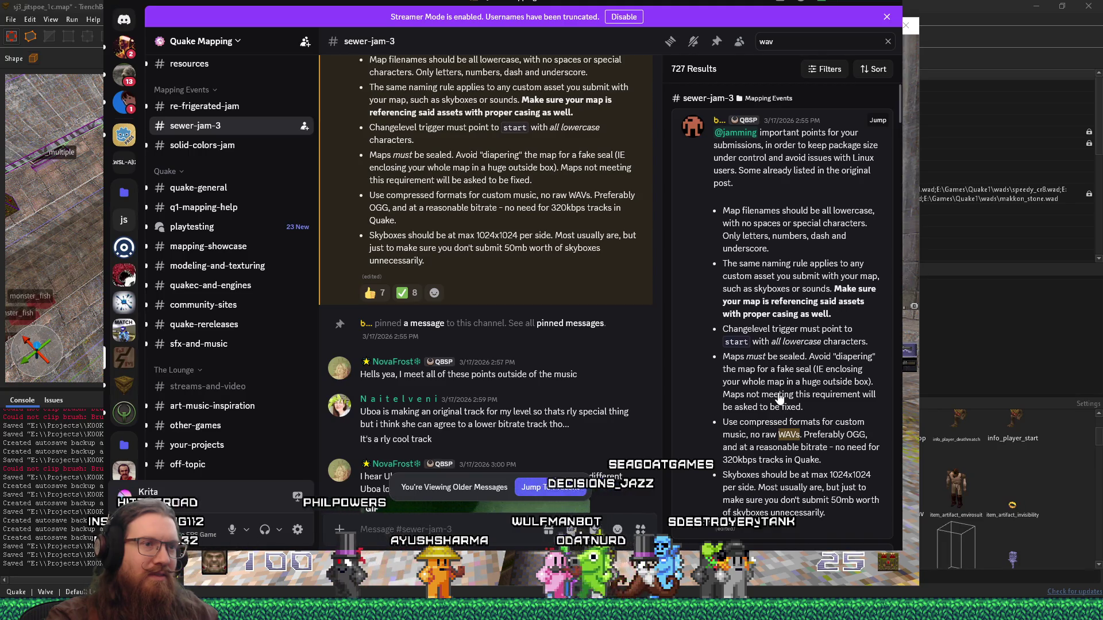
{"action": "scroll", "coordinate": [568, 288], "scroll_direction": "up", "scroll_amount": 2}
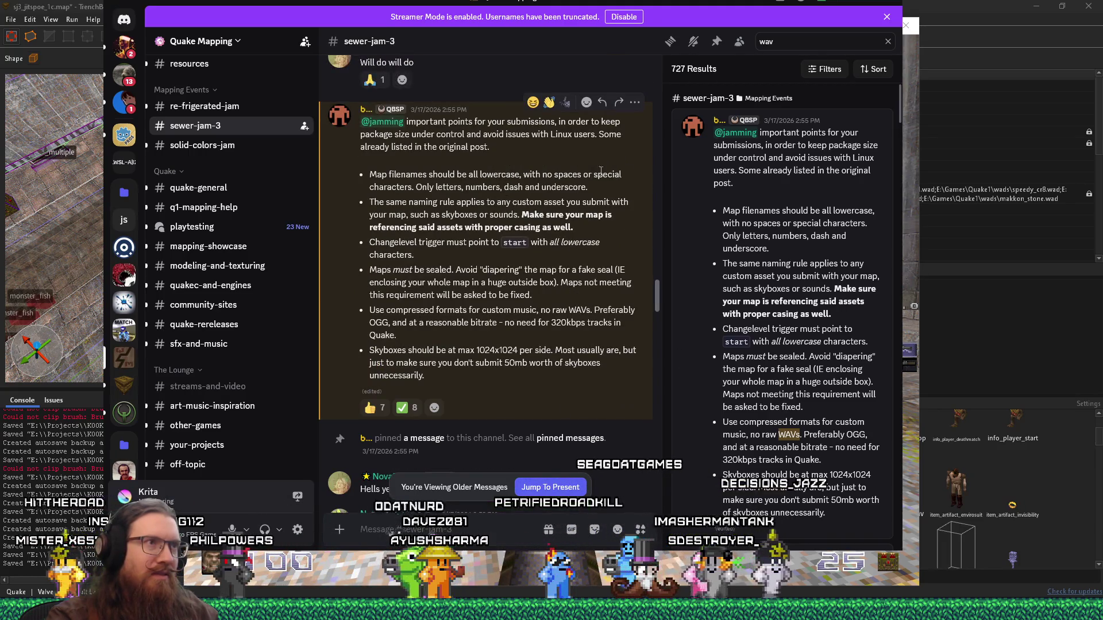
{"action": "left_click", "coordinate": [601, 102]}
{"action": "type", "text": "I guess the ogg"}
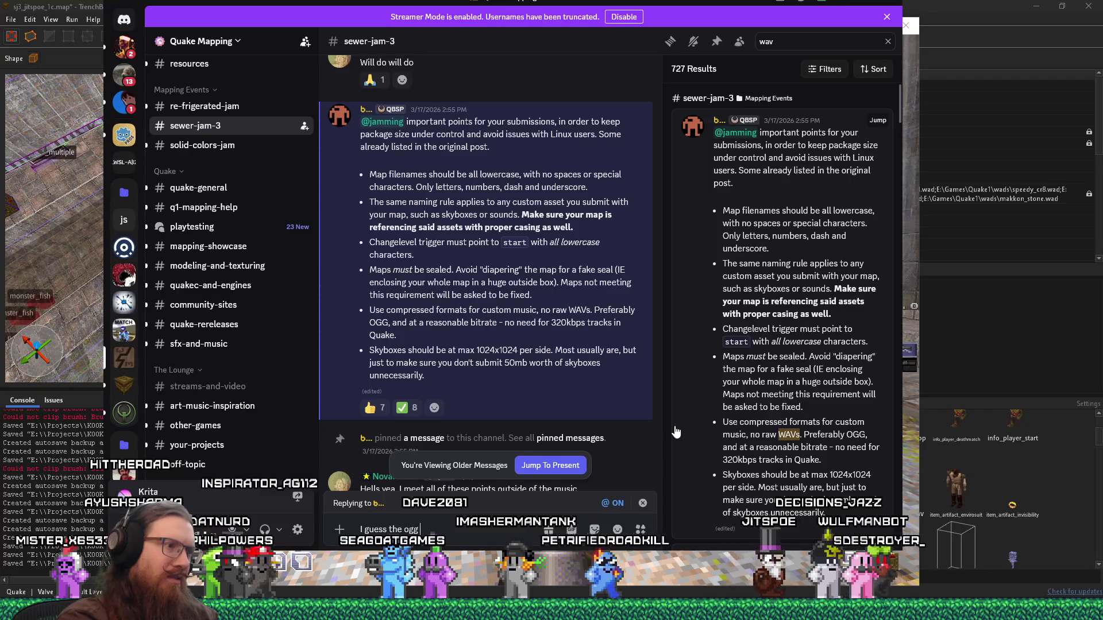
Step: Write the reply asking if the ogg rule is just for music, since Ironwail complained about ogg ambient sounds
{"action": "type", "text": "thing is just for mus"}
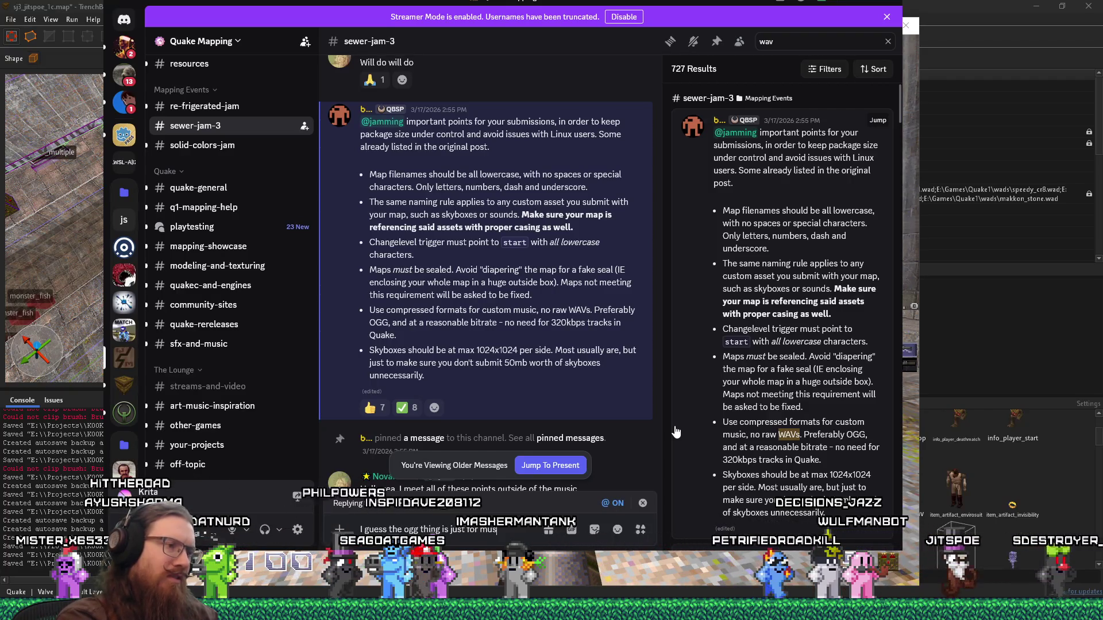
{"action": "type", "text": "ic?  I tried to use"}
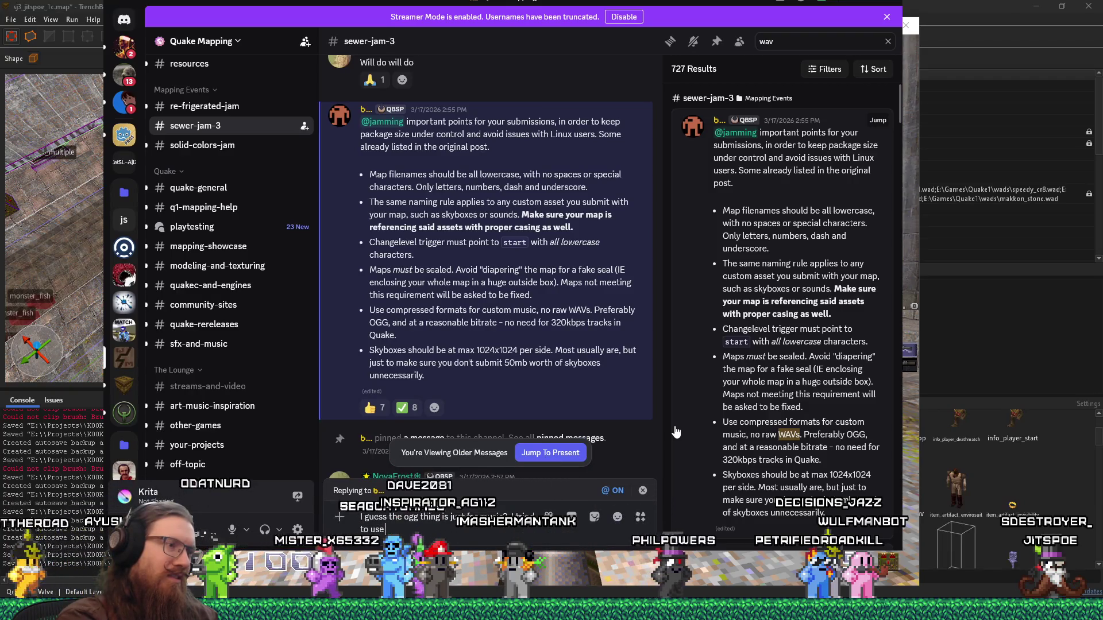
{"action": "type", "text": " ogg for "}
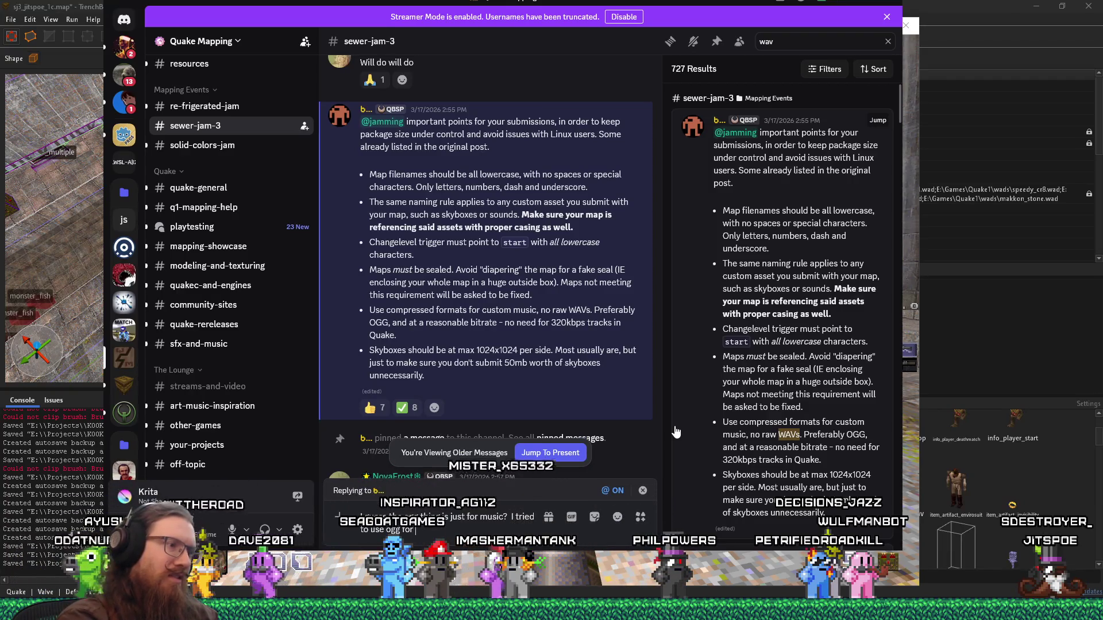
{"action": "type", "text": "custom ambient sound"}
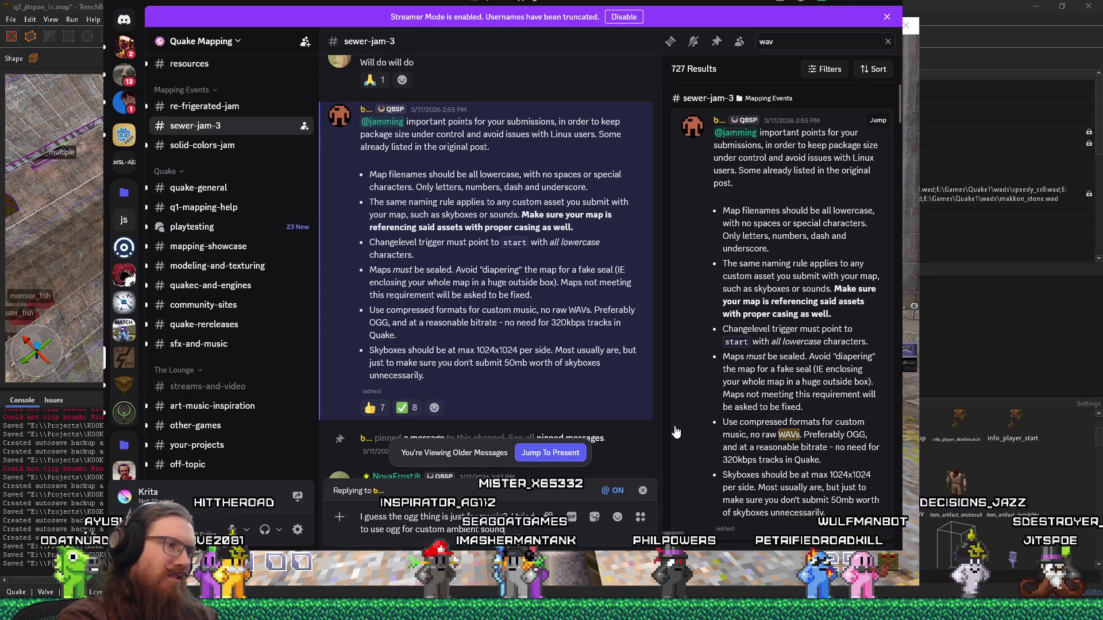
{"action": "type", "text": "s but irnwai"}
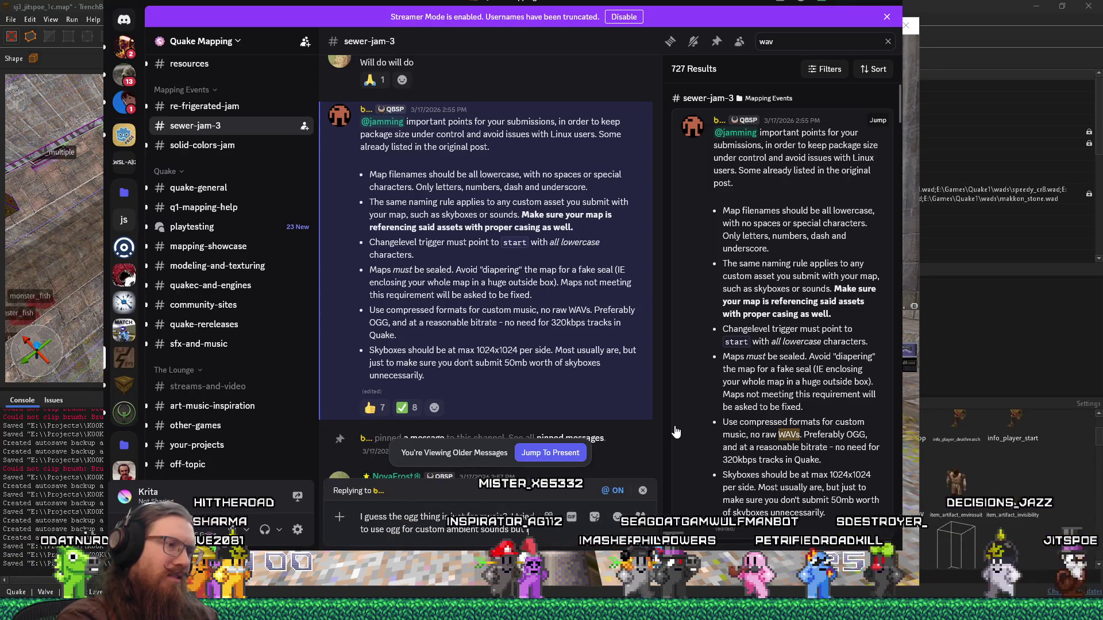
{"action": "key", "text": "BackSpace"}
{"action": "key", "text": "BackSpace"}
{"action": "key", "text": "BackSpace"}
{"action": "type", "text": "onwail co"}
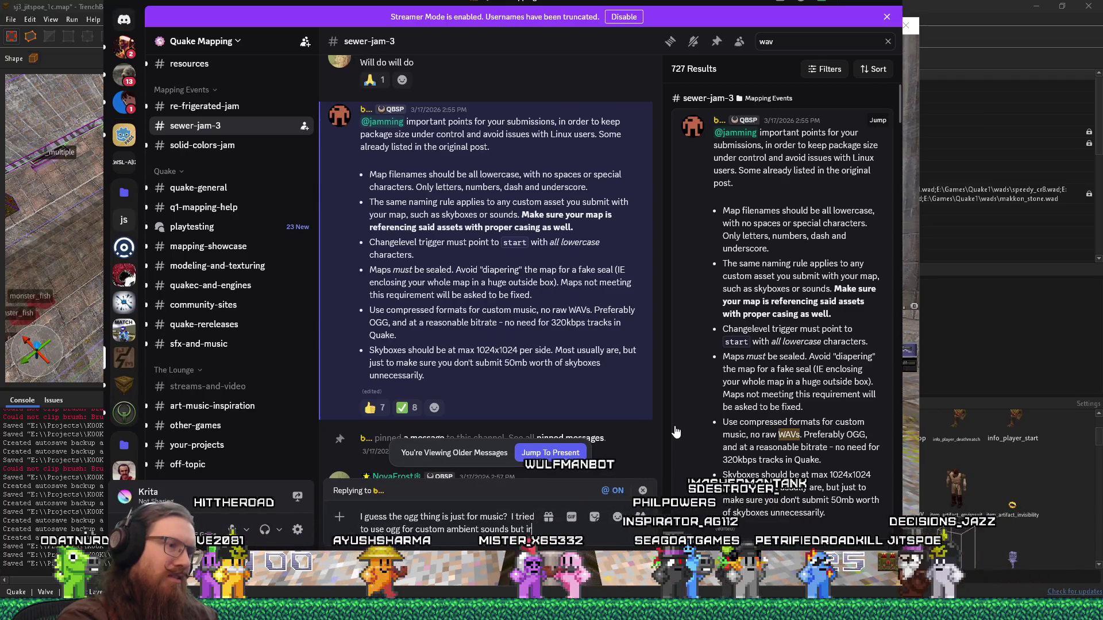
{"action": "type", "text": "mplain"}
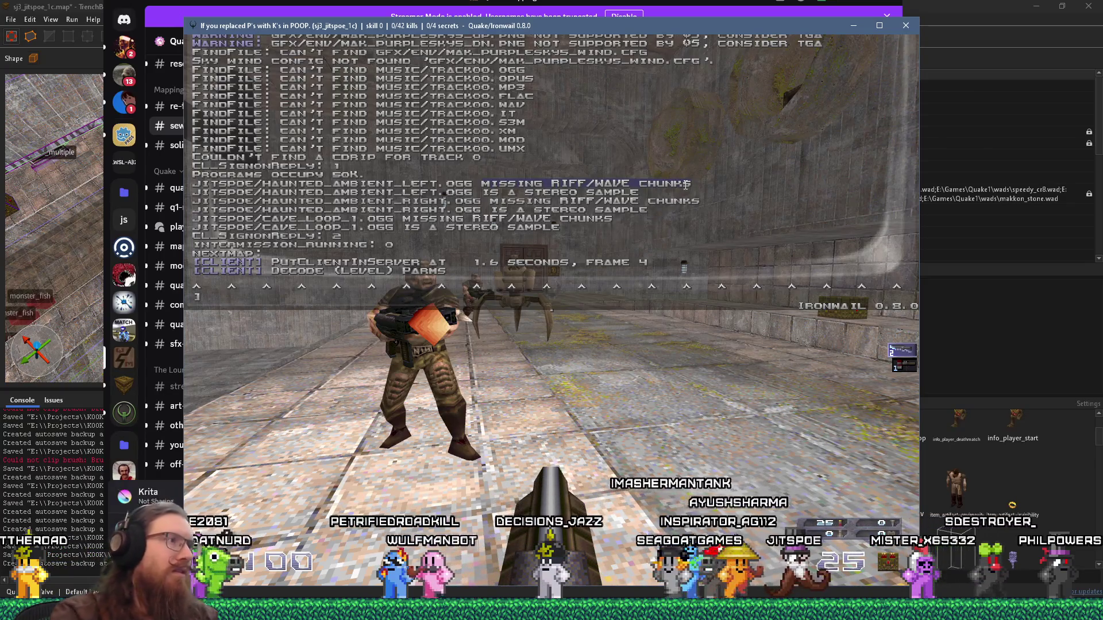
Step: Select the RIFF/WAVE warning in the console and add a colon and new line to the reply
{"action": "mouse_move", "coordinate": [192, 185]}
{"action": "left_mouse_down"}
{"action": "mouse_move", "coordinate": [736, 185]}
{"action": "mouse_move", "coordinate": [744, 229]}
{"action": "left_mouse_up"}
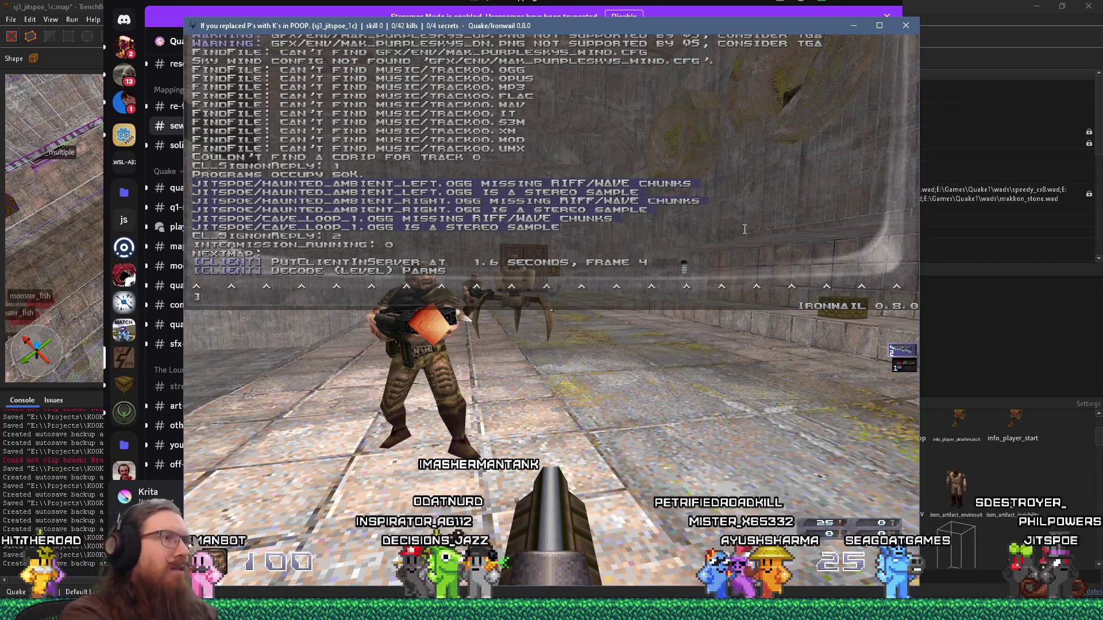
{"action": "key", "text": "alt+Tab"}
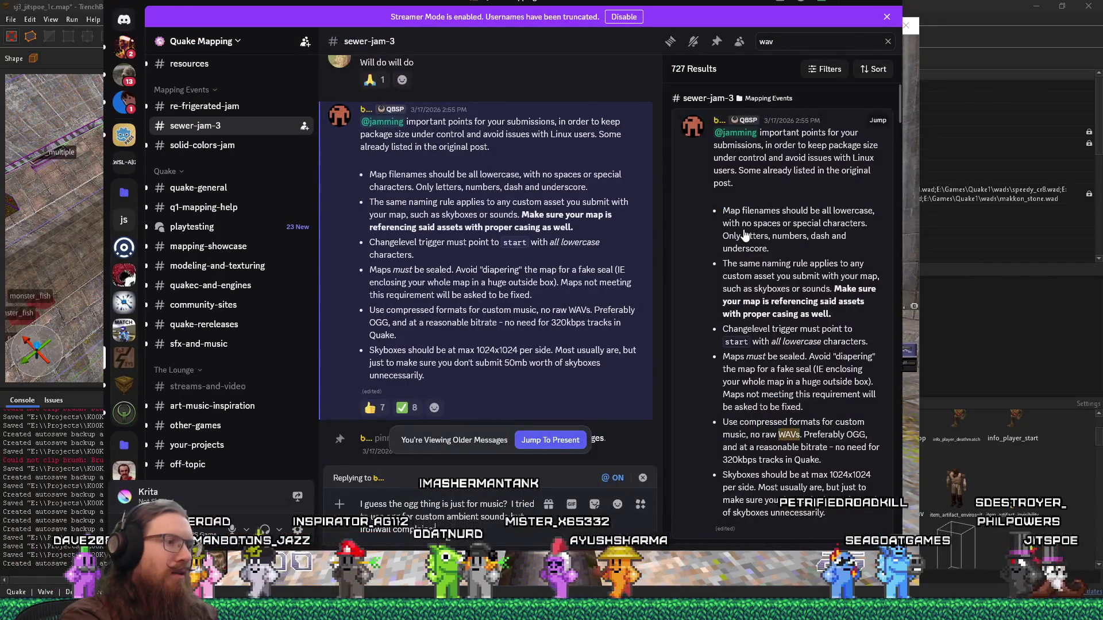
{"action": "type", "text": ":"}
{"action": "key", "text": "shift+Return"}
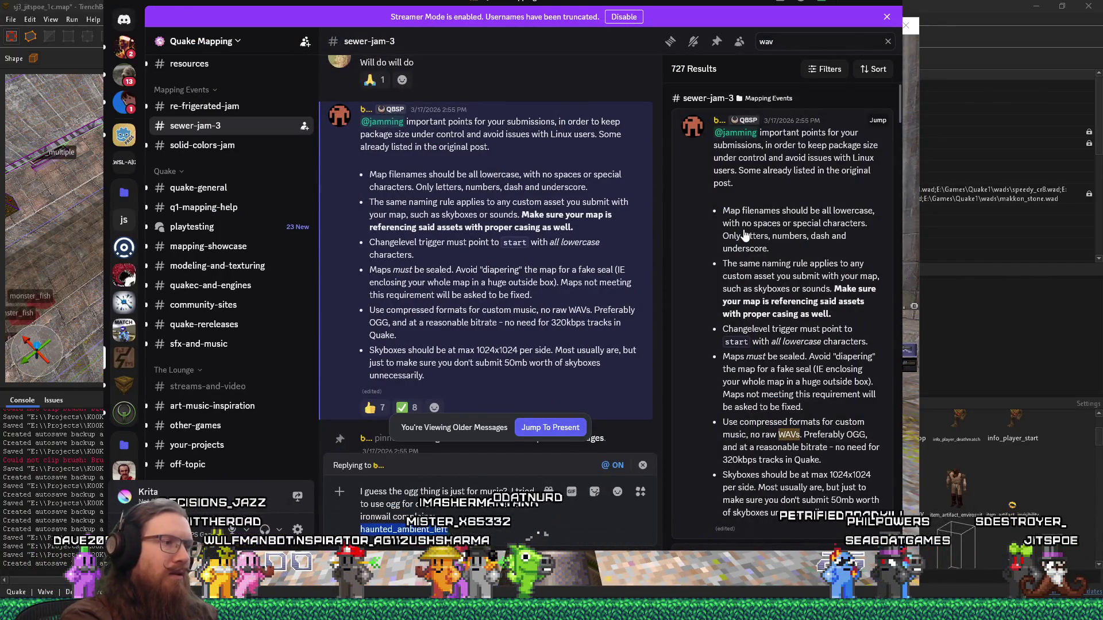
{"action": "key", "text": "alt+Tab"}
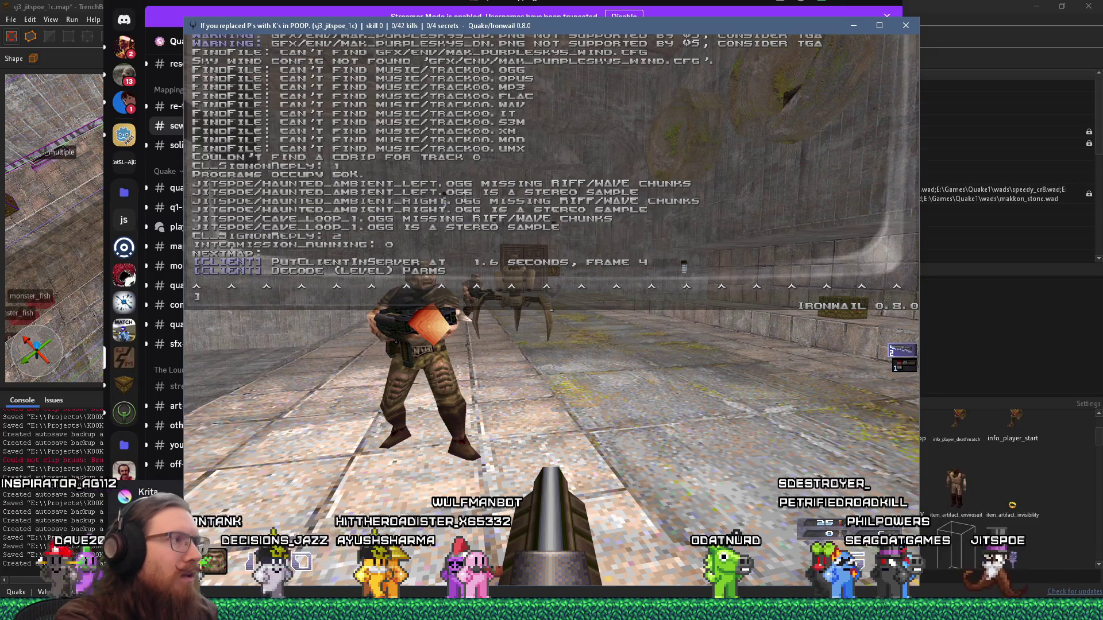
Step: Copy the six sound warning lines into the Discord reply and send it
{"action": "type", "text": "v"}
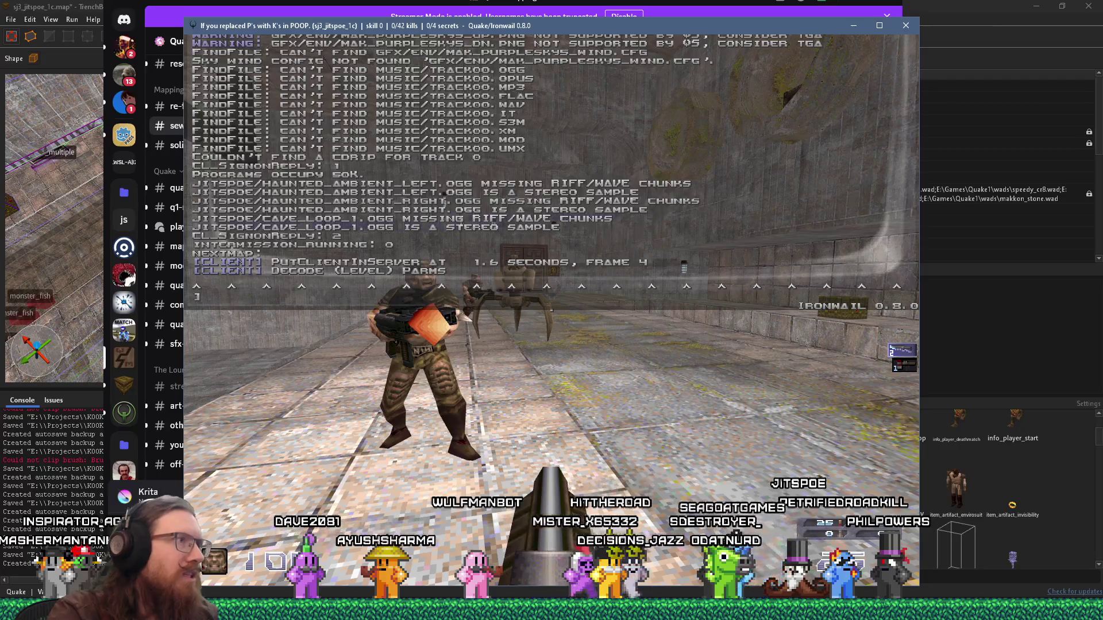
{"action": "left_click_drag", "start_coordinate": [266, 197], "coordinate": [582, 231]}
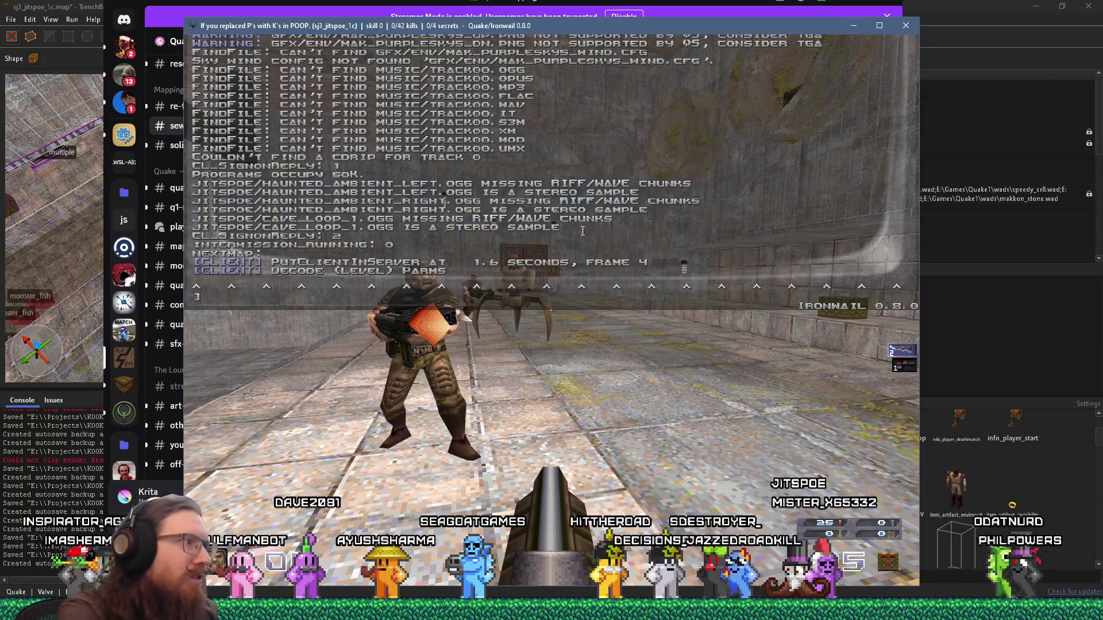
{"action": "key", "text": "ctrl+v"}
{"action": "key", "text": "alt+Tab"}
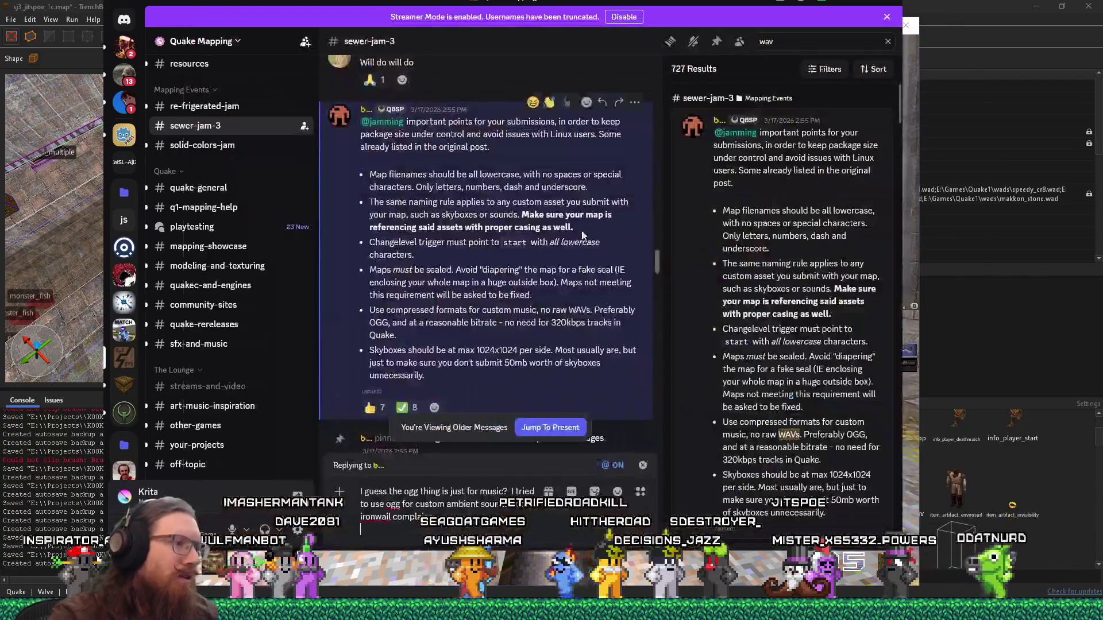
{"action": "key", "text": "ctrl+v"}
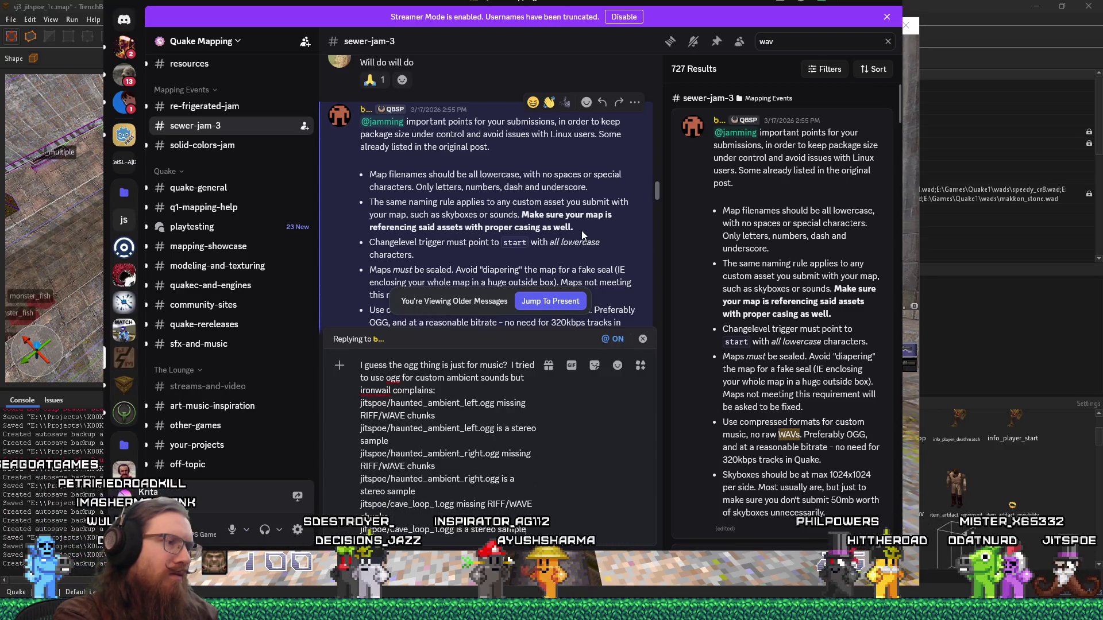
{"action": "key", "text": "Return"}
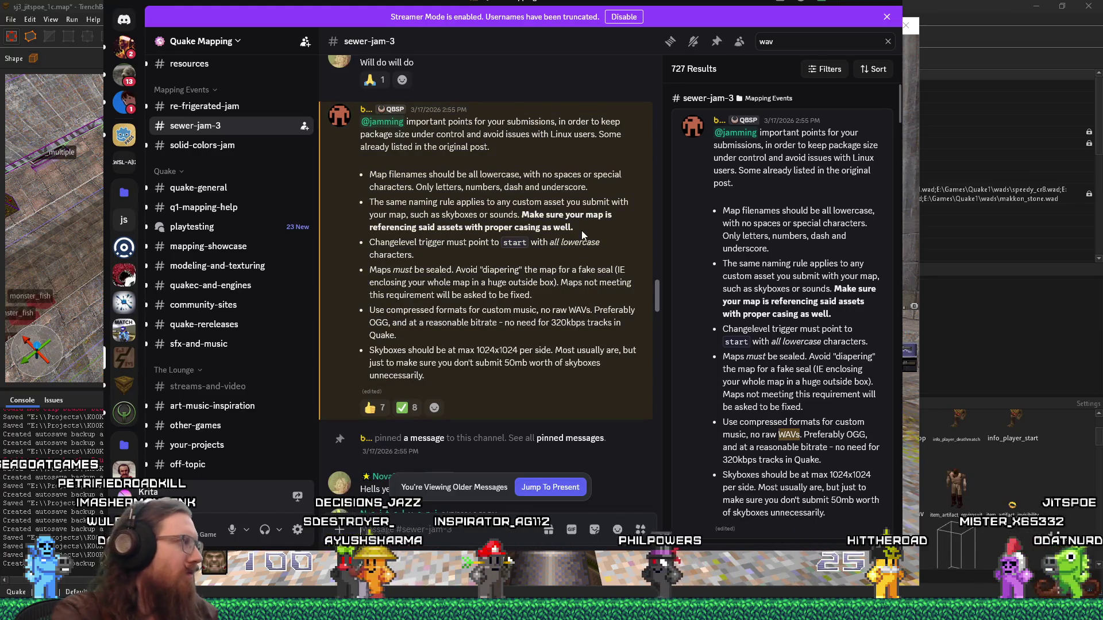
{"action": "left_click", "coordinate": [541, 488]}
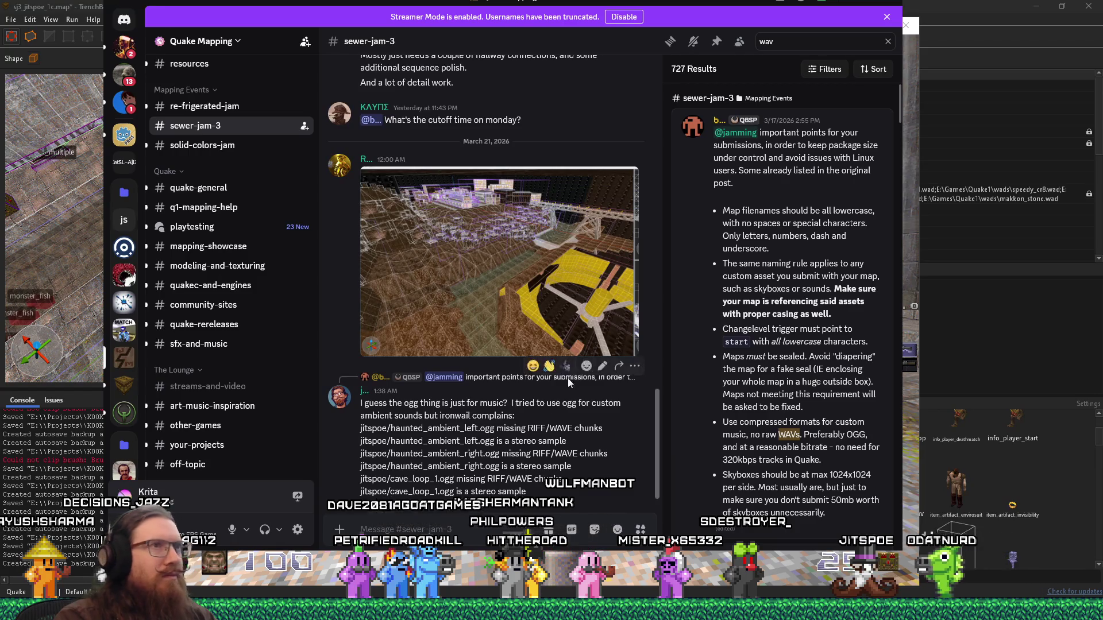
Step: Leave Discord and close the Quake game window to return to TrenchBroom
{"action": "left_click_drag", "start_coordinate": [721, 2], "coordinate": [733, 13]}
{"action": "key", "text": "alt+Tab"}
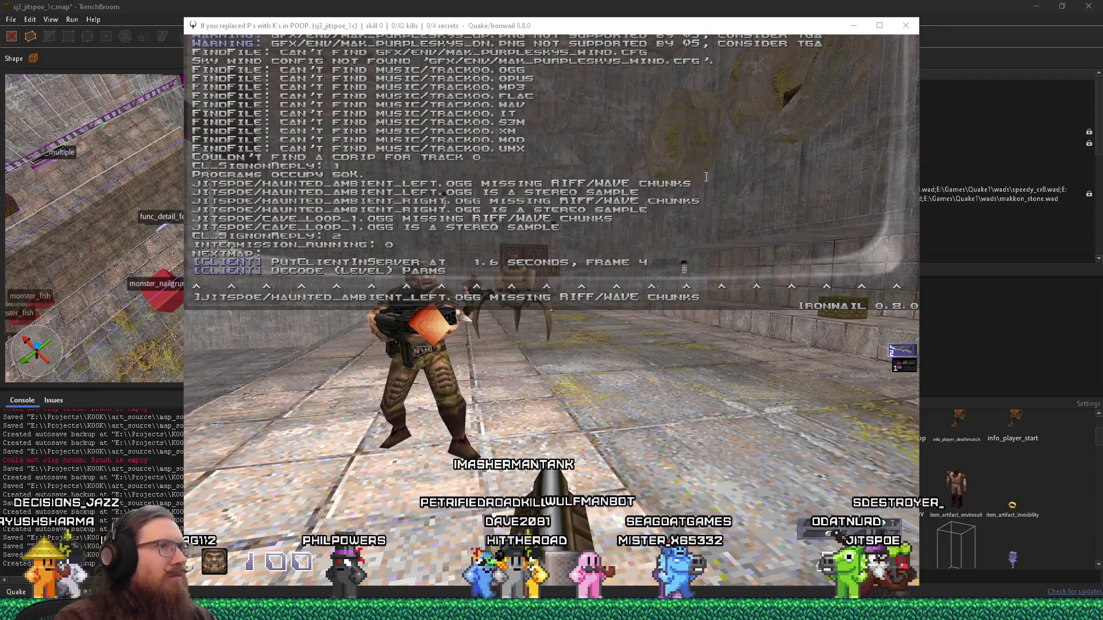
{"action": "left_click", "coordinate": [908, 27]}
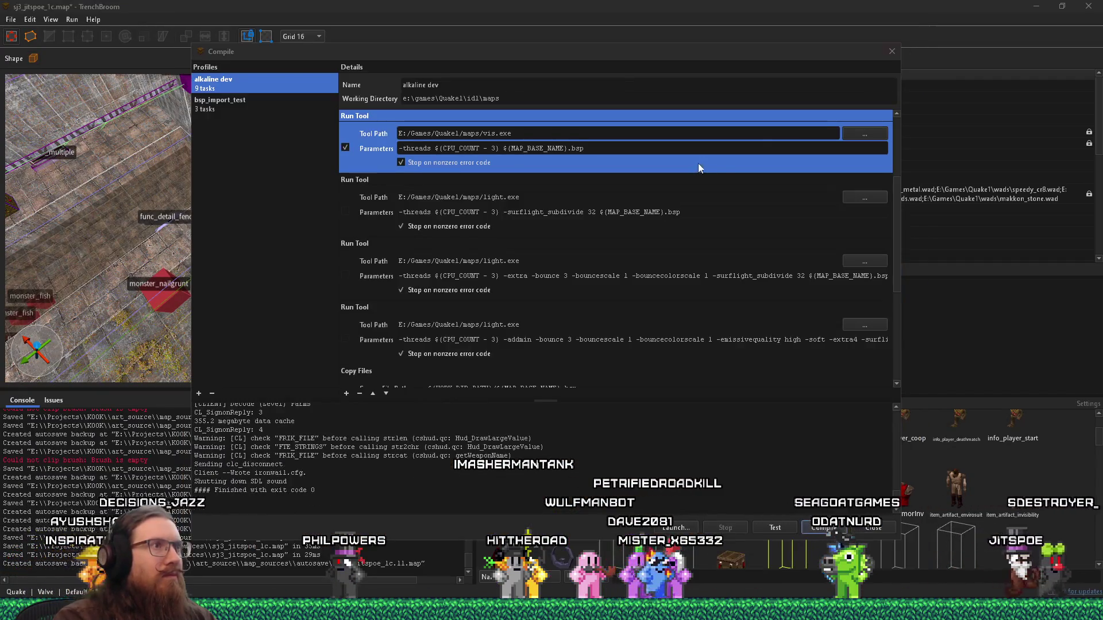
Step: Change the right and left ambient noise files to haunted_ambient_right.wav and haunted_ambient_left.wav
{"action": "left_click", "coordinate": [887, 52]}
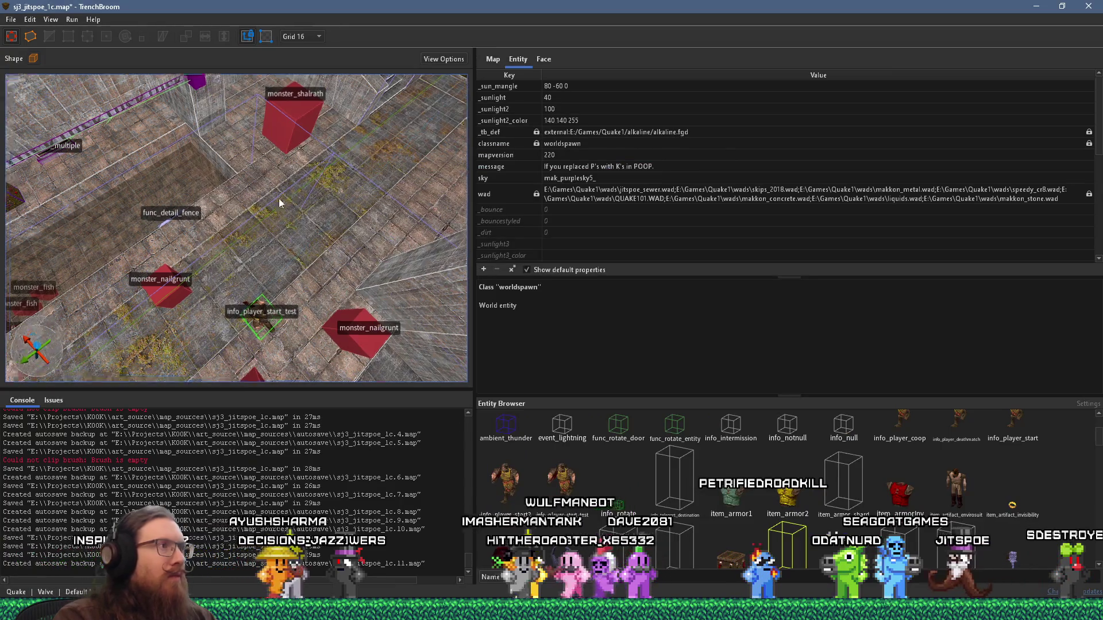
{"action": "left_click", "coordinate": [349, 171]}
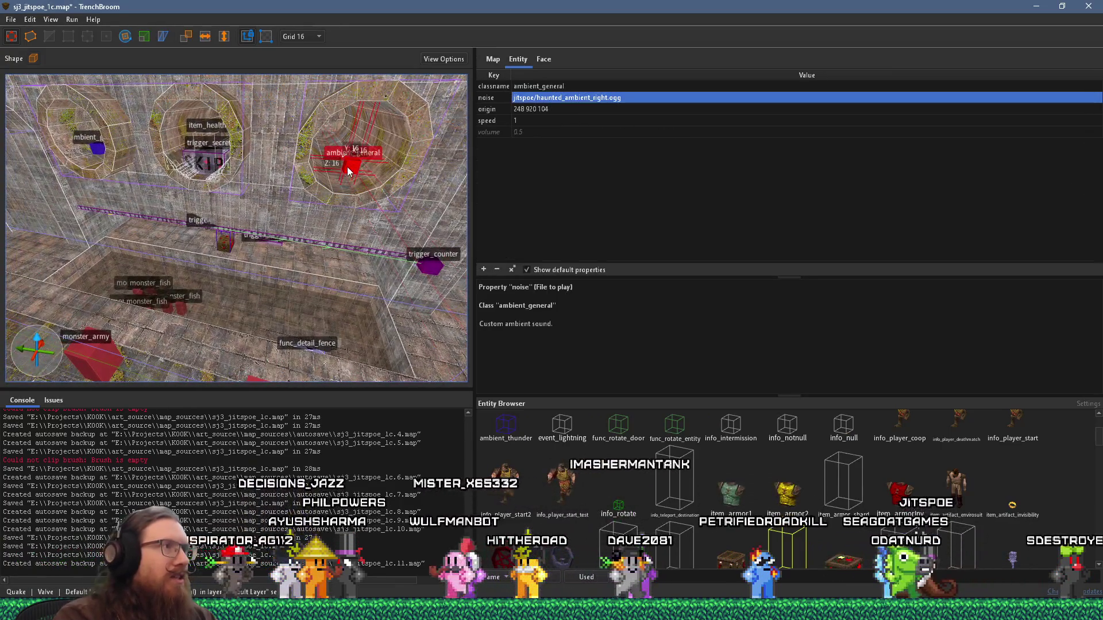
{"action": "left_click", "coordinate": [612, 98]}
{"action": "left_click_drag", "start_coordinate": [610, 98], "coordinate": [649, 102]}
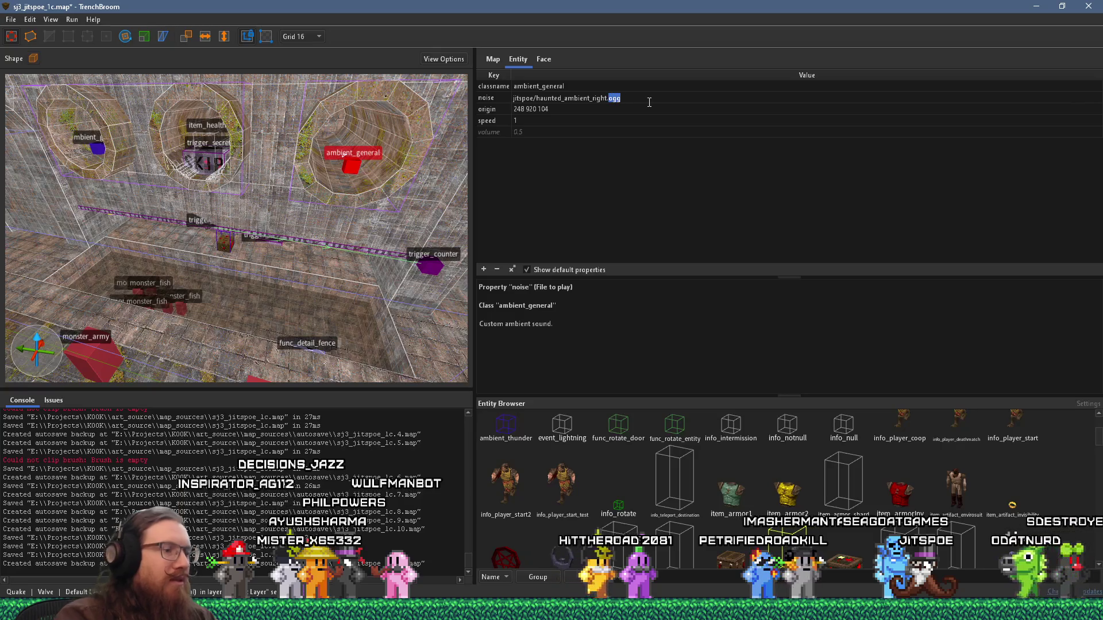
{"action": "type", "text": "wav"}
{"action": "key", "text": "Return"}
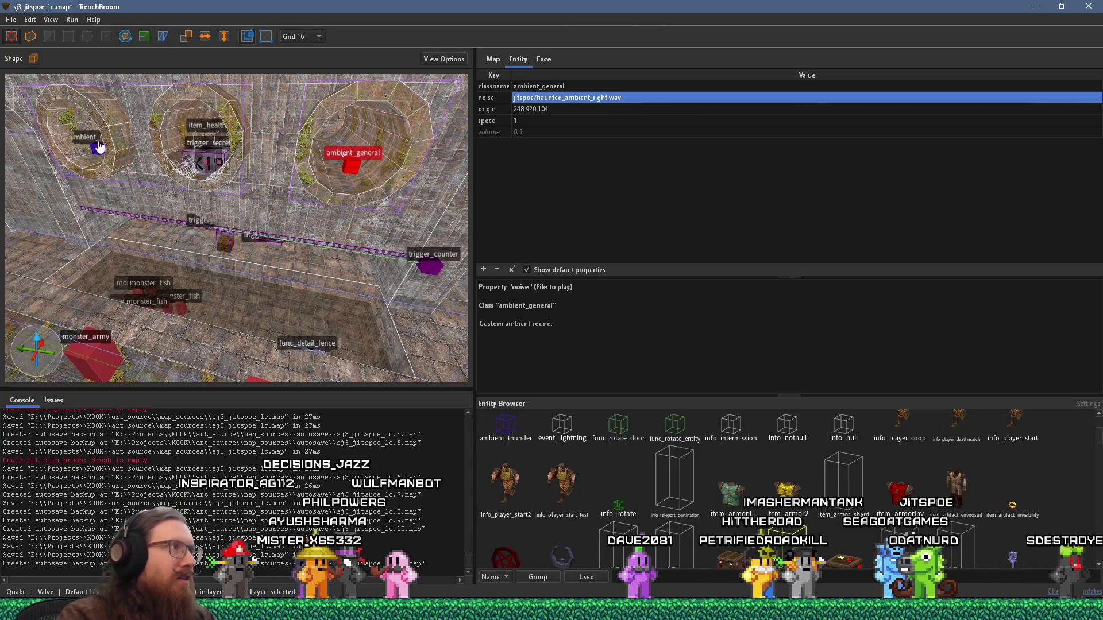
{"action": "left_click", "coordinate": [611, 103]}
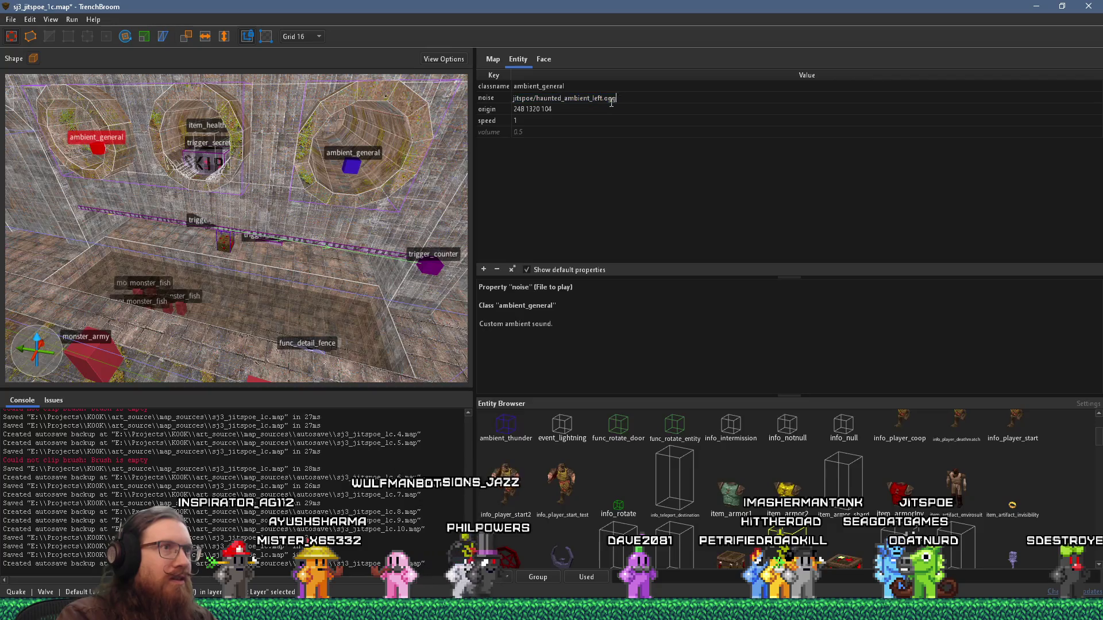
{"action": "type", "text": "wav"}
{"action": "key", "text": "Return"}
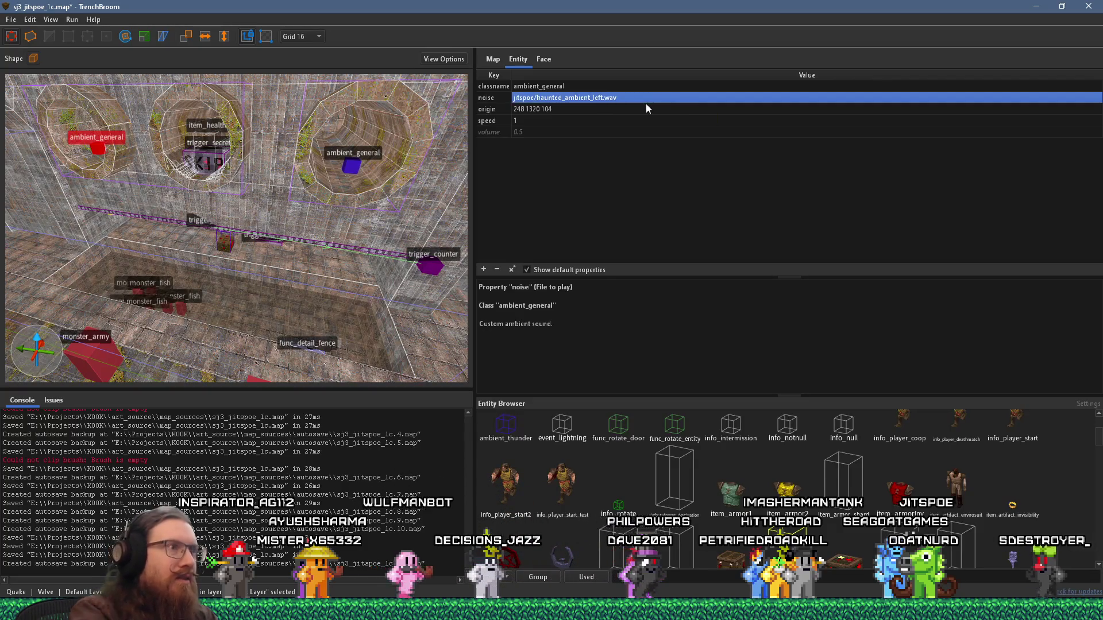
Step: Change the stairwell pit ambient sound's noise file to cave_loop_1.wav
{"action": "mouse_move", "coordinate": [410, 262]}
{"action": "left_mouse_down"}
{"action": "mouse_move", "coordinate": [342, 253]}
{"action": "mouse_move", "coordinate": [9, 267]}
{"action": "mouse_move", "coordinate": [269, 247]}
{"action": "mouse_move", "coordinate": [180, 346]}
{"action": "mouse_move", "coordinate": [322, 292]}
{"action": "mouse_move", "coordinate": [217, 185]}
{"action": "left_mouse_up"}
{"action": "left_click", "coordinate": [198, 184]}
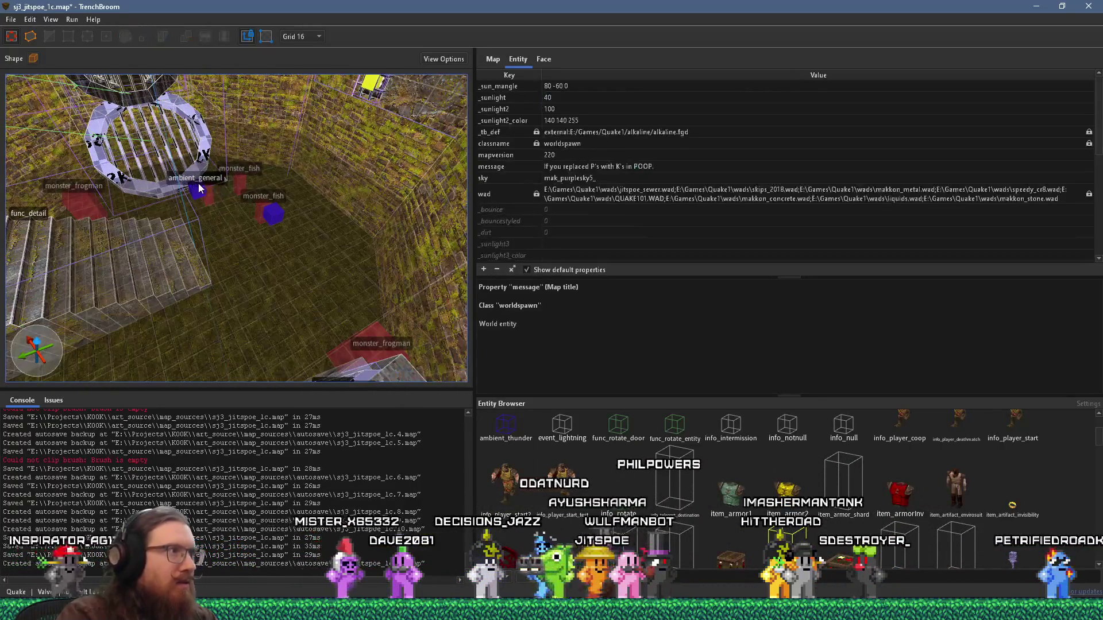
{"action": "double_click", "coordinate": [580, 99]}
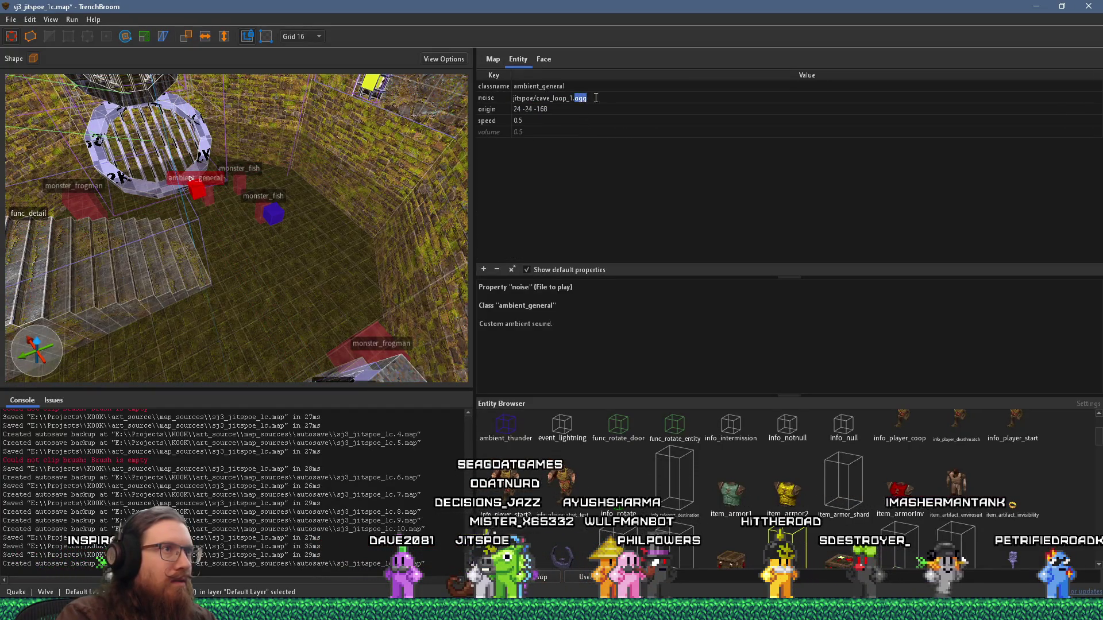
{"action": "type", "text": "v"}
{"action": "key", "text": "Return"}
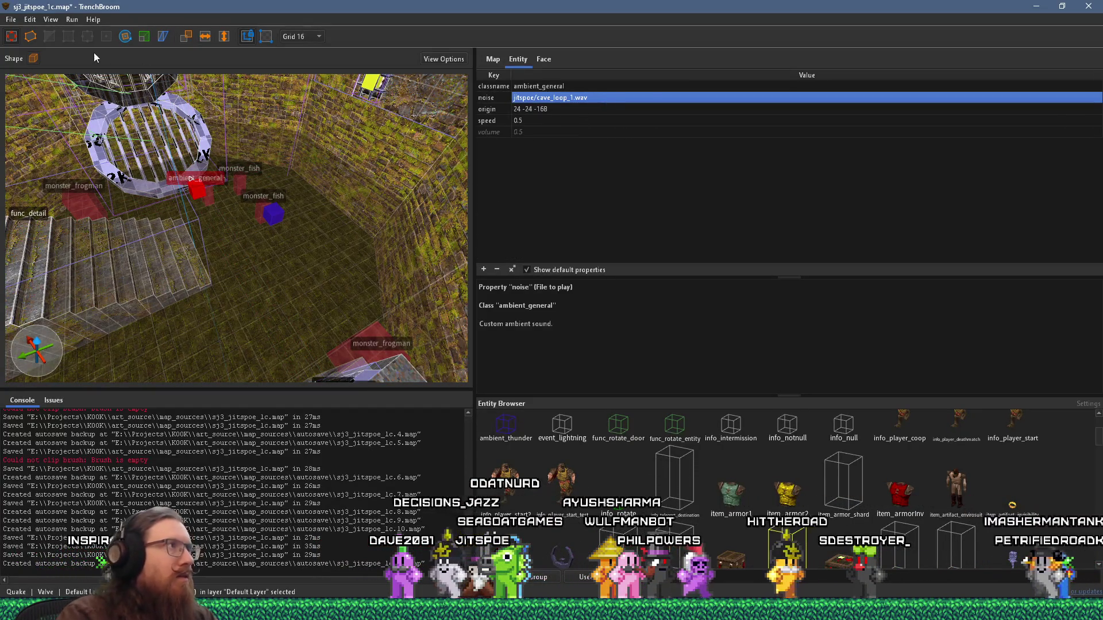
Step: Save the map and compile it for testing from the compile settings
{"action": "left_click", "coordinate": [10, 19]}
{"action": "left_click", "coordinate": [49, 62]}
{"action": "left_click", "coordinate": [71, 19]}
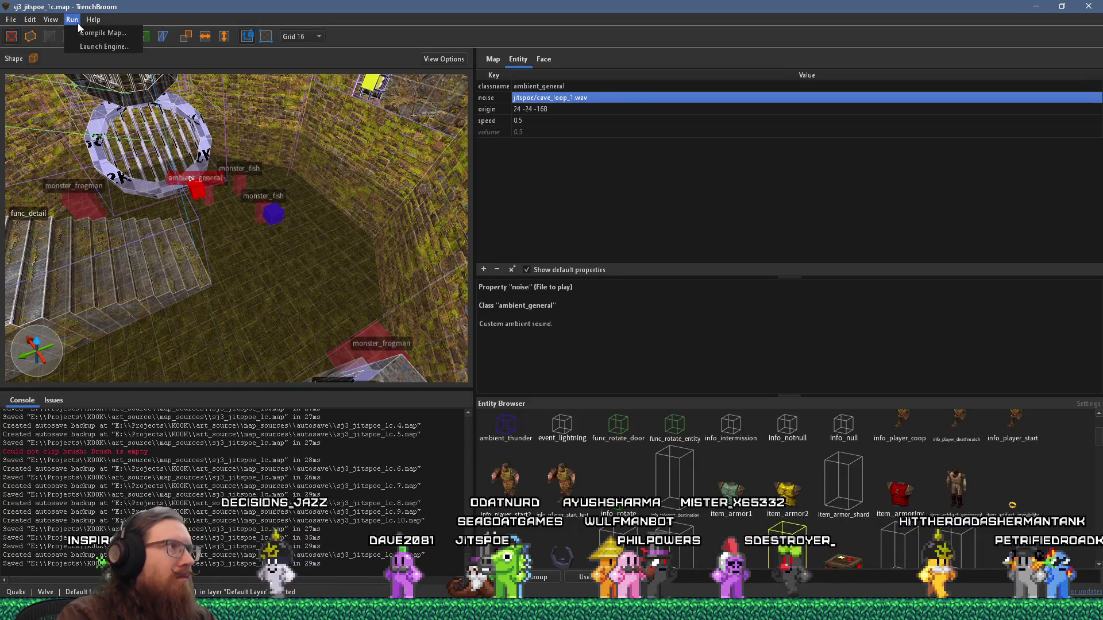
{"action": "left_click", "coordinate": [92, 32]}
{"action": "left_click", "coordinate": [824, 527]}
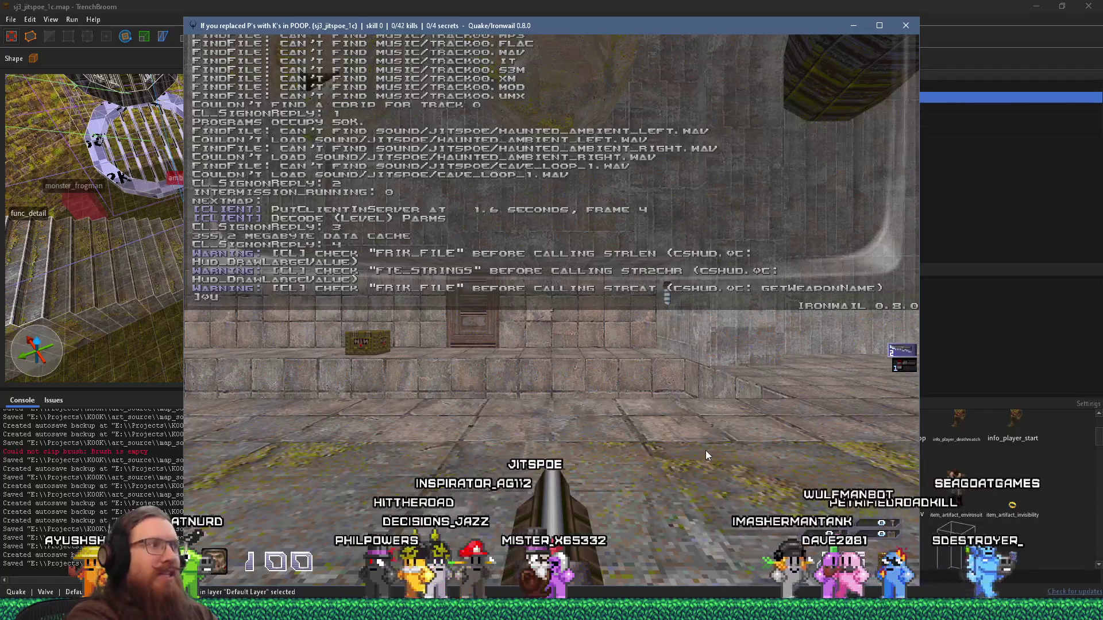
Step: Enter 'quit' in the Ironwail console to exit the game
{"action": "type", "text": "quit"}
{"action": "key", "text": "Return"}
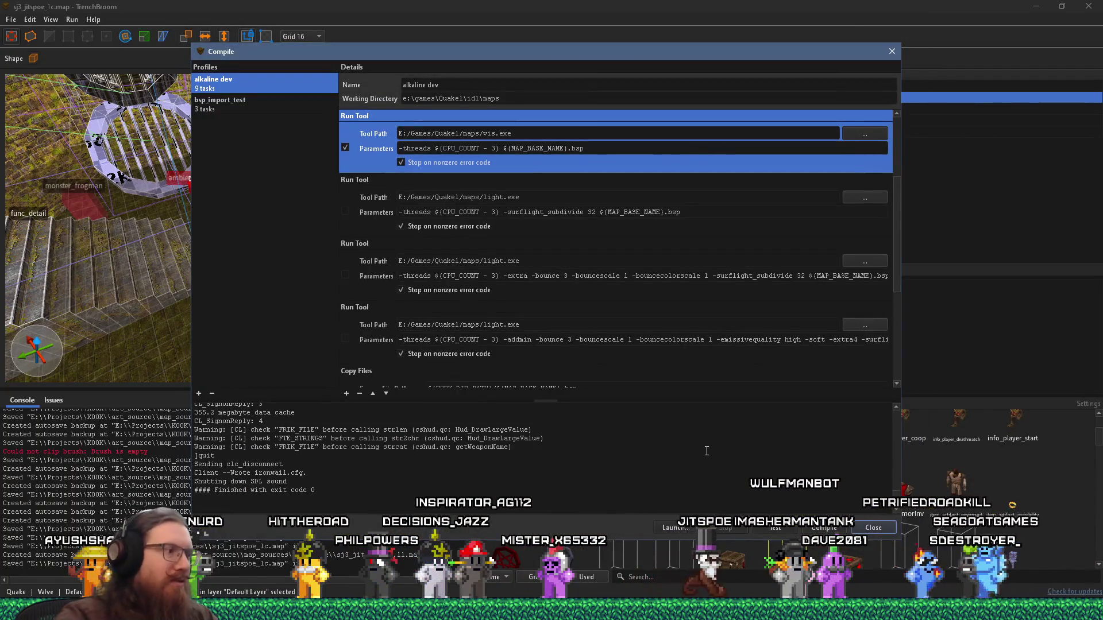
Step: Switch to Firefox and search the web for 'ironwail' in a new tab
{"action": "key", "text": "alt+Tab"}
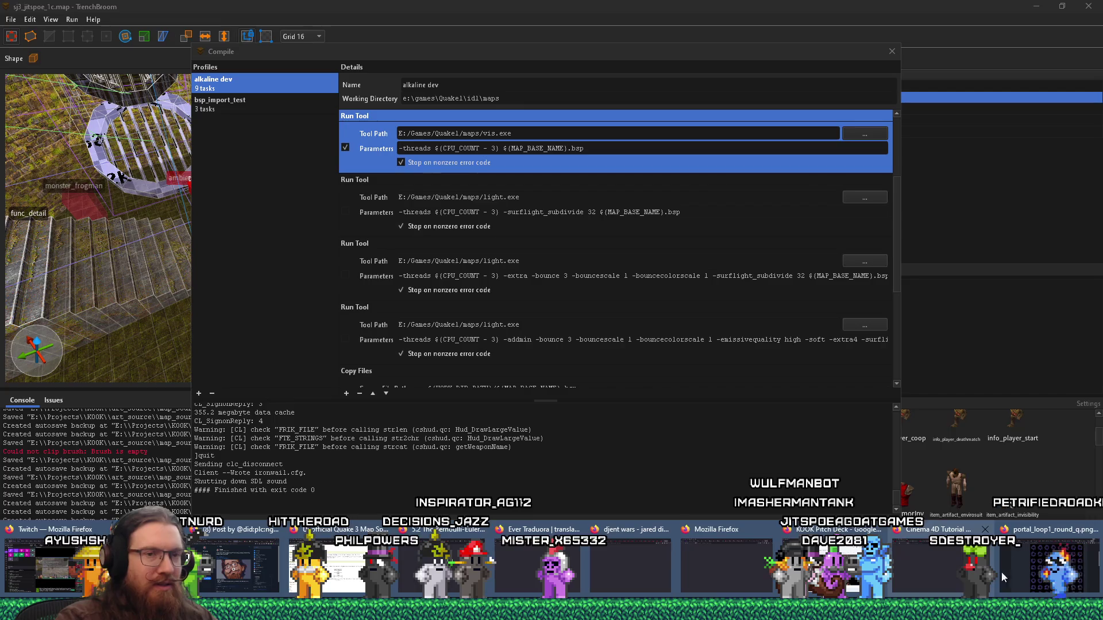
{"action": "left_click", "coordinate": [1011, 575]}
{"action": "left_click", "coordinate": [1071, 28]}
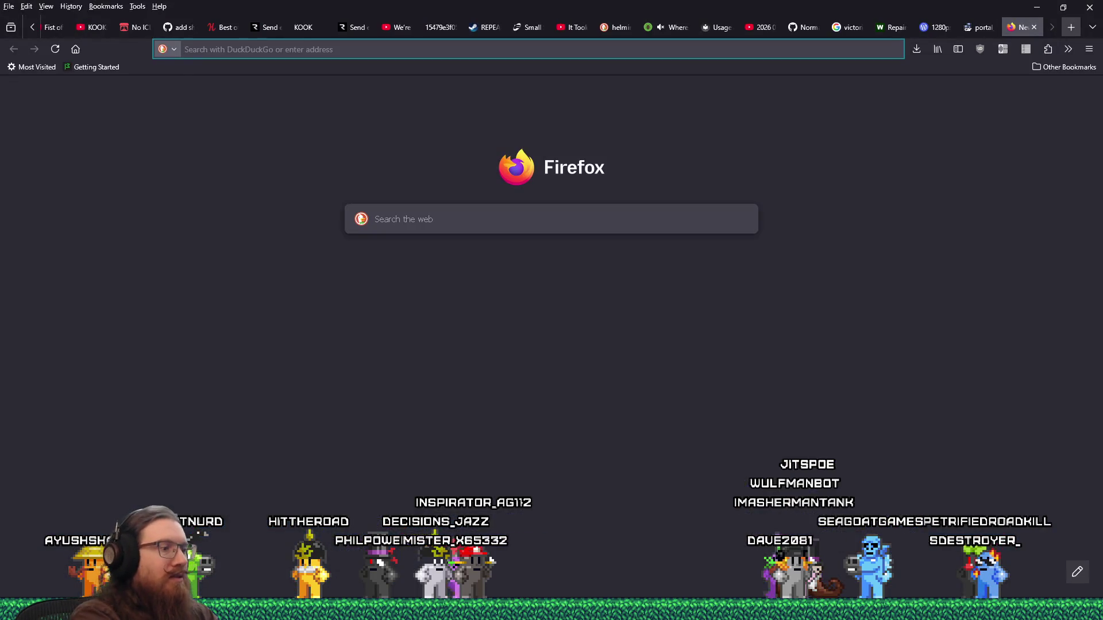
{"action": "type", "text": "ironwail"}
{"action": "key", "text": "Return"}
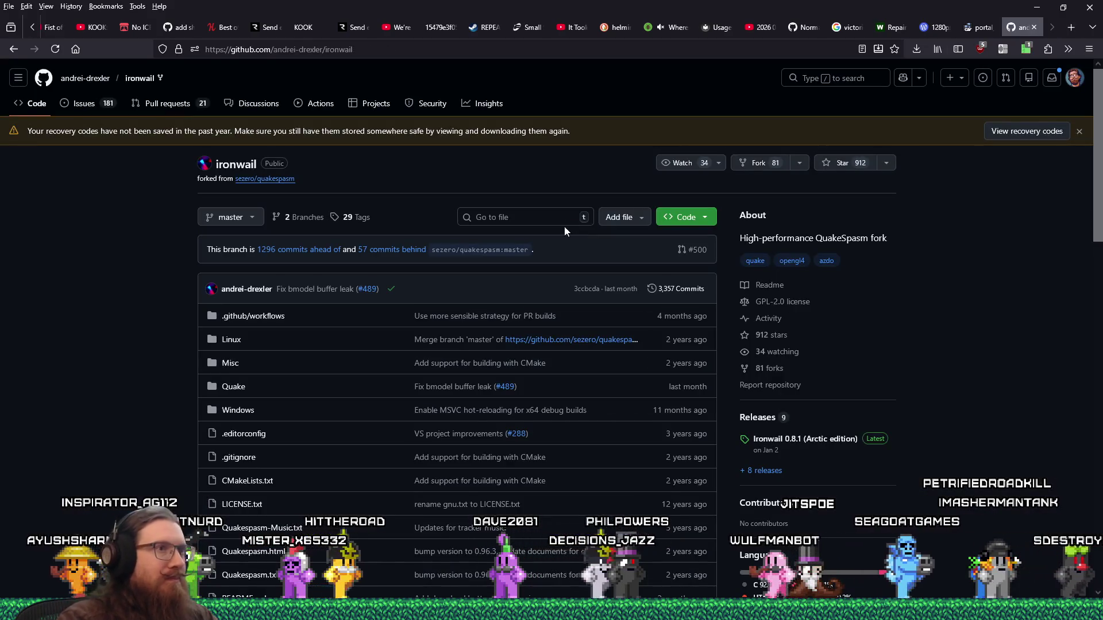
Step: Read the Ironwail release notes, highlighting the MD3 support note, then close the tab and minimize Firefox
{"action": "scroll", "coordinate": [752, 269], "scroll_direction": "down", "scroll_amount": 8}
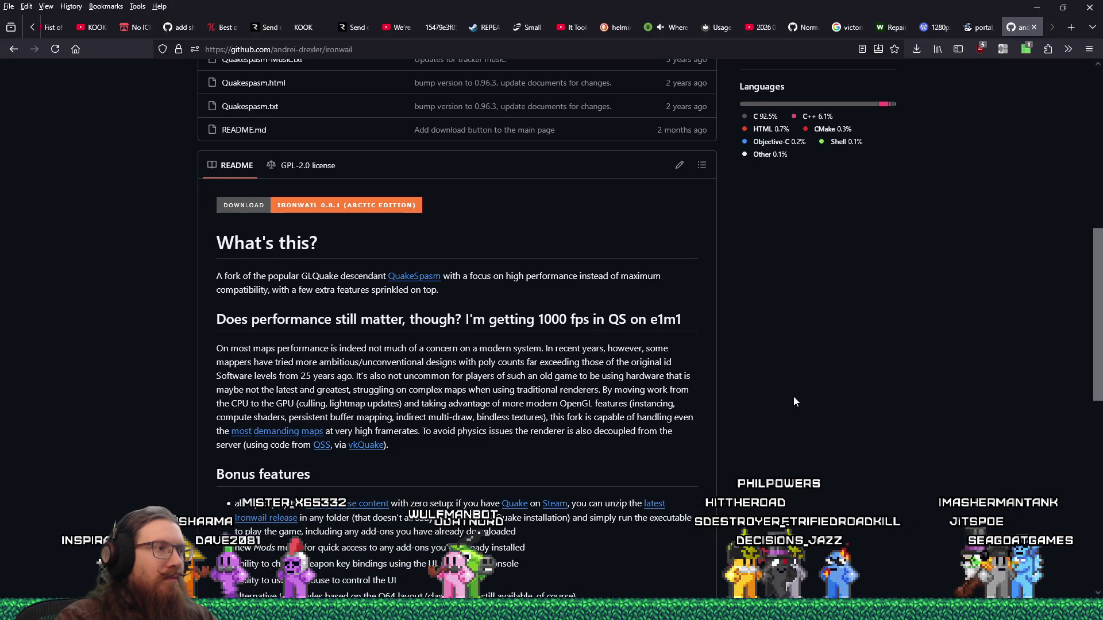
{"action": "scroll", "coordinate": [794, 400], "scroll_direction": "up", "scroll_amount": 5}
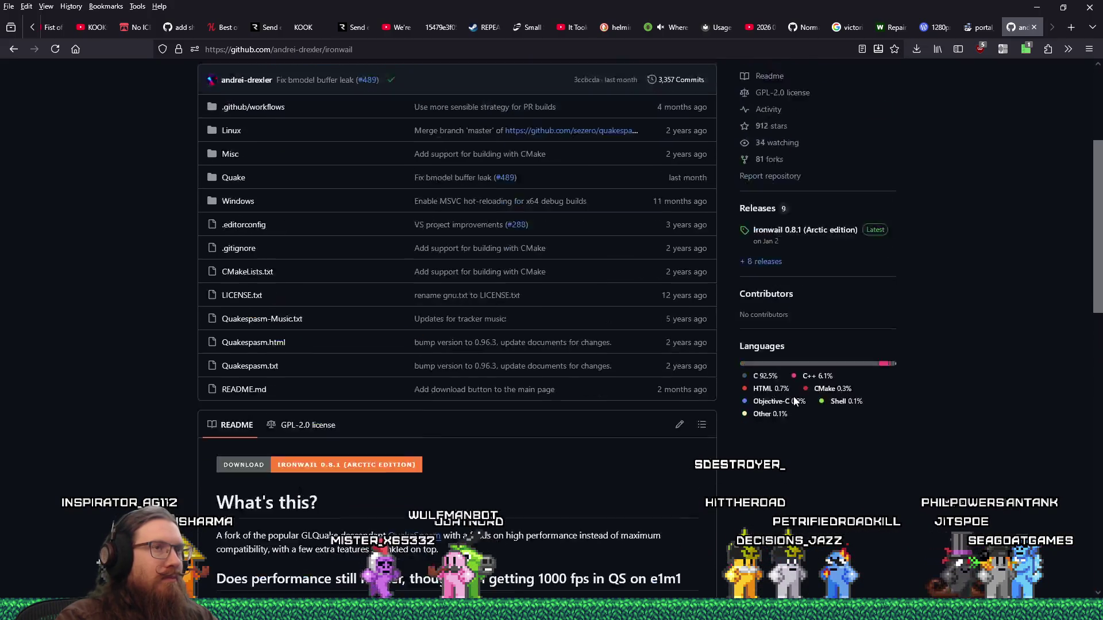
{"action": "scroll", "coordinate": [794, 400], "scroll_direction": "up", "scroll_amount": 1}
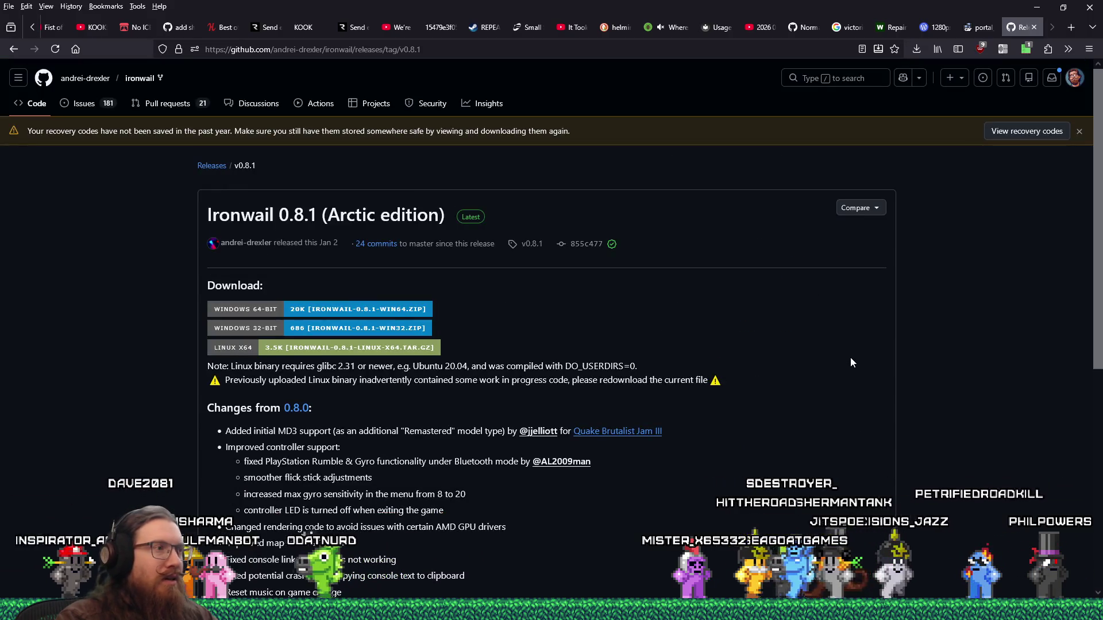
{"action": "scroll", "coordinate": [850, 358], "scroll_direction": "down", "scroll_amount": 2}
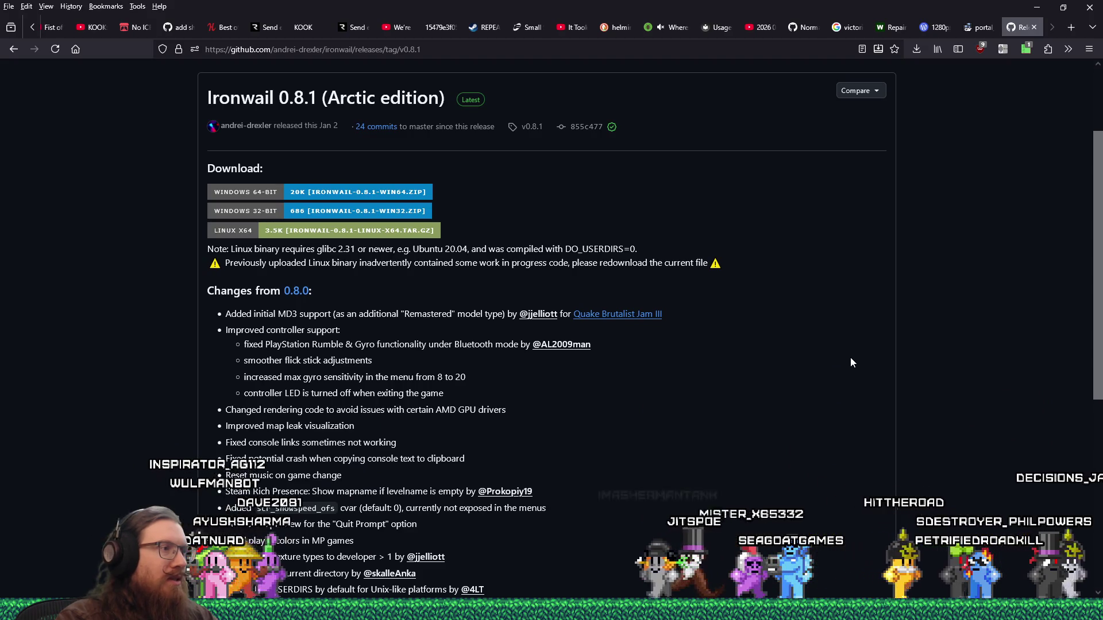
{"action": "scroll", "coordinate": [851, 358], "scroll_direction": "down", "scroll_amount": 2}
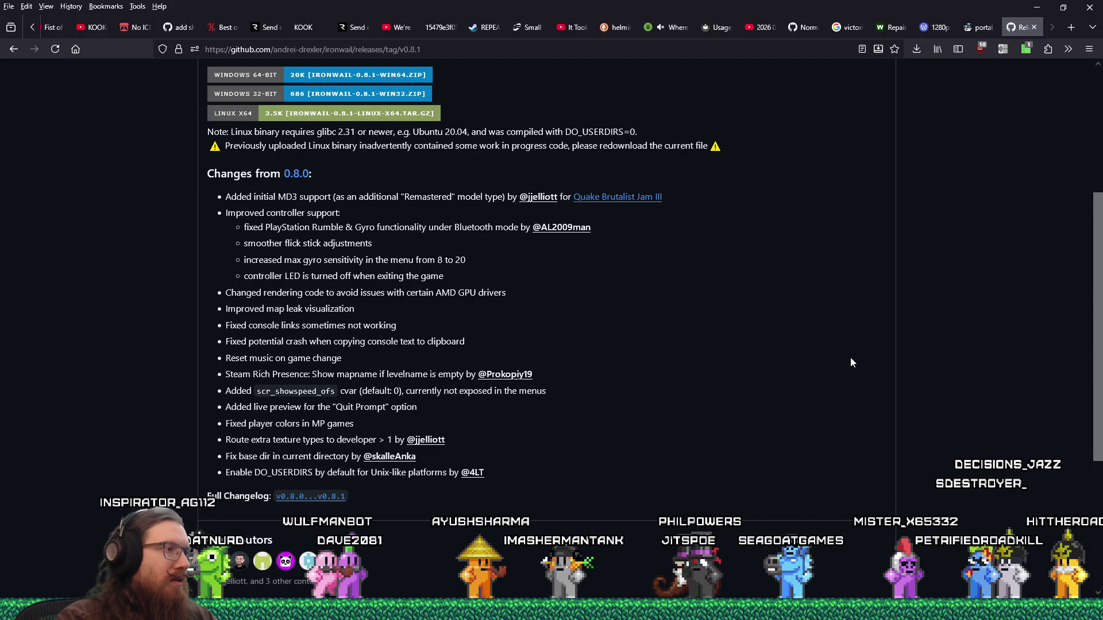
{"action": "scroll", "coordinate": [851, 362], "scroll_direction": "up", "scroll_amount": 1}
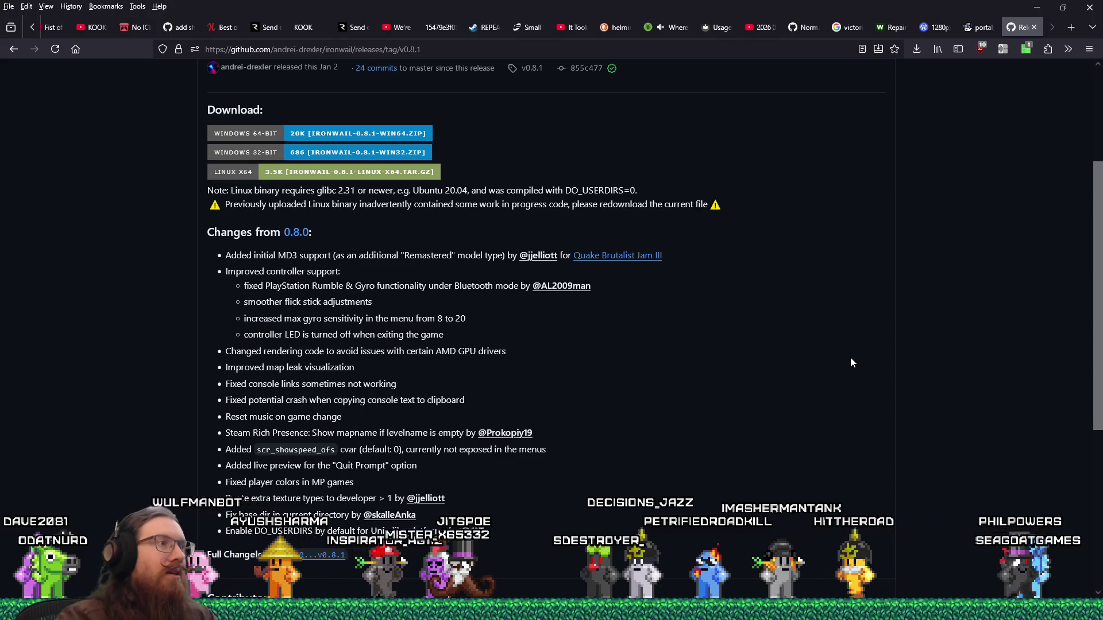
{"action": "left_click_drag", "start_coordinate": [279, 257], "coordinate": [301, 256]}
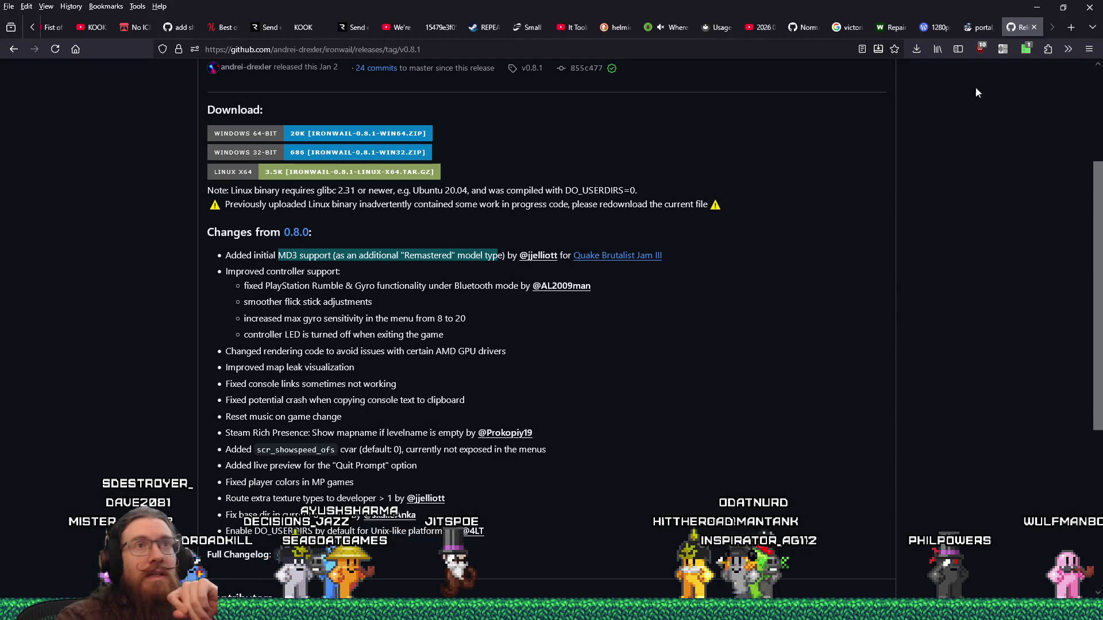
{"action": "left_click", "coordinate": [1034, 27]}
{"action": "left_click", "coordinate": [1033, 8]}
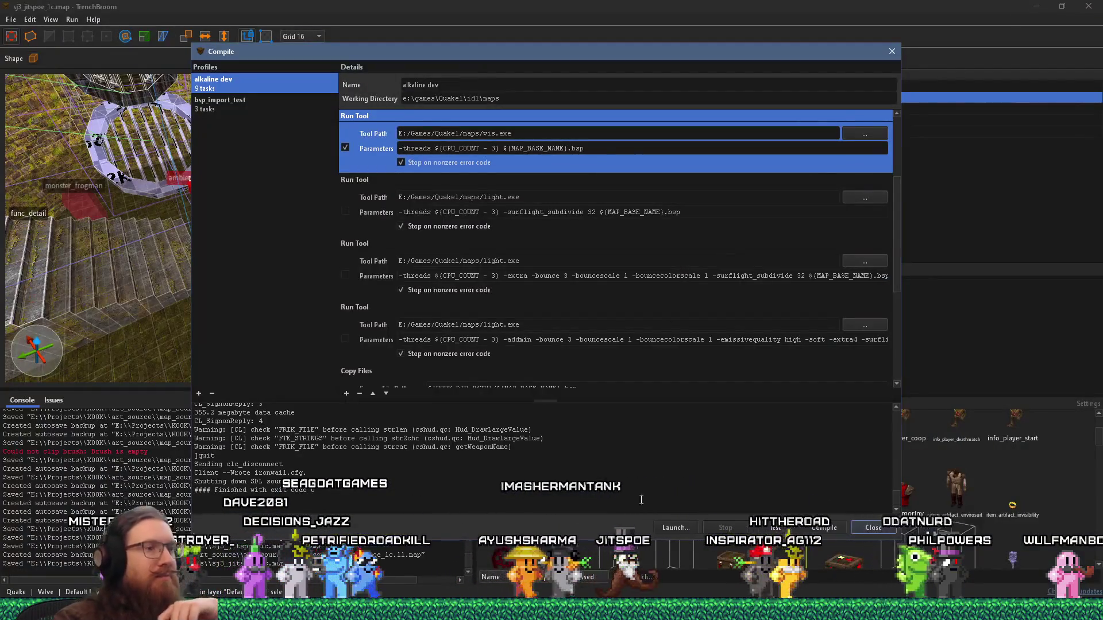
Step: Move the cave_loop_1 clip later in REAPER and add a region named cave_loop_1 over it
{"action": "key", "text": "alt+Tab"}
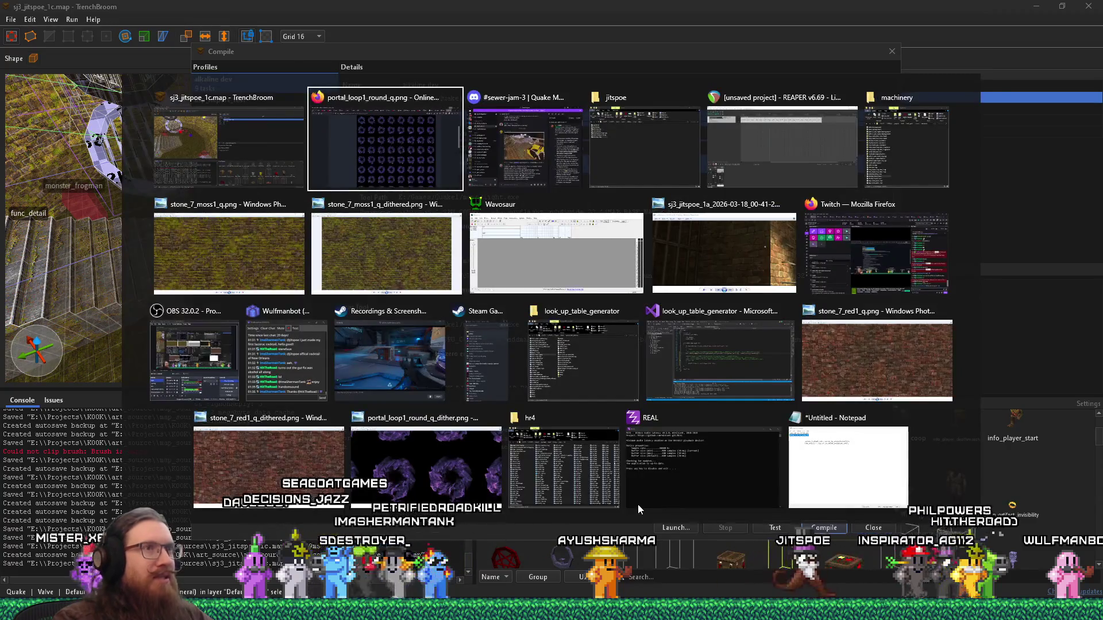
{"action": "scroll", "coordinate": [438, 271], "scroll_direction": "down", "scroll_amount": 5}
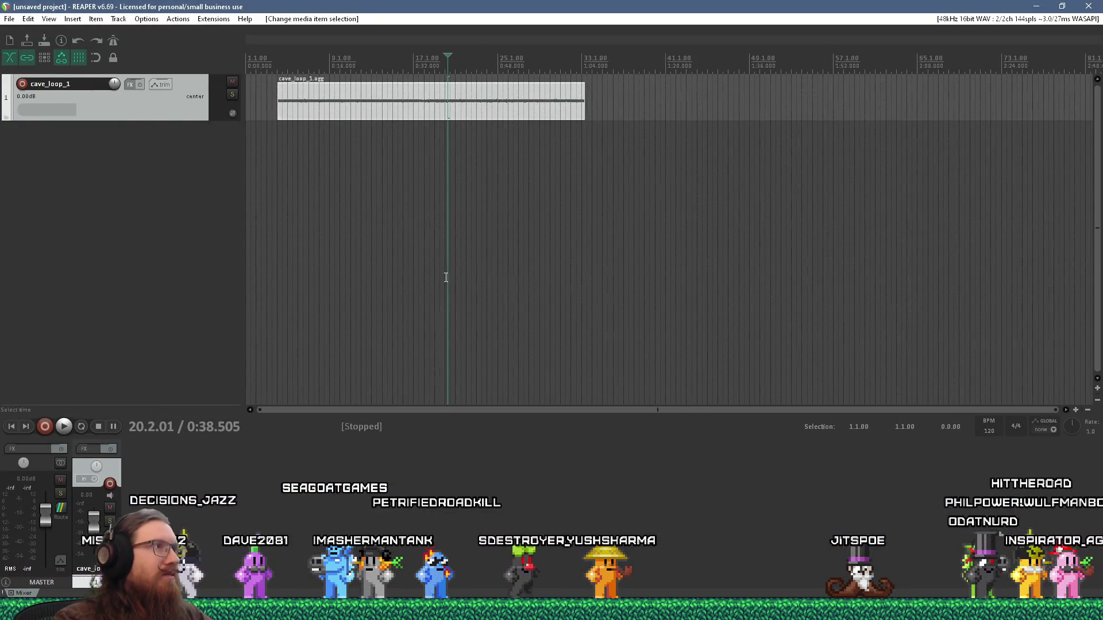
{"action": "scroll", "coordinate": [304, 144], "scroll_direction": "up", "scroll_amount": 3}
{"action": "scroll", "coordinate": [294, 131], "scroll_direction": "down", "scroll_amount": 4}
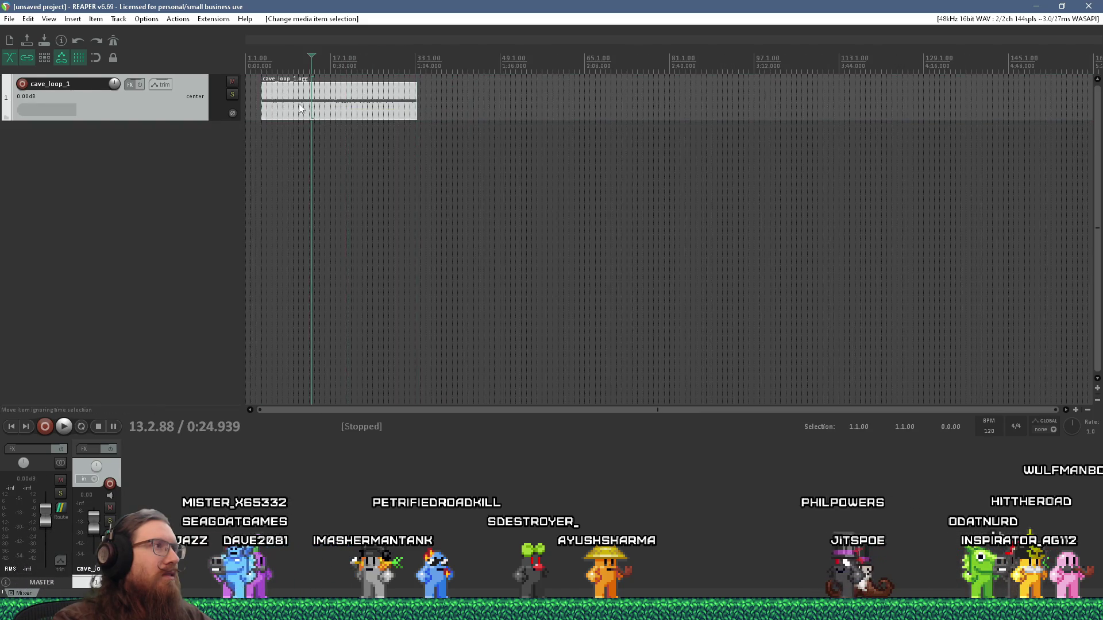
{"action": "left_click_drag", "start_coordinate": [311, 106], "coordinate": [425, 111]}
{"action": "key", "text": "shift+r"}
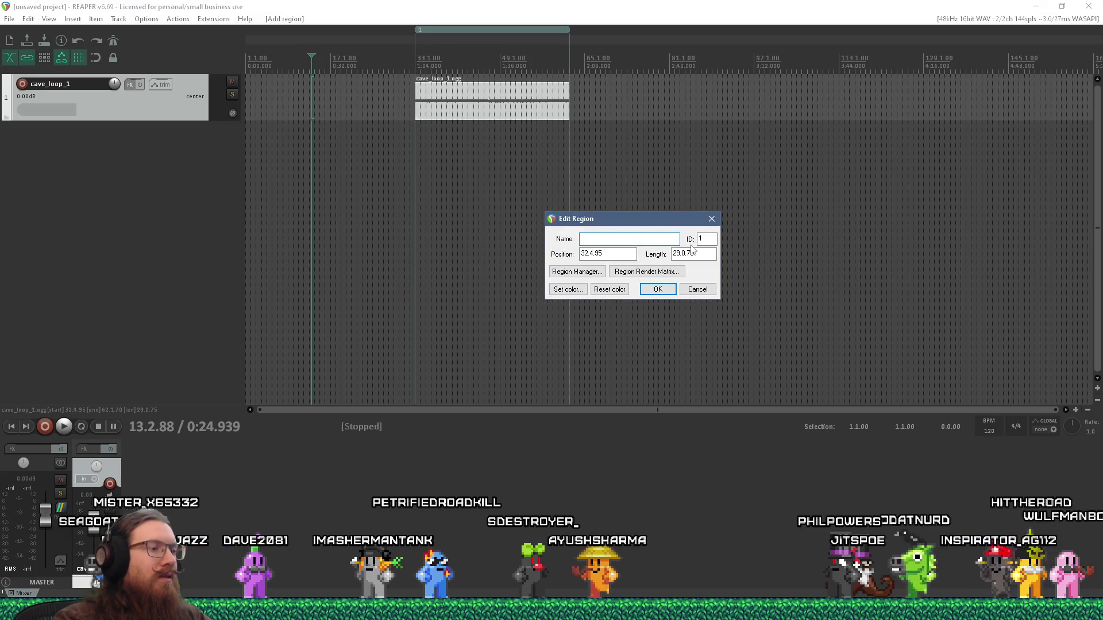
{"action": "type", "text": "cave_loop_1"}
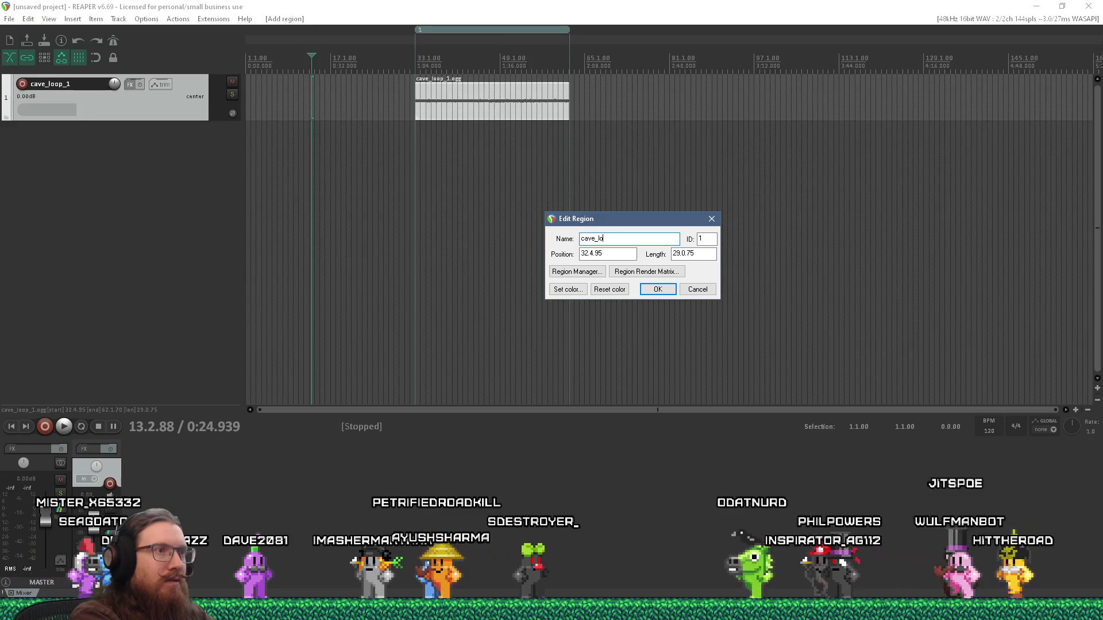
{"action": "key", "text": "Return"}
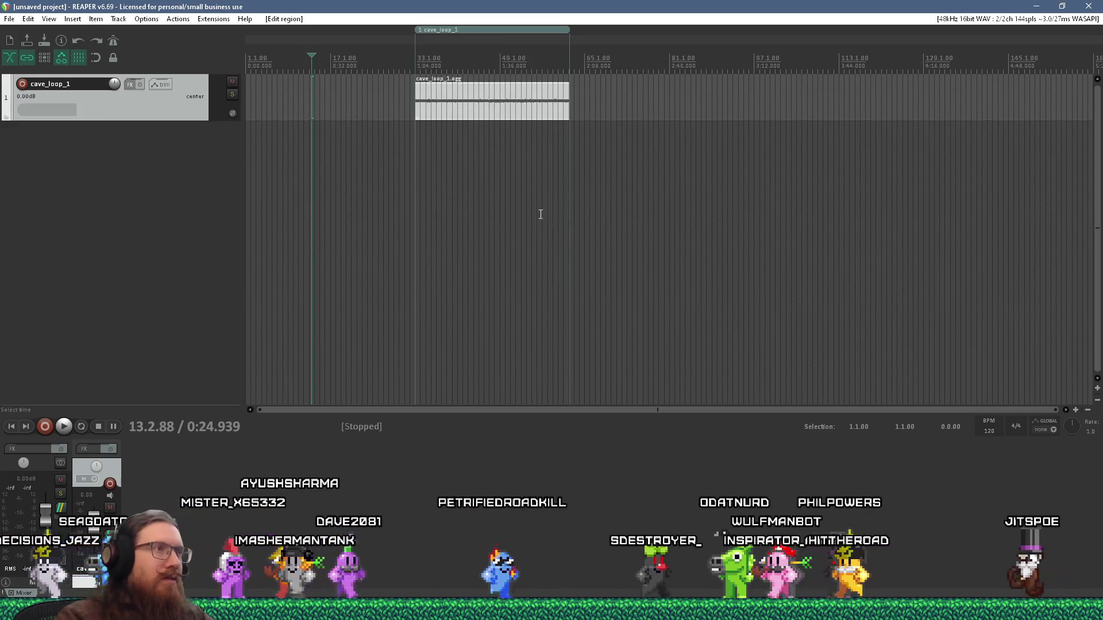
Step: Render the cave_loop_1 region from its context menu, then cycle through the open windows
{"action": "scroll", "coordinate": [432, 86], "scroll_direction": "up", "scroll_amount": 8}
{"action": "scroll", "coordinate": [430, 85], "scroll_direction": "up", "scroll_amount": 2}
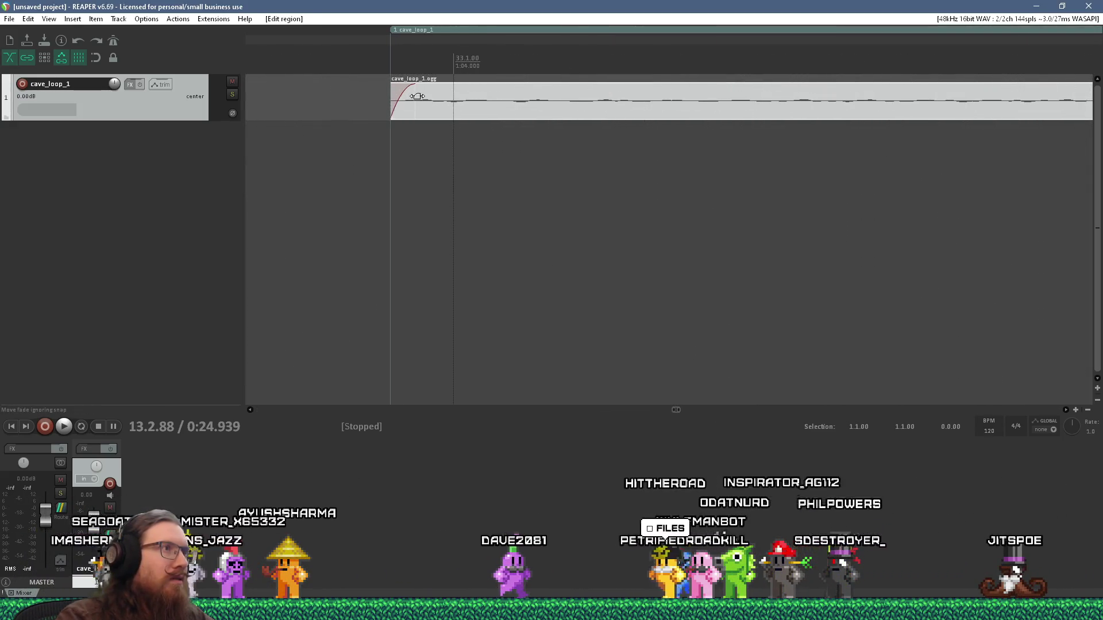
{"action": "scroll", "coordinate": [388, 122], "scroll_direction": "up", "scroll_amount": 2}
{"action": "scroll", "coordinate": [389, 123], "scroll_direction": "down", "scroll_amount": 10}
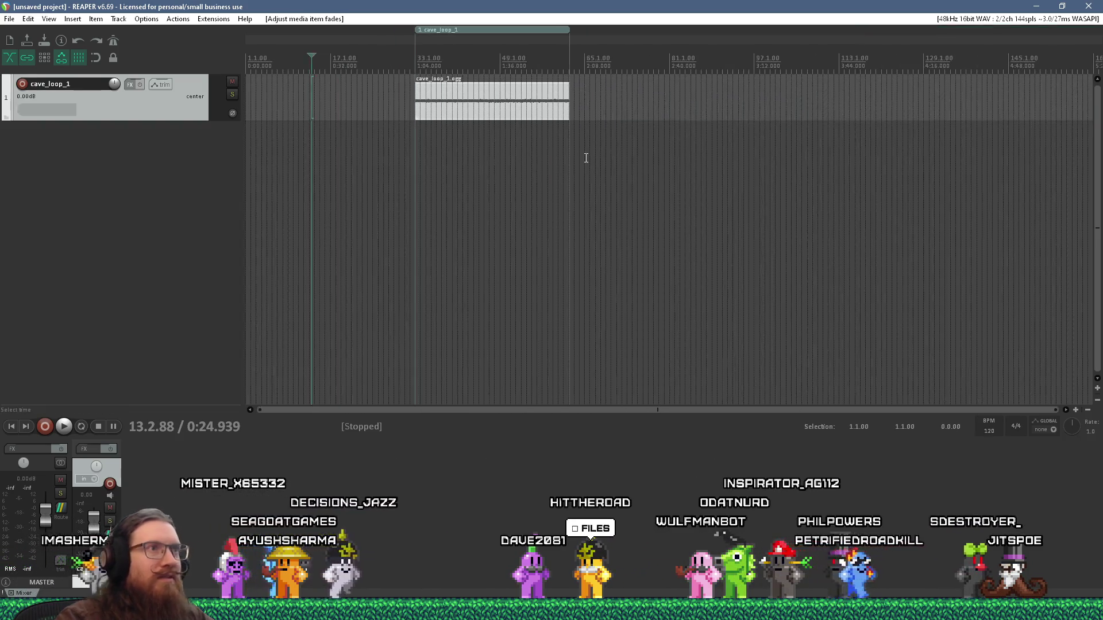
{"action": "scroll", "coordinate": [646, 89], "scroll_direction": "up", "scroll_amount": 10}
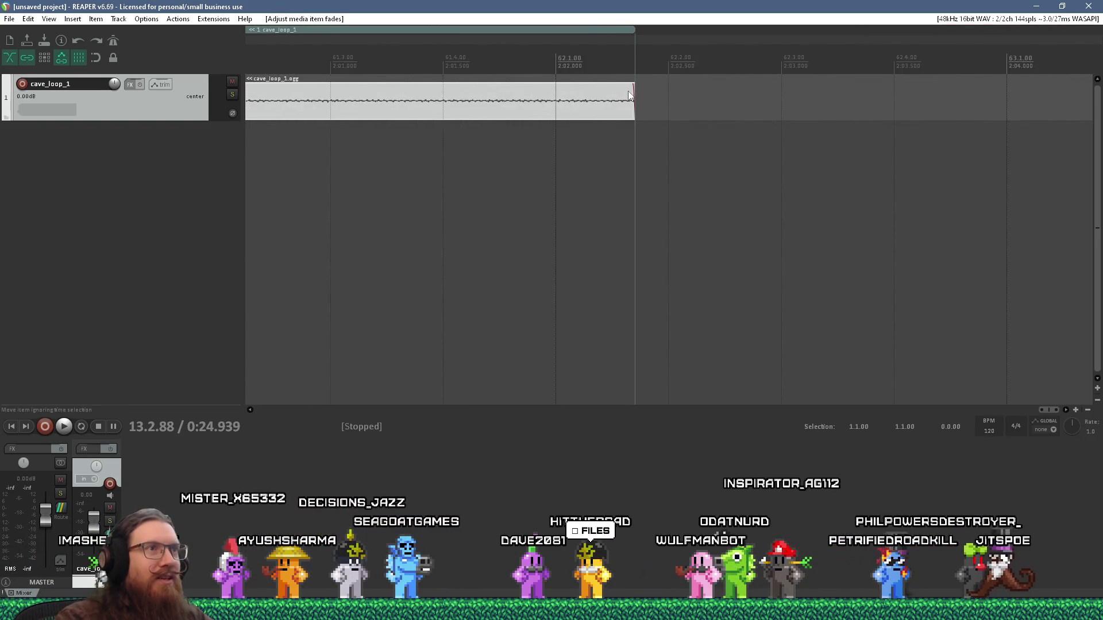
{"action": "scroll", "coordinate": [544, 91], "scroll_direction": "down", "scroll_amount": 12}
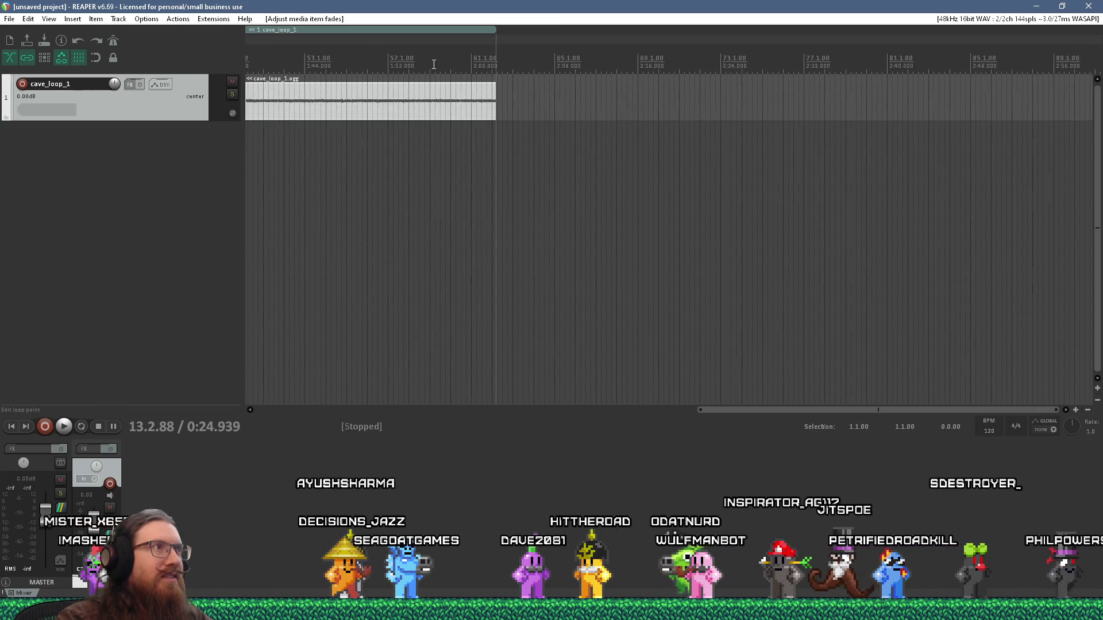
{"action": "scroll", "coordinate": [298, 53], "scroll_direction": "up", "scroll_amount": 3}
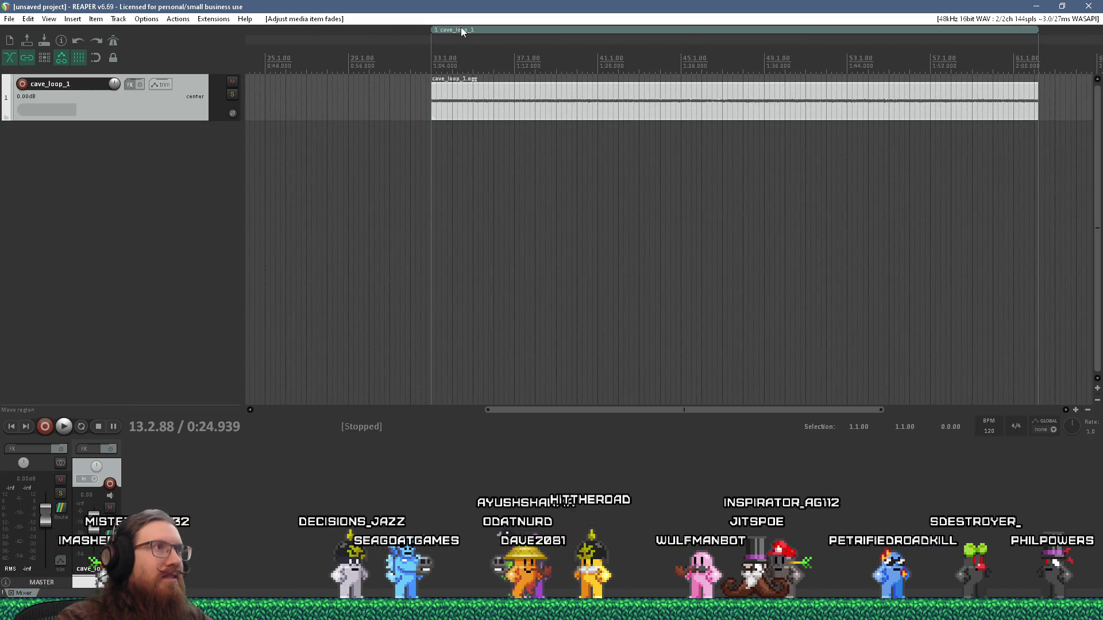
{"action": "right_click", "coordinate": [462, 32]}
{"action": "left_click", "coordinate": [487, 89]}
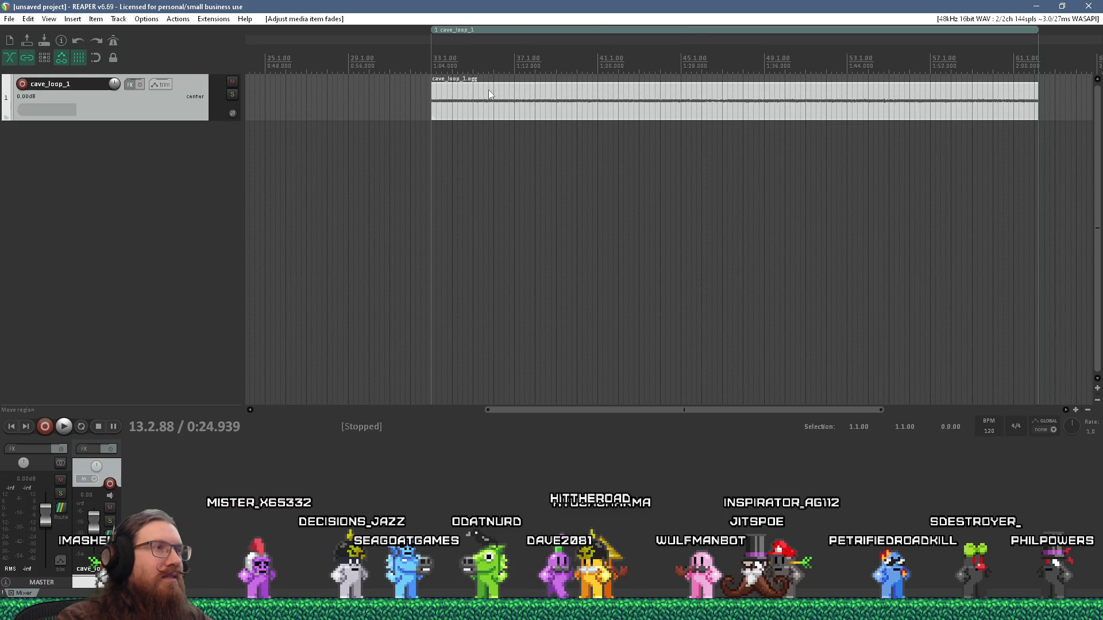
{"action": "key", "text": "alt+Tab"}
{"action": "key", "text": "Tab"}
{"action": "key", "text": "Tab"}
{"action": "key", "text": "Tab"}
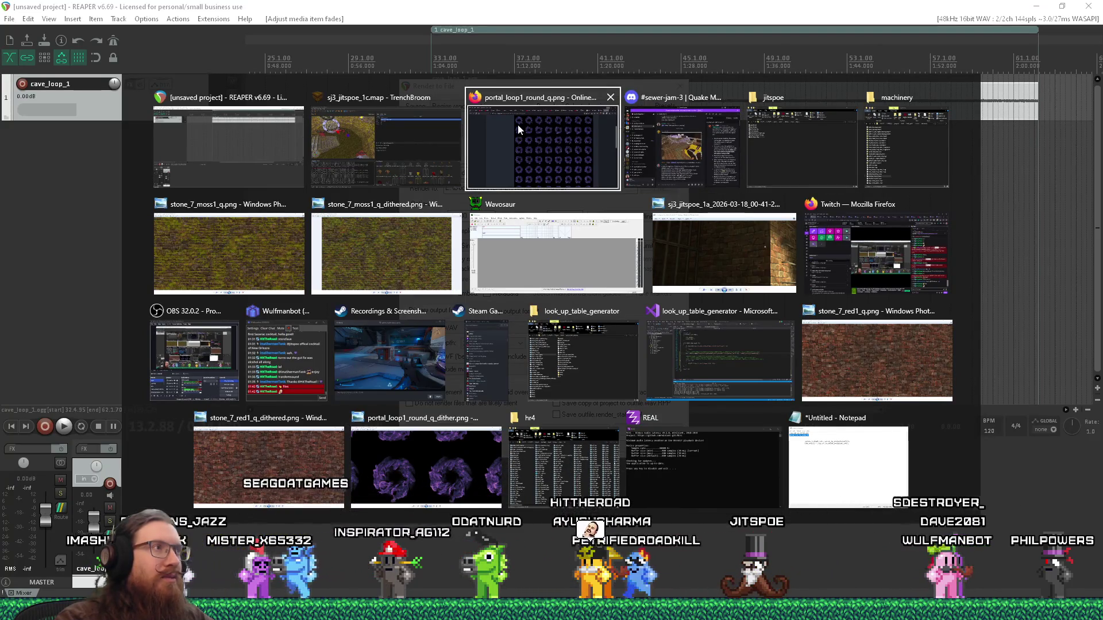
Step: Leave REAPER and open e:\projects\kook\art_source\sound in File Explorer from the Run box
{"action": "key", "text": "Escape"}
{"action": "key", "text": "Escape"}
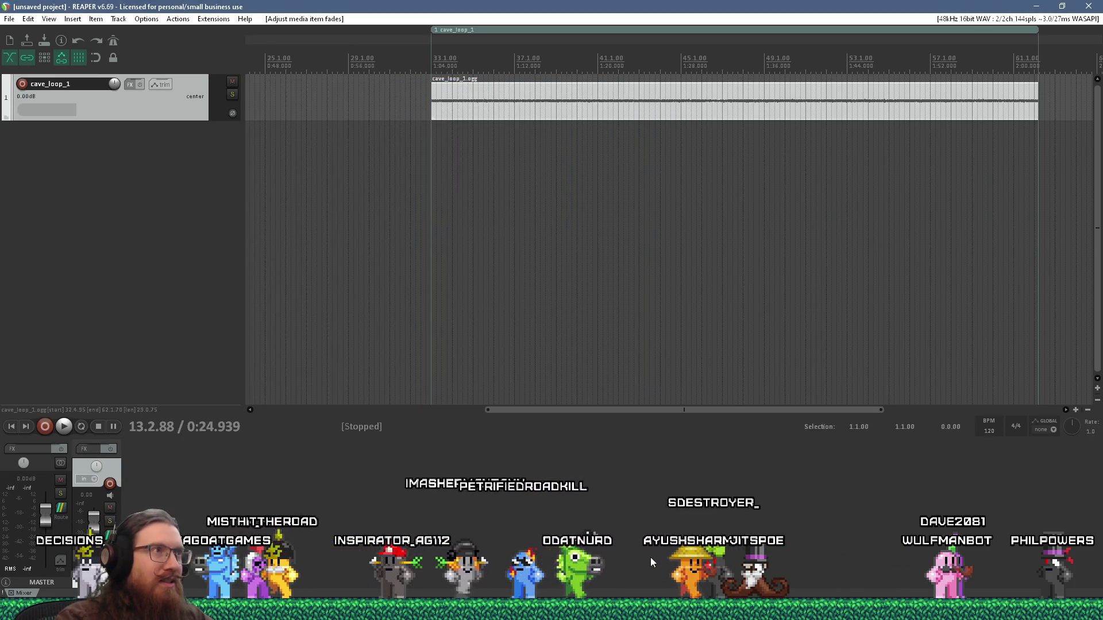
{"action": "key", "text": "alt+Tab"}
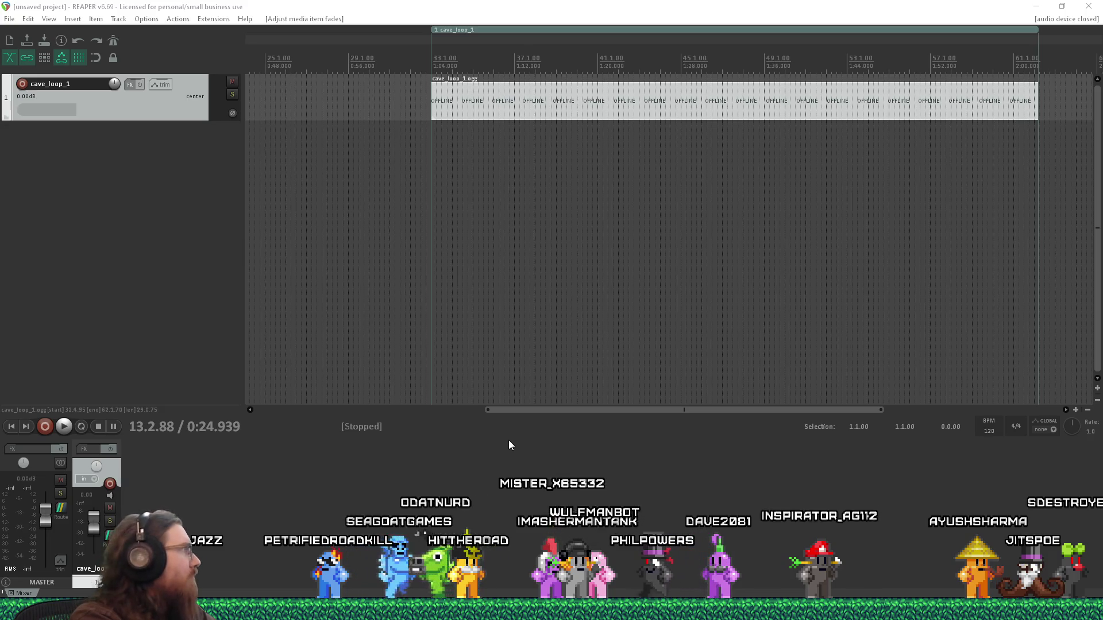
{"action": "key", "text": "super+r"}
{"action": "type", "text": "e:\\project"}
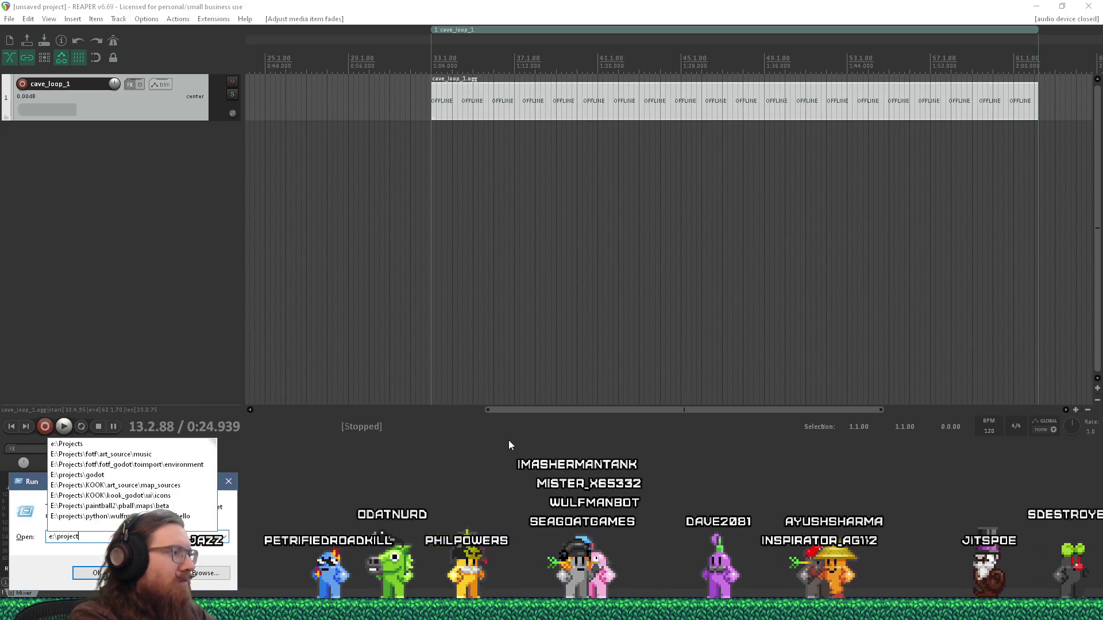
{"action": "type", "text": "s\\kook\\art"}
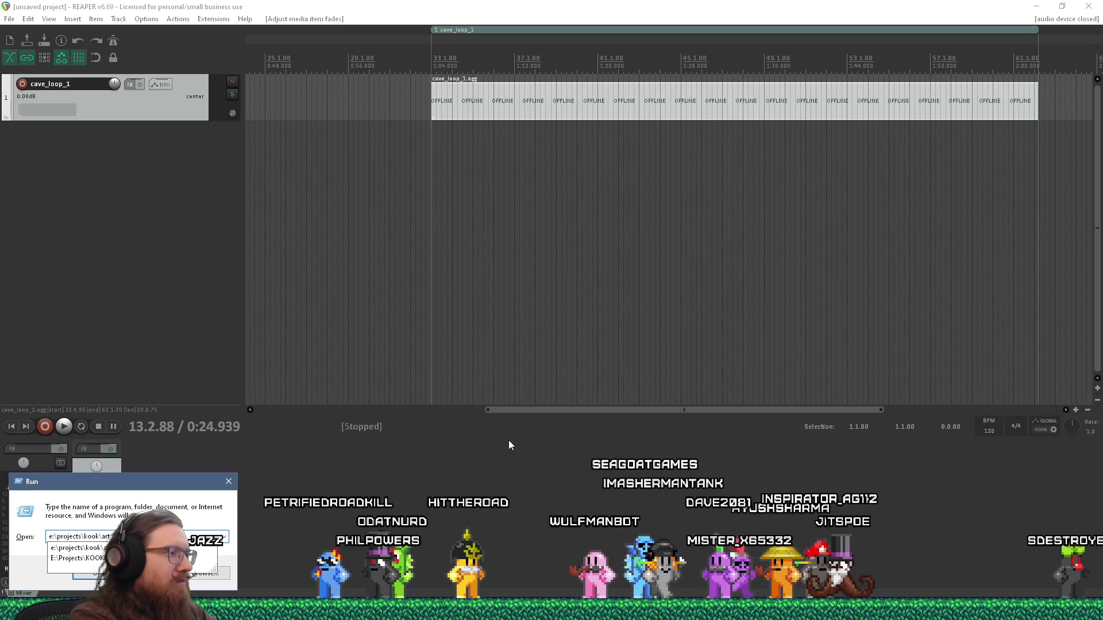
{"action": "type", "text": "_source\\sound"}
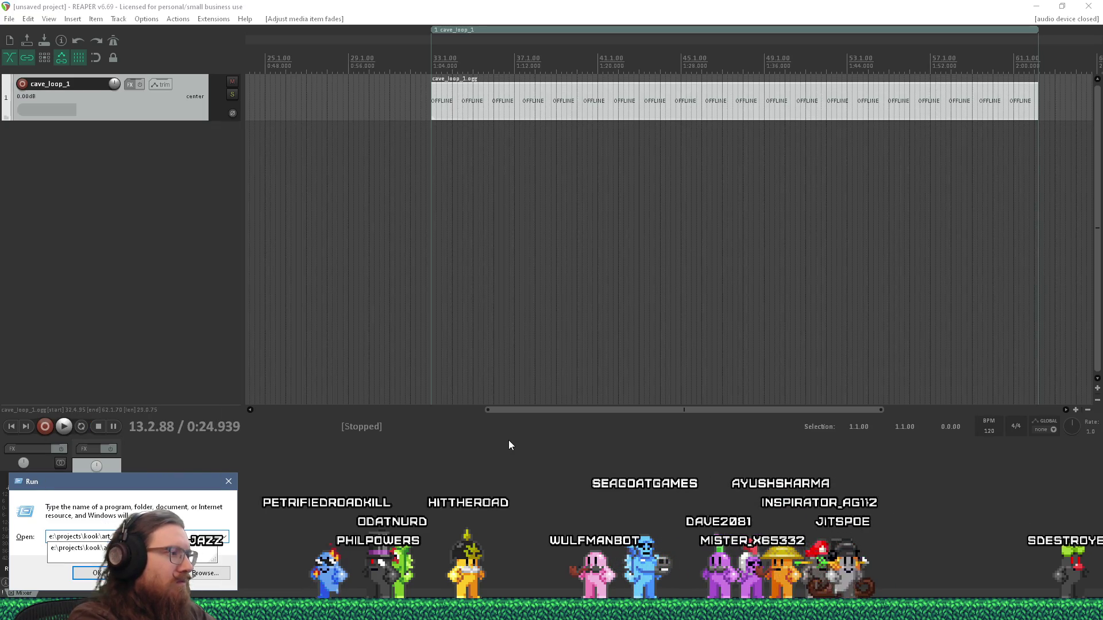
{"action": "key", "text": "Return"}
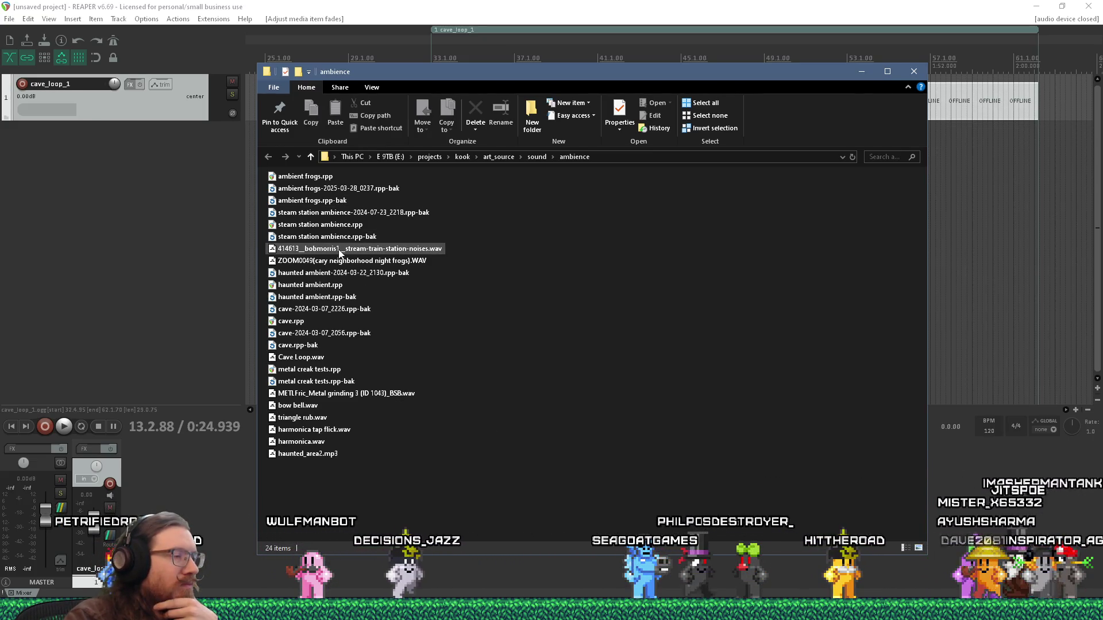
Step: Preview Cave Loop.wav in Winamp, then drag it into REAPER as a new Cave Loop track
{"action": "mouse_move", "coordinate": [350, 241]}
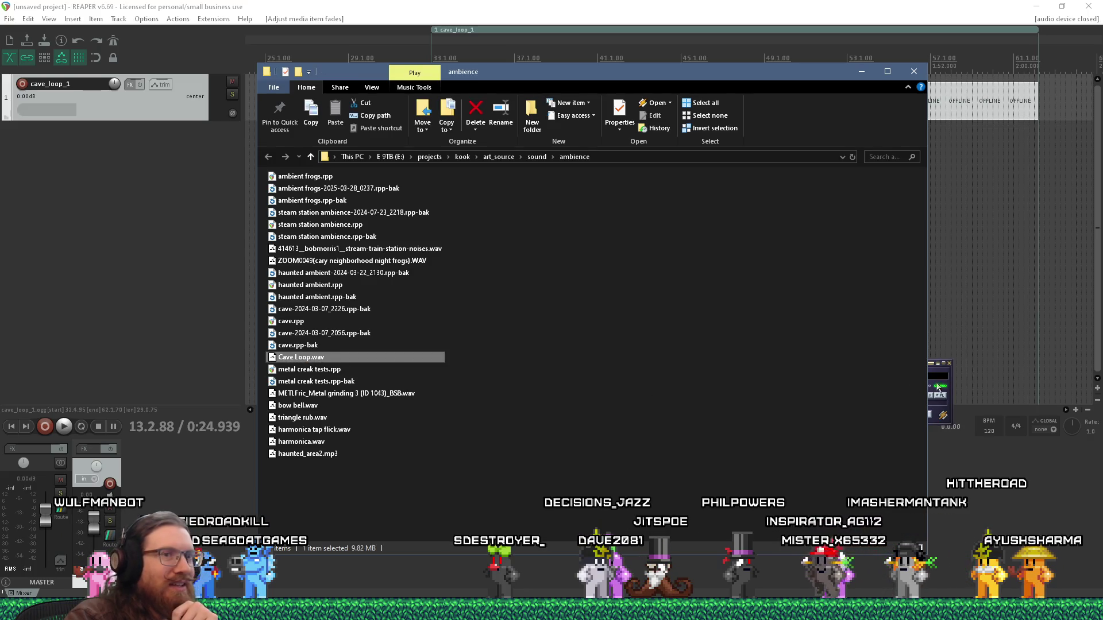
{"action": "left_click", "coordinate": [951, 381]}
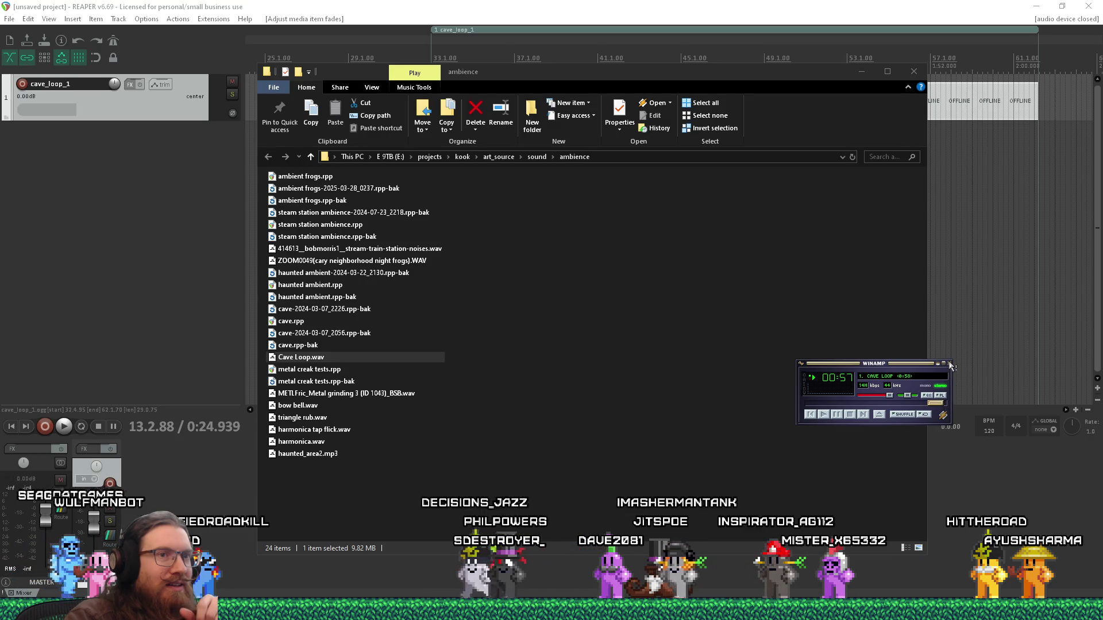
{"action": "left_click", "coordinate": [873, 383]}
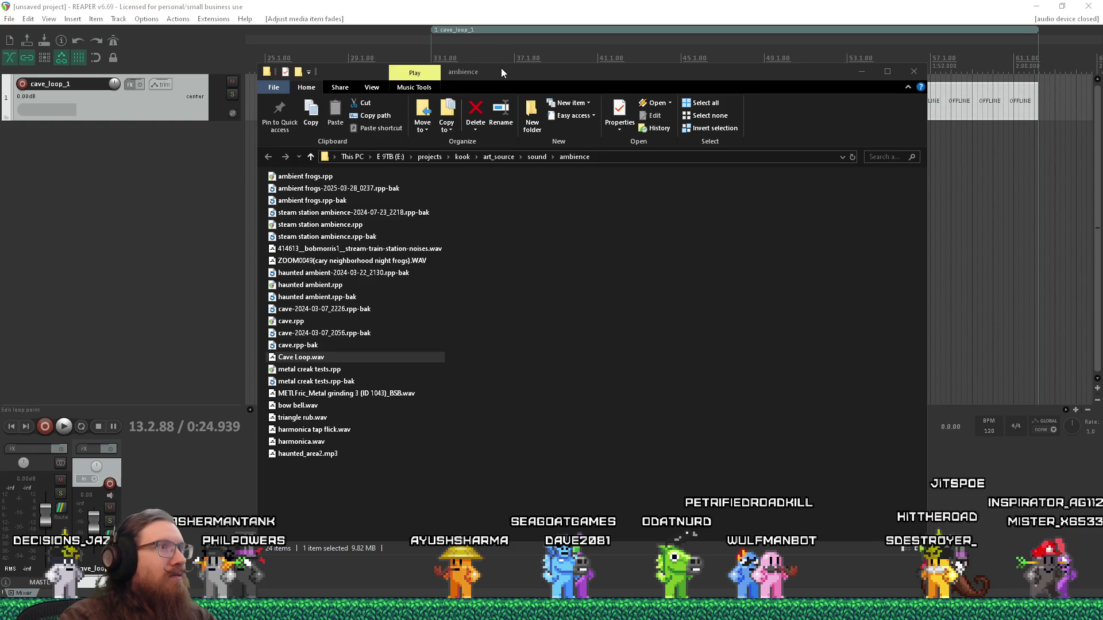
{"action": "left_click_drag", "start_coordinate": [1008, 276], "coordinate": [1008, 278]}
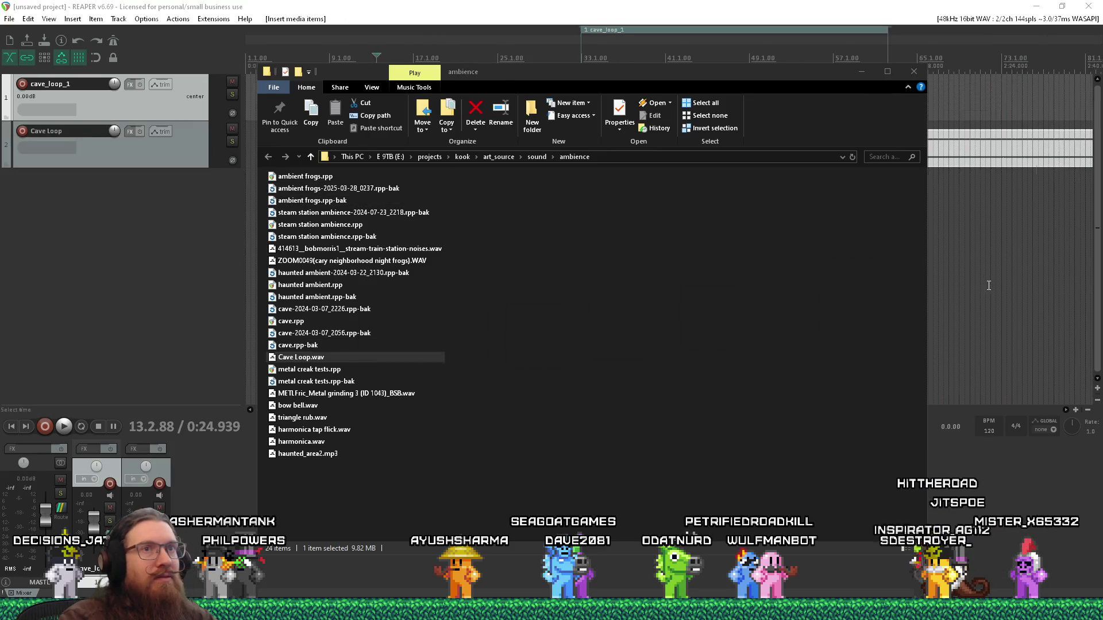
{"action": "mouse_move", "coordinate": [741, 85]}
{"action": "left_mouse_down"}
{"action": "mouse_move", "coordinate": [747, 305]}
{"action": "mouse_move", "coordinate": [700, 102]}
{"action": "left_mouse_up"}
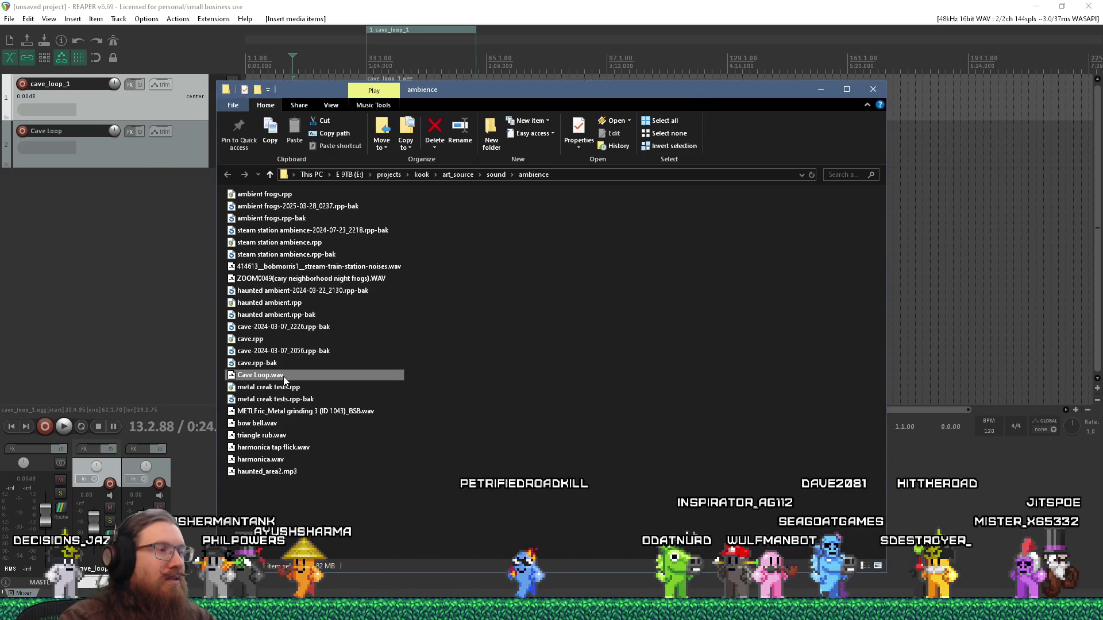
Step: Load Cave Loop.wav into Wavosaur and mix all channels down to mono
{"action": "key", "text": "Return"}
{"action": "left_click_drag", "start_coordinate": [345, 248], "coordinate": [505, 182]}
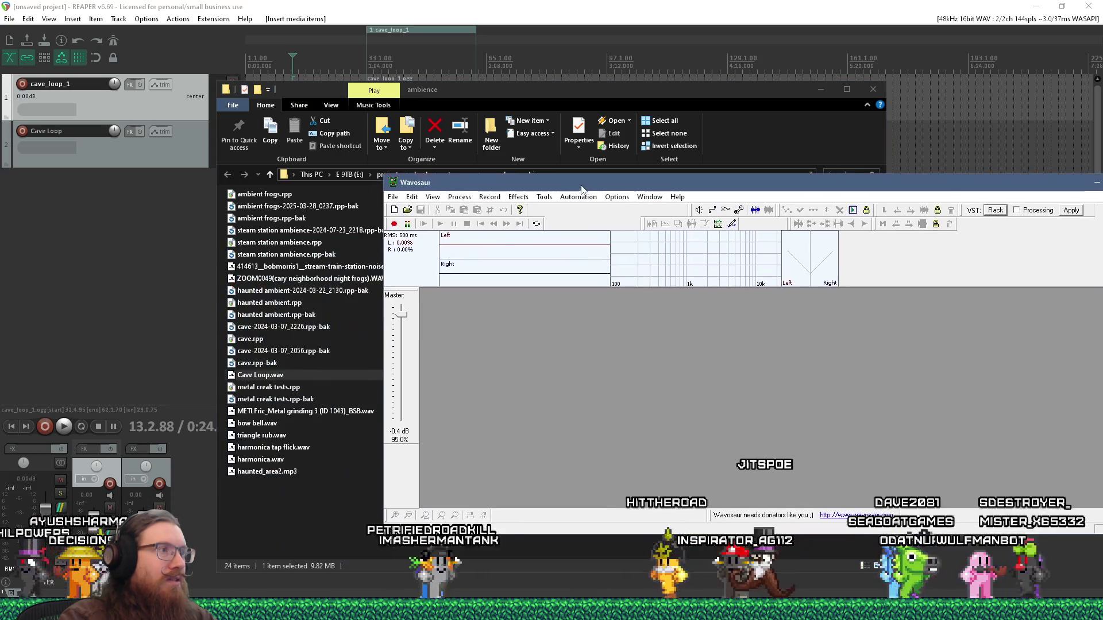
{"action": "left_click_drag", "start_coordinate": [260, 374], "coordinate": [535, 349]}
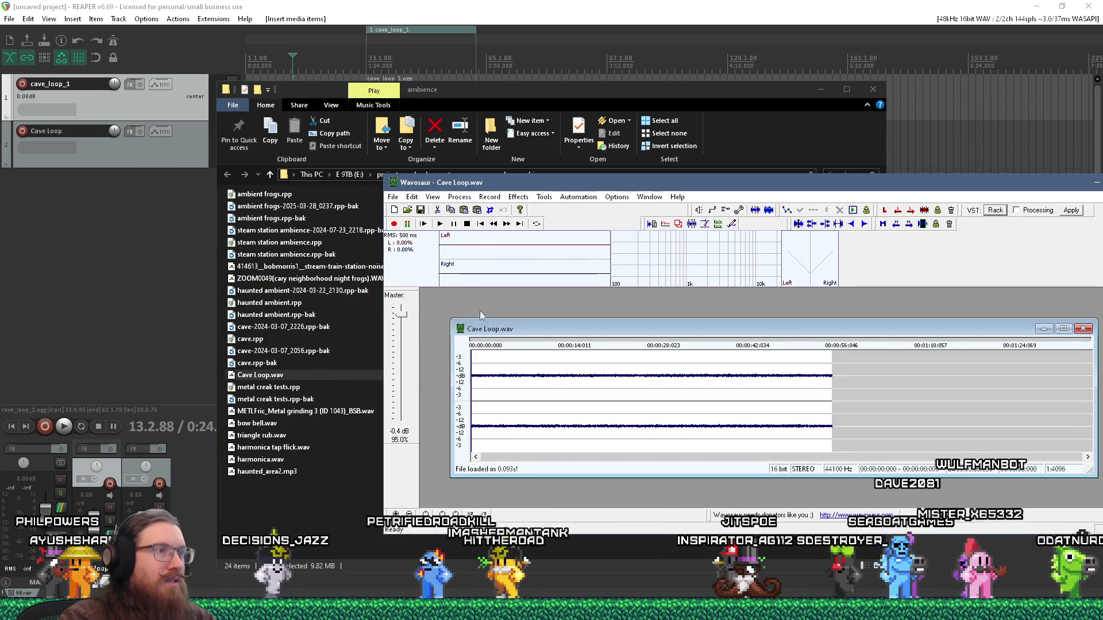
{"action": "left_click", "coordinate": [458, 199]}
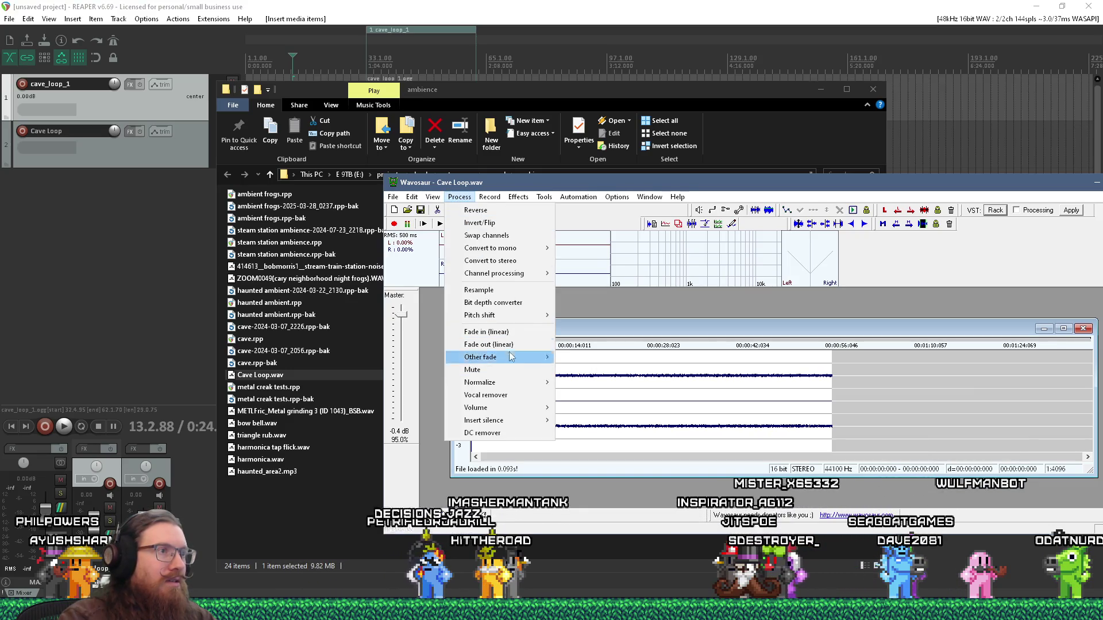
{"action": "mouse_move", "coordinate": [533, 250]}
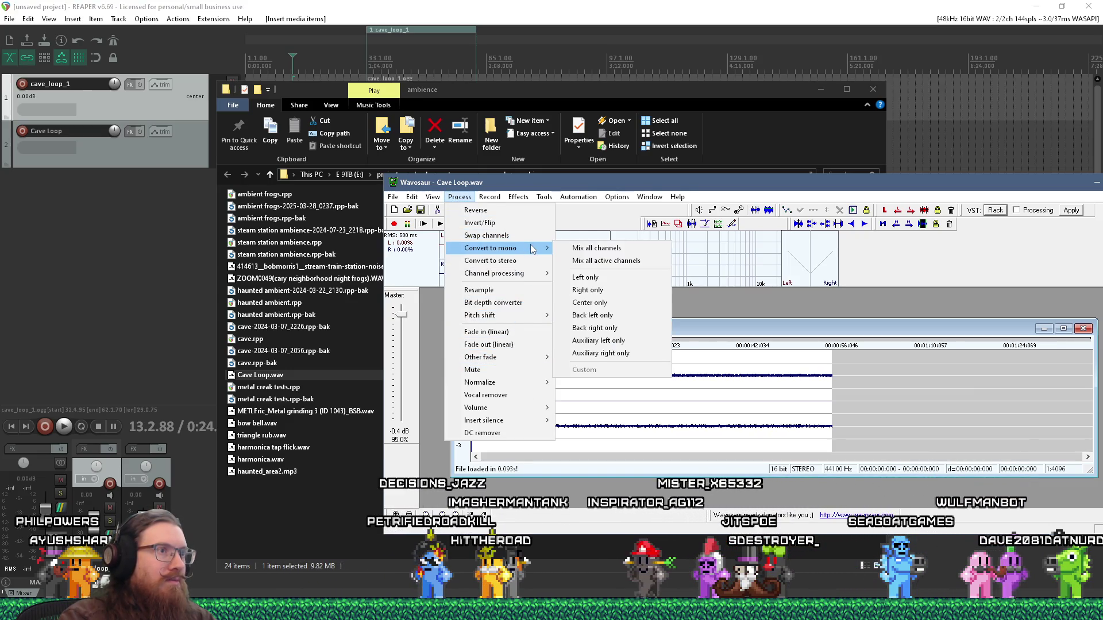
{"action": "left_click", "coordinate": [626, 252]}
Step: Save the mono loop as cave_loop_1.wav in the jitspoe sound folder, using its copied path
{"action": "left_click", "coordinate": [394, 197]}
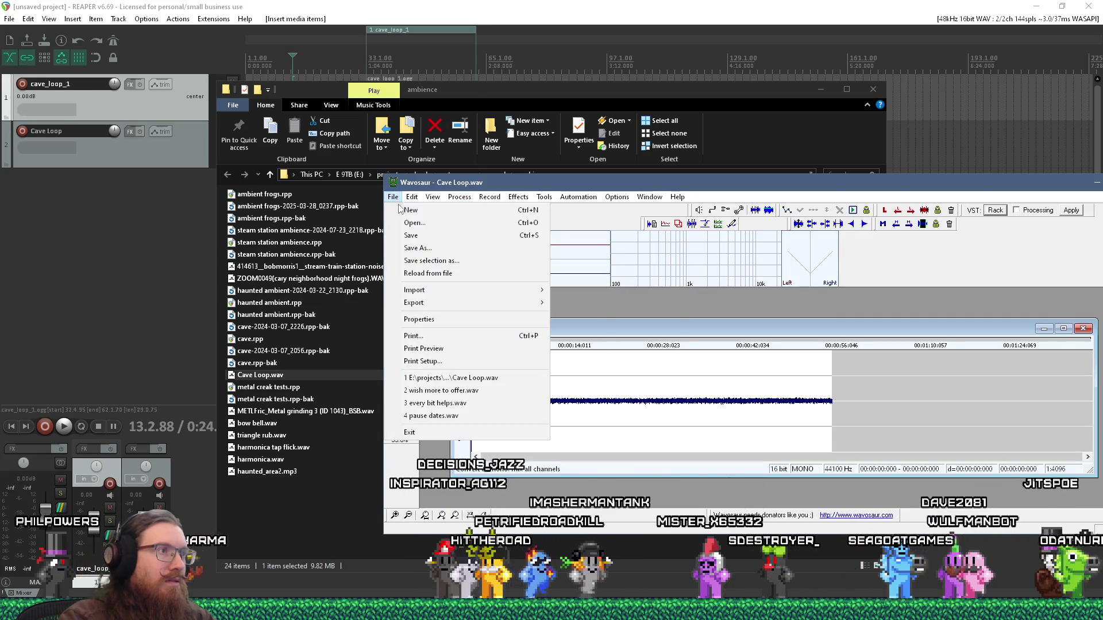
{"action": "left_click", "coordinate": [418, 249]}
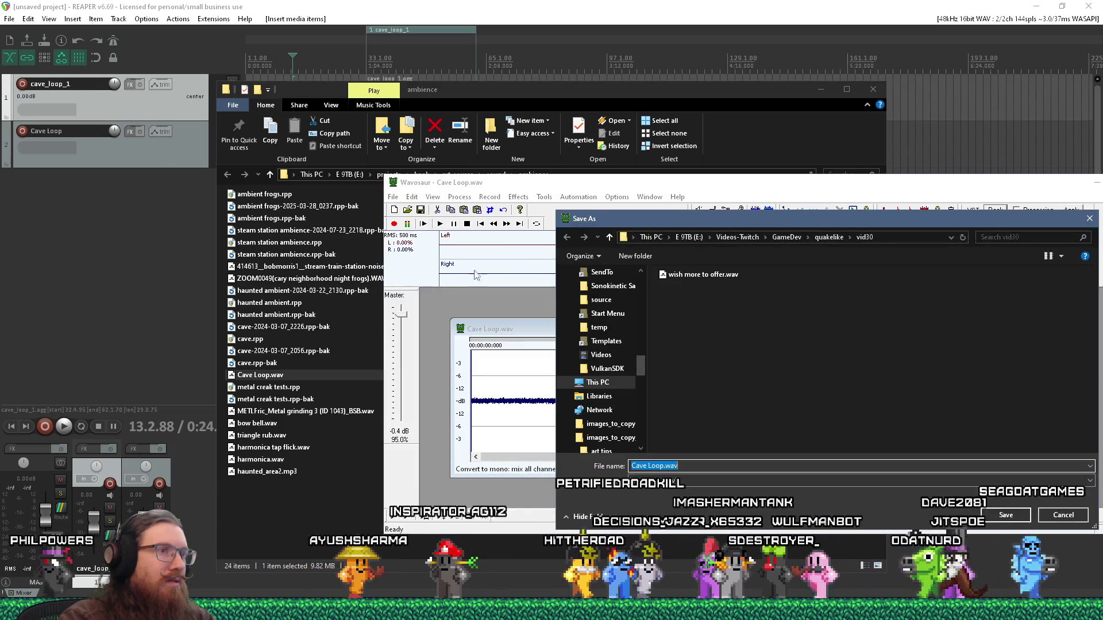
{"action": "key", "text": "alt+Tab"}
{"action": "key", "text": "Tab"}
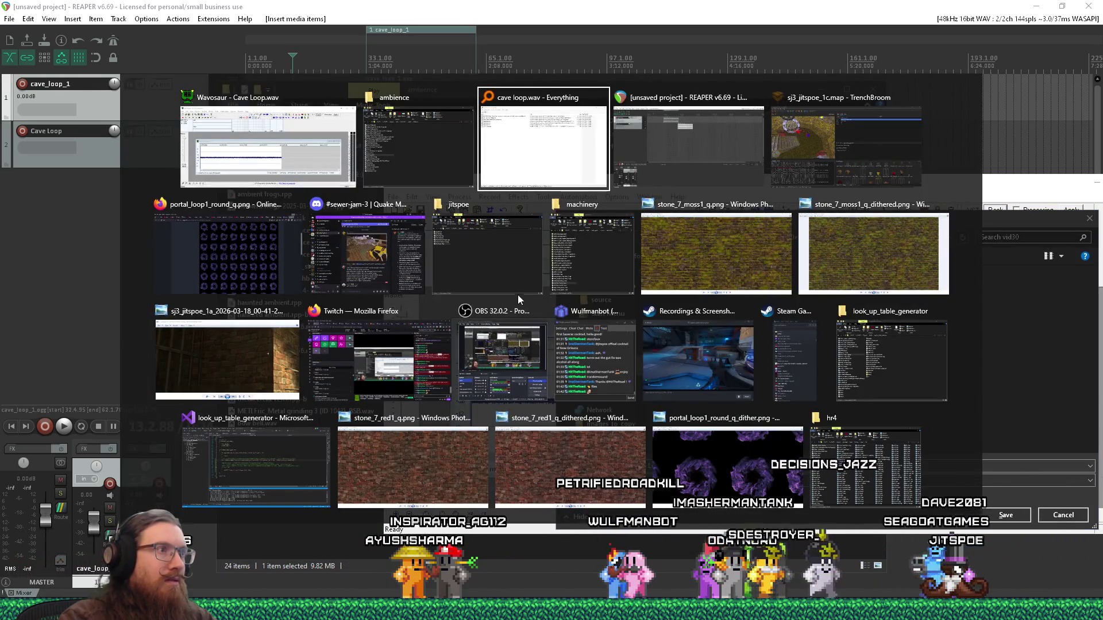
{"action": "left_click", "coordinate": [505, 290]}
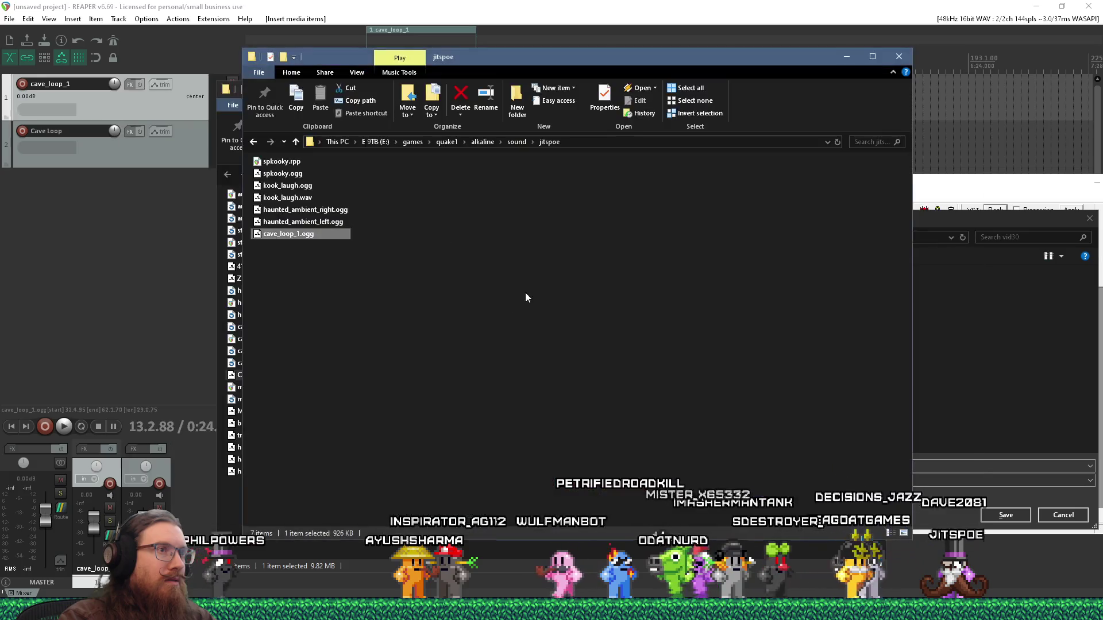
{"action": "right_click", "coordinate": [590, 142]}
{"action": "left_click", "coordinate": [609, 183]}
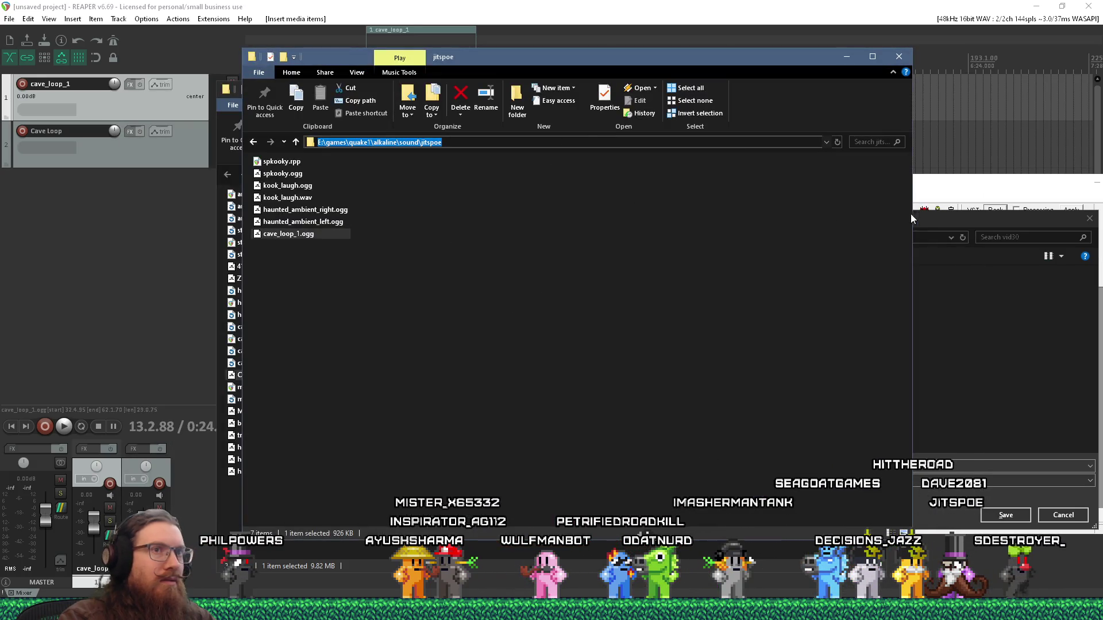
{"action": "left_click", "coordinate": [919, 219]}
{"action": "key", "text": "ctrl+v"}
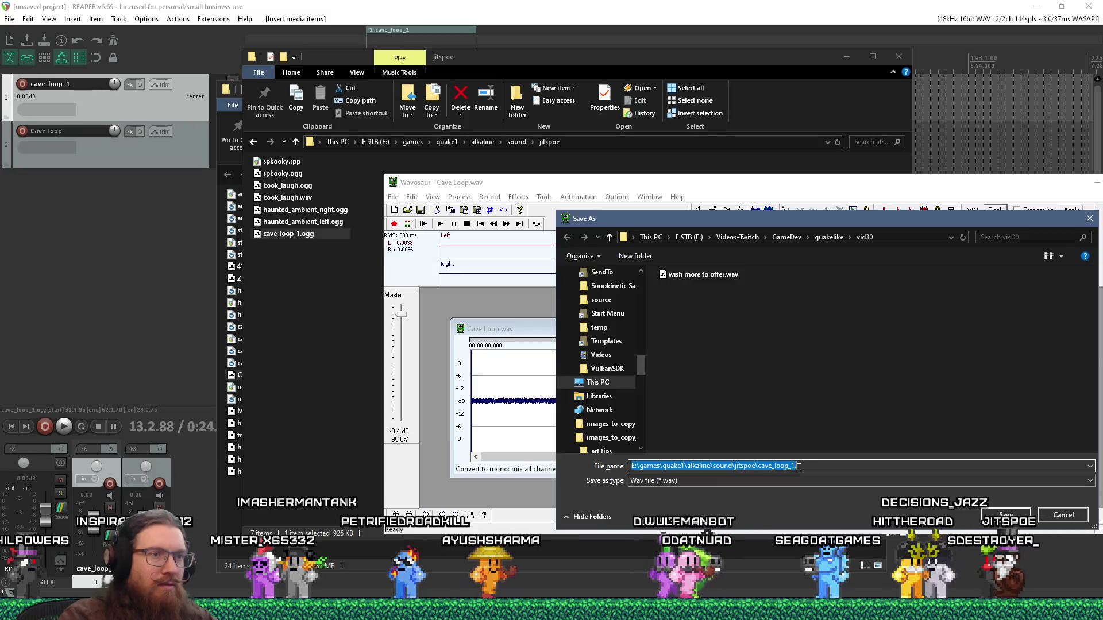
{"action": "key", "text": "Return"}
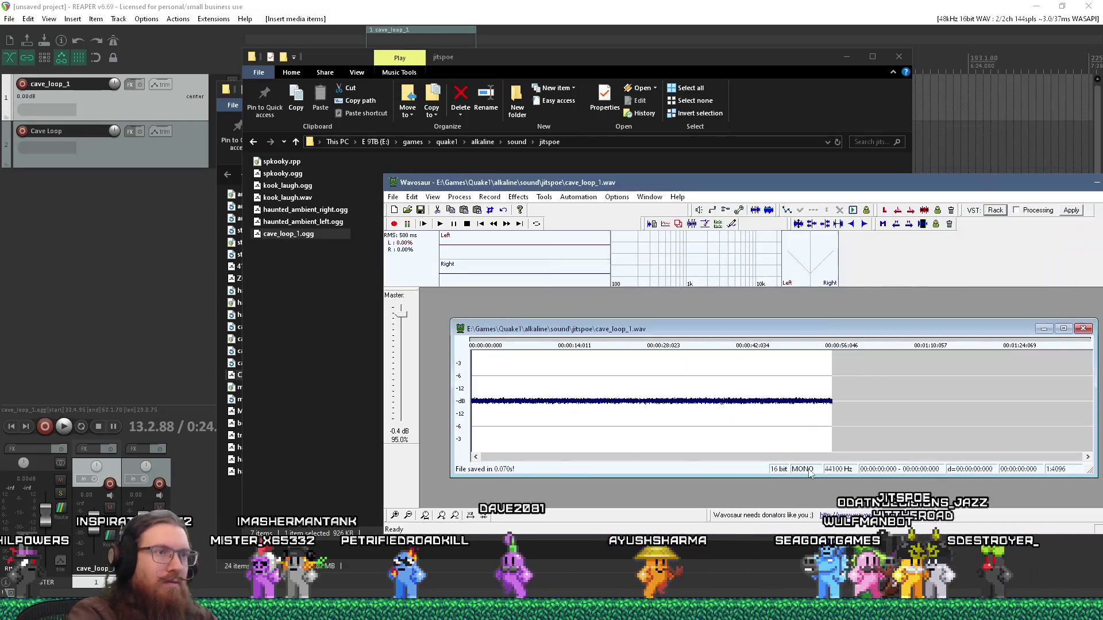
{"action": "key", "text": "alt+Tab"}
{"action": "left_click", "coordinate": [496, 336]}
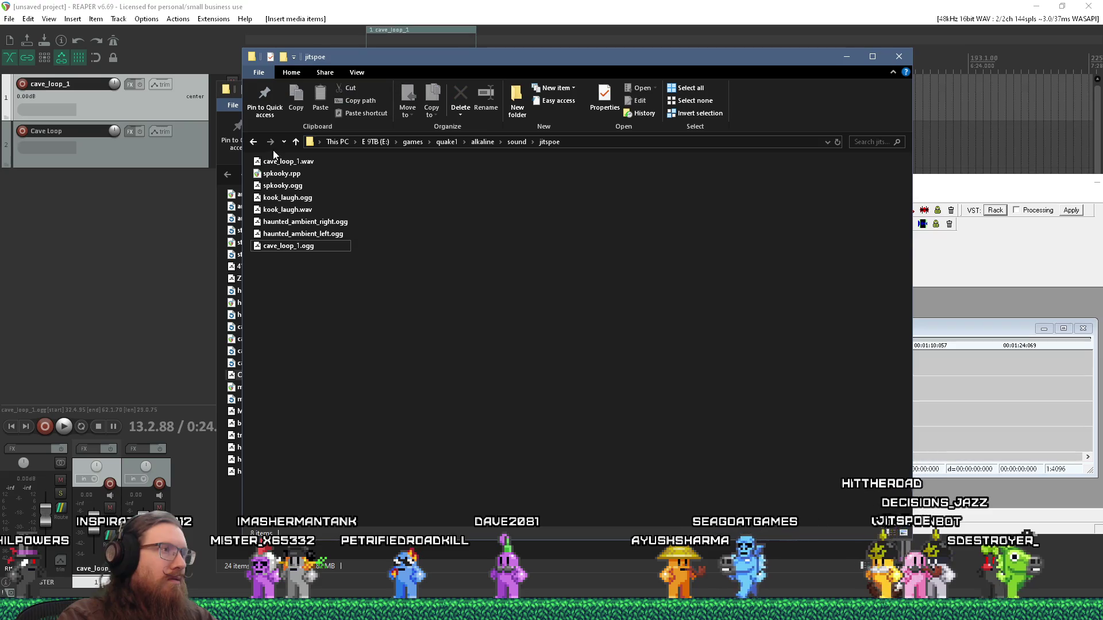
Step: Play the new cave_loop_1.wav in Winamp to check it
{"action": "left_click", "coordinate": [282, 163]}
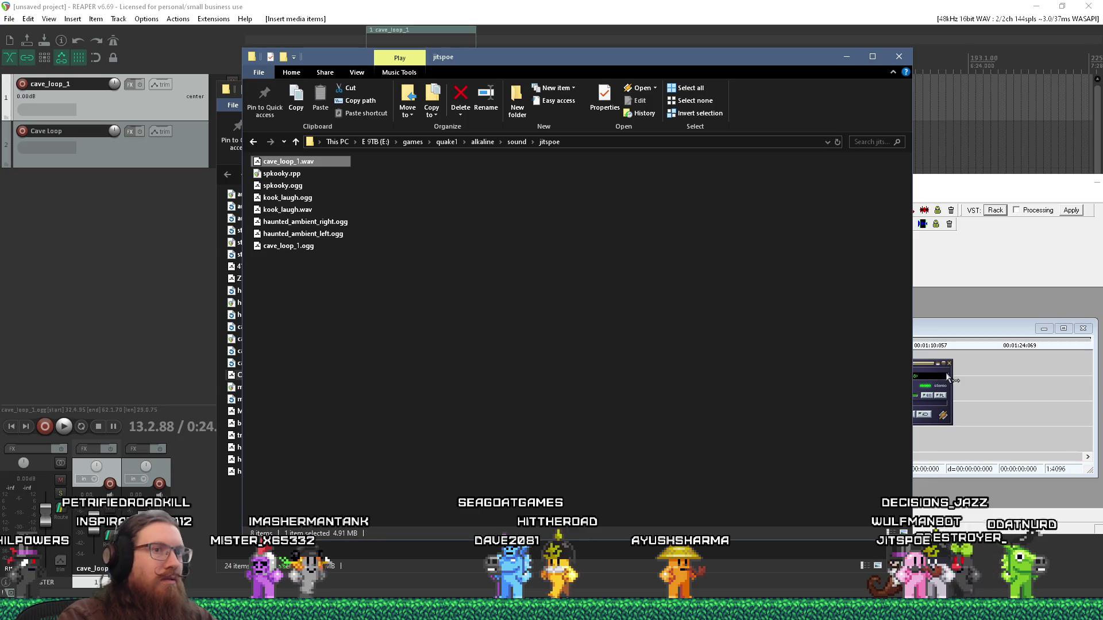
{"action": "left_click", "coordinate": [948, 378]}
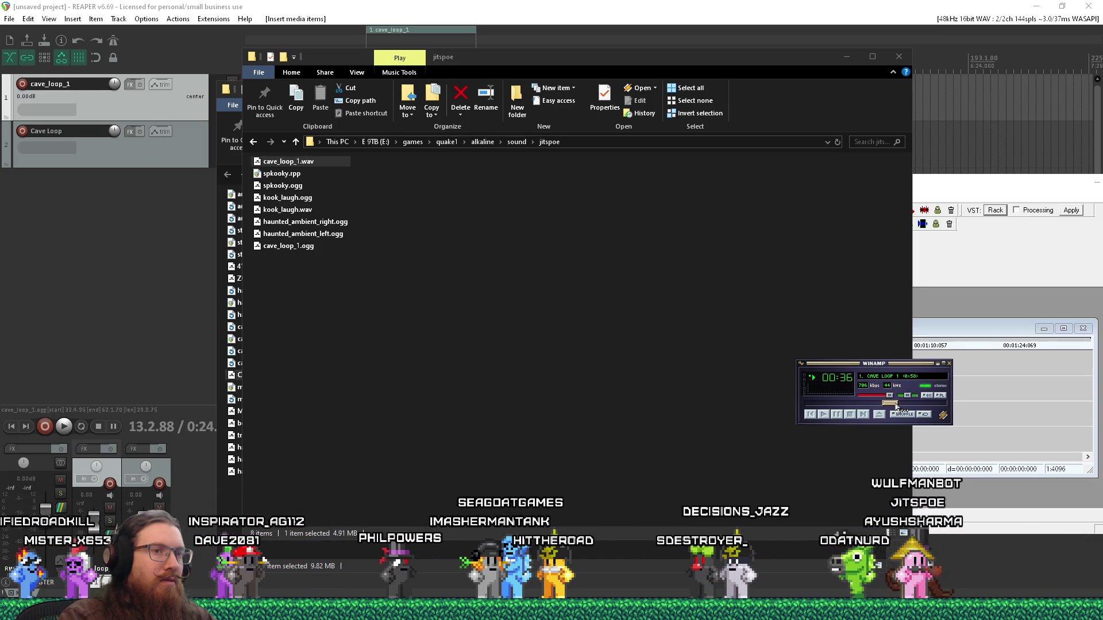
{"action": "left_click", "coordinate": [943, 365]}
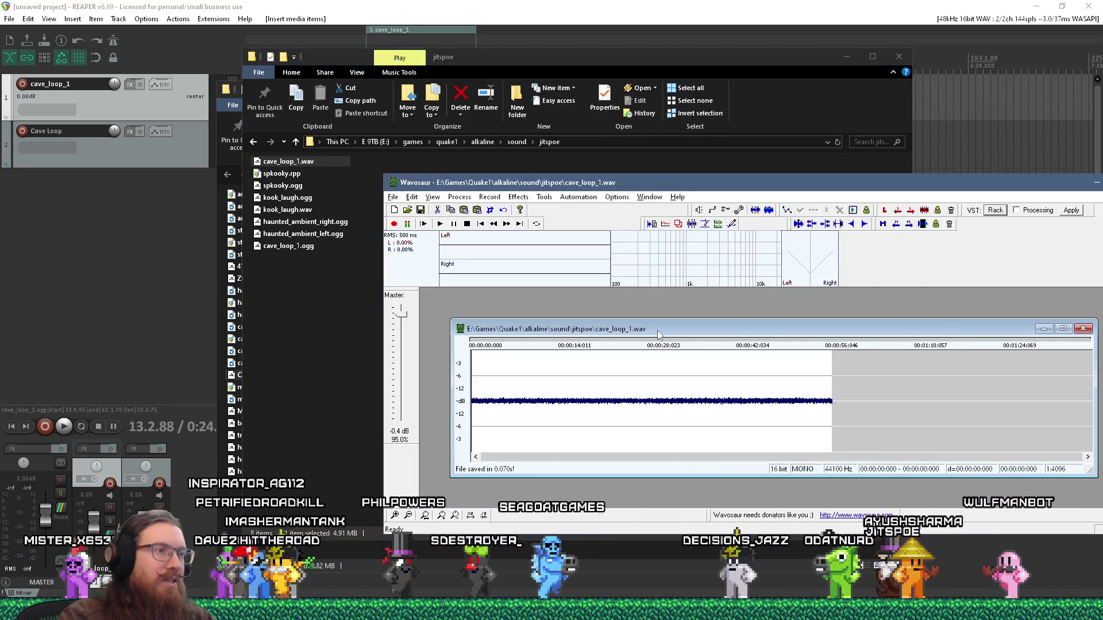
Step: Raise the whole cave_loop_1 waveform by 6 dB, then play it again from the folder
{"action": "key", "text": "ctrl+a"}
{"action": "left_click", "coordinate": [459, 196]}
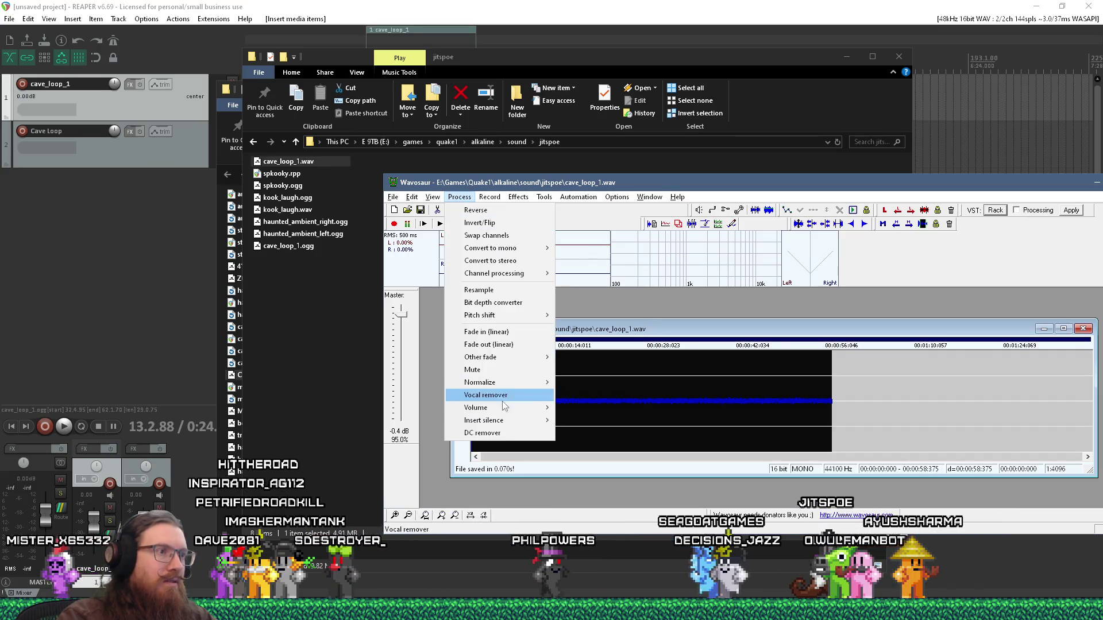
{"action": "mouse_move", "coordinate": [503, 406]}
{"action": "left_click", "coordinate": [590, 409]}
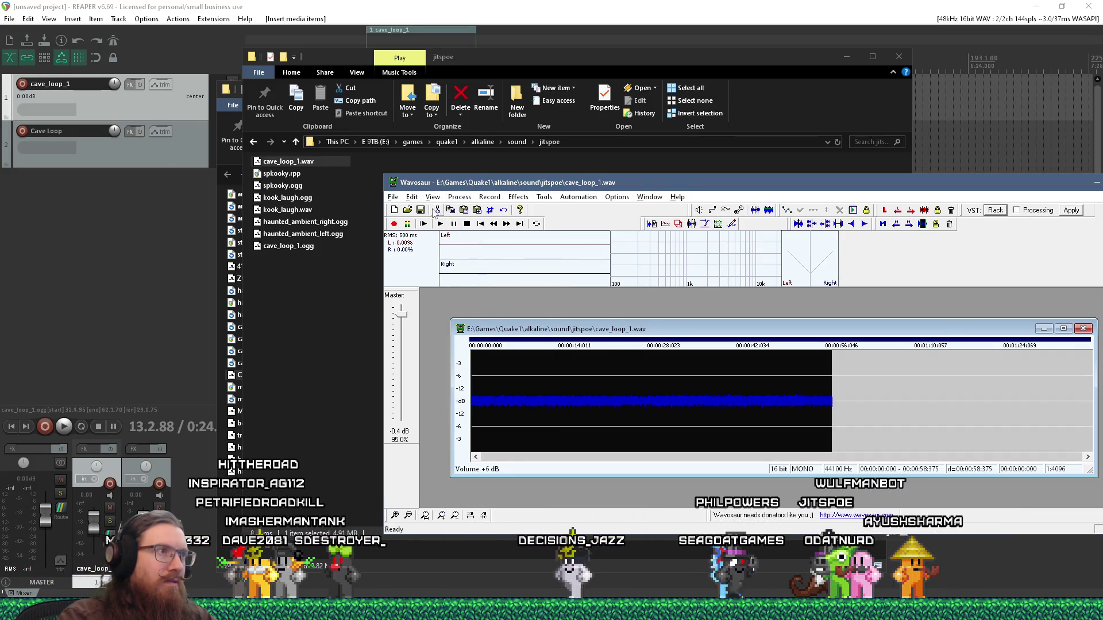
{"action": "left_click", "coordinate": [303, 164]}
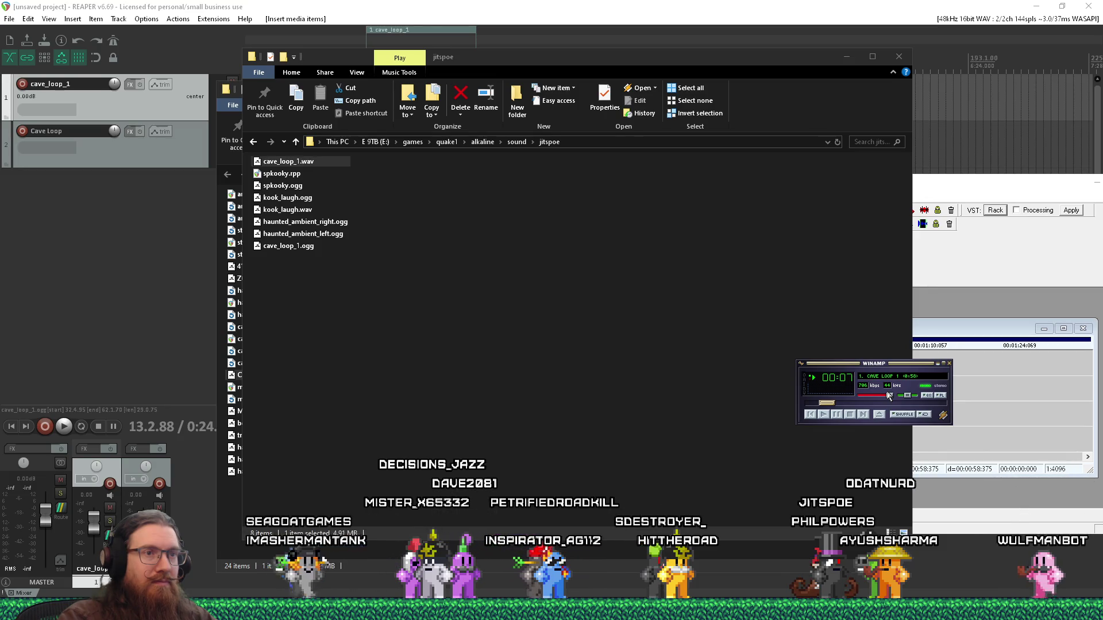
{"action": "left_click", "coordinate": [867, 402]}
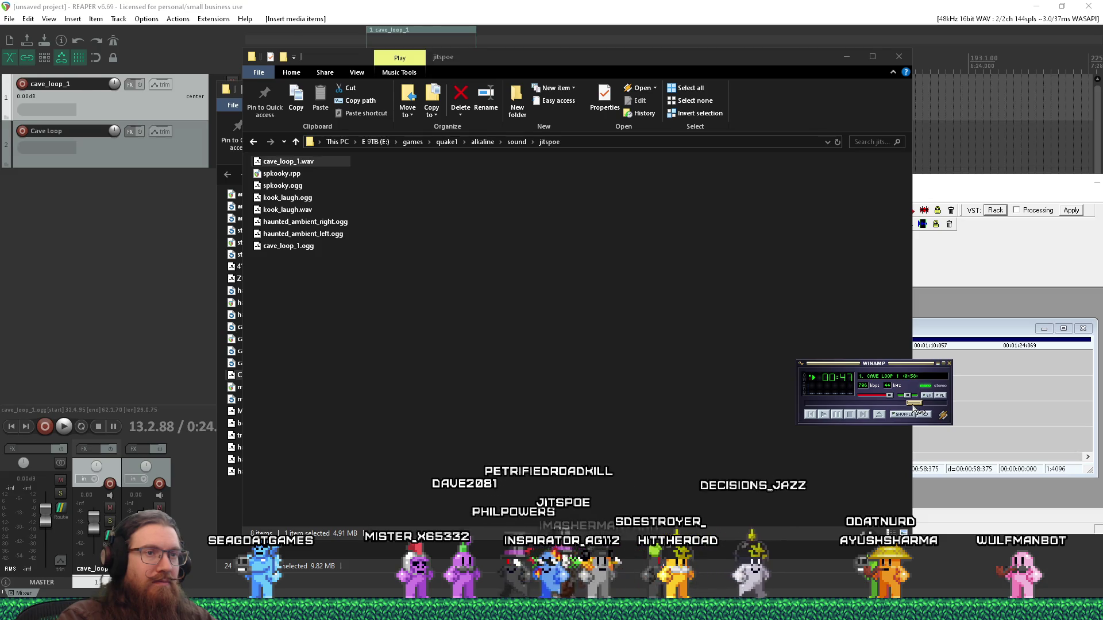
{"action": "left_click", "coordinate": [949, 364]}
{"action": "key", "text": "alt+Tab"}
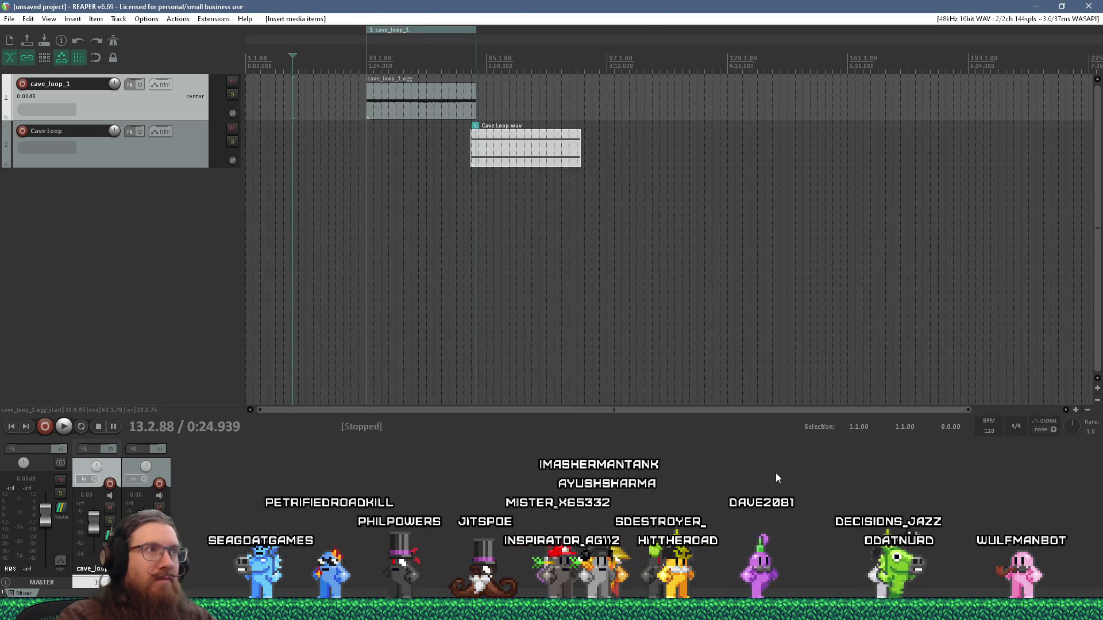
{"action": "key", "text": "alt+Tab"}
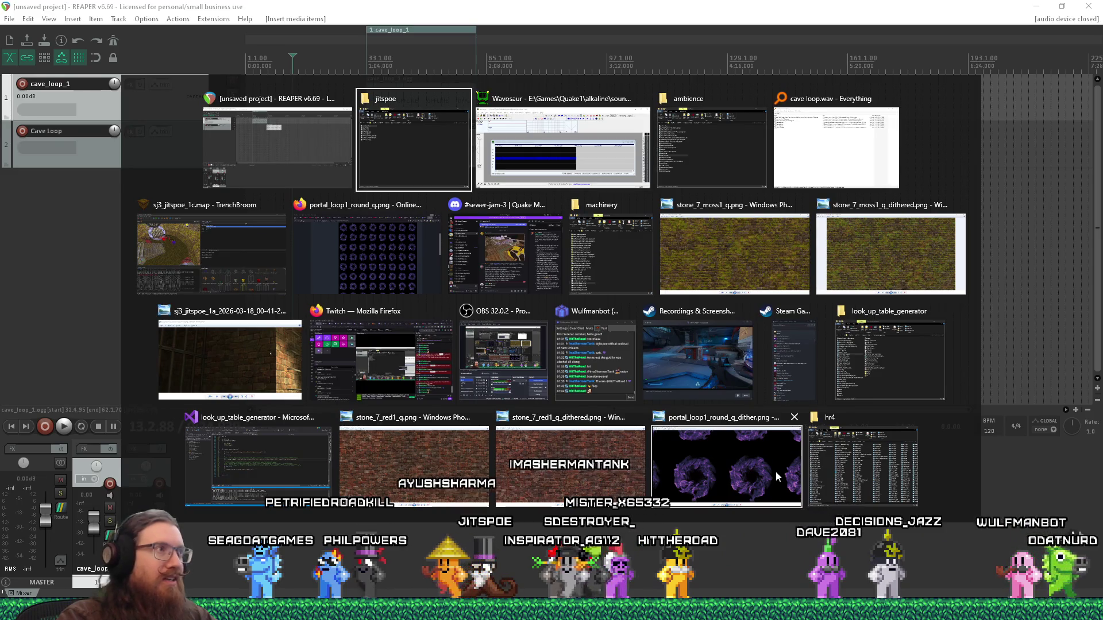
{"action": "key", "text": "Escape"}
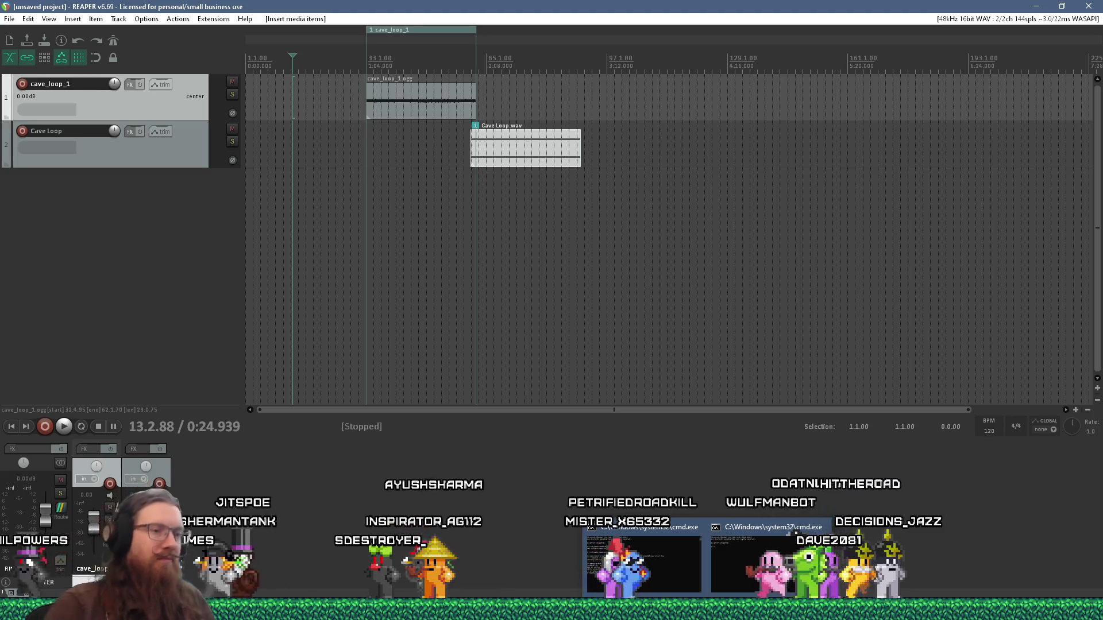
{"action": "left_click", "coordinate": [768, 563]}
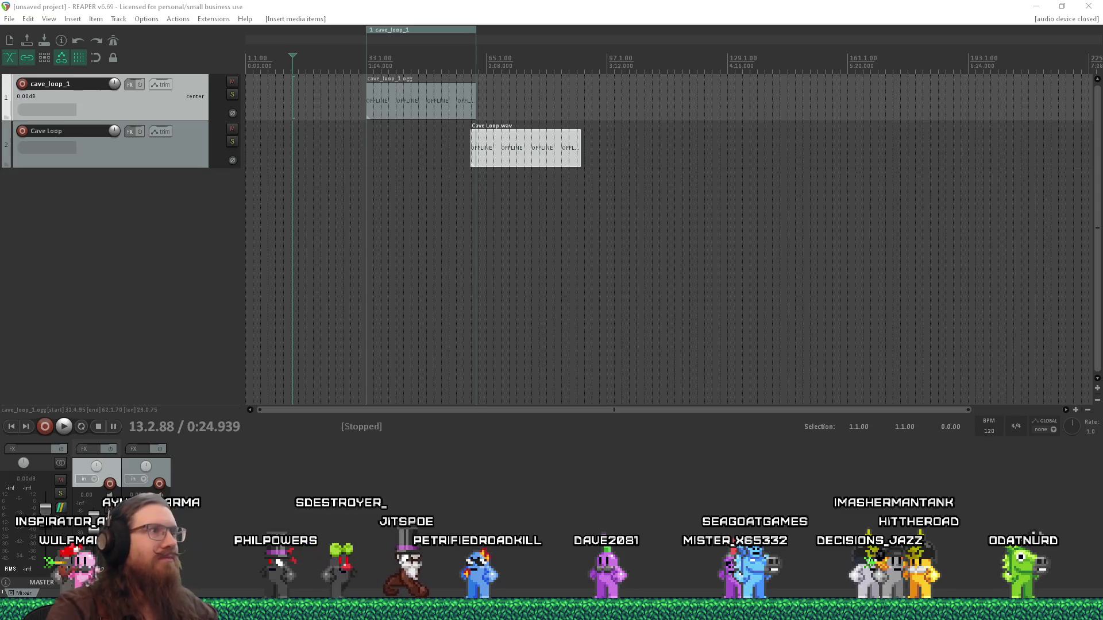
{"action": "left_click", "coordinate": [206, 38]}
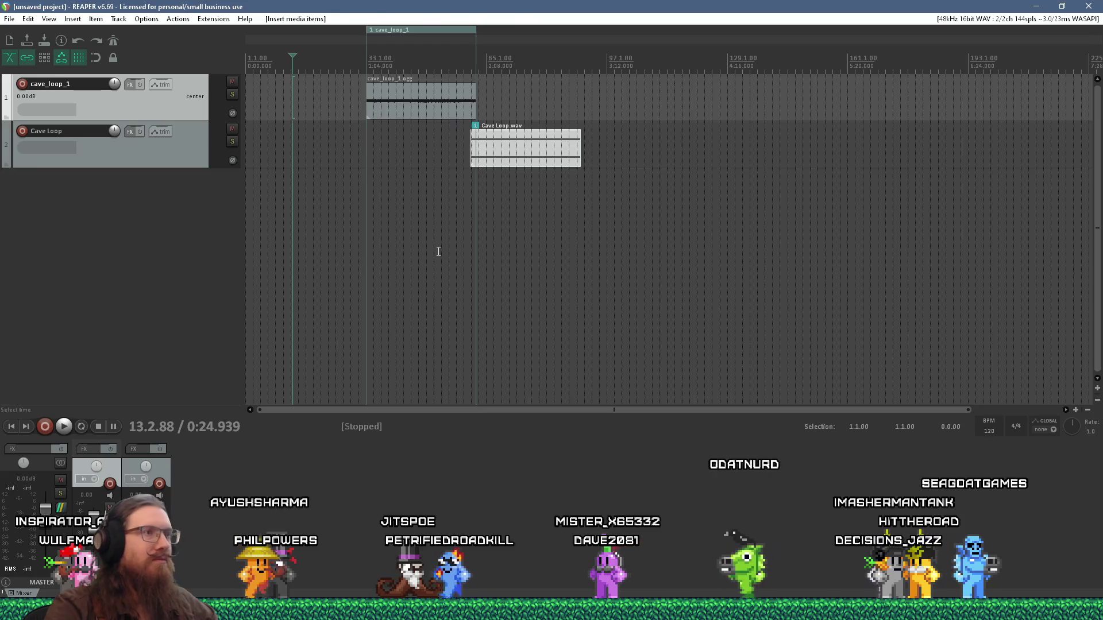
{"action": "key", "text": "alt+Tab"}
{"action": "key", "text": "alt+shift+Tab"}
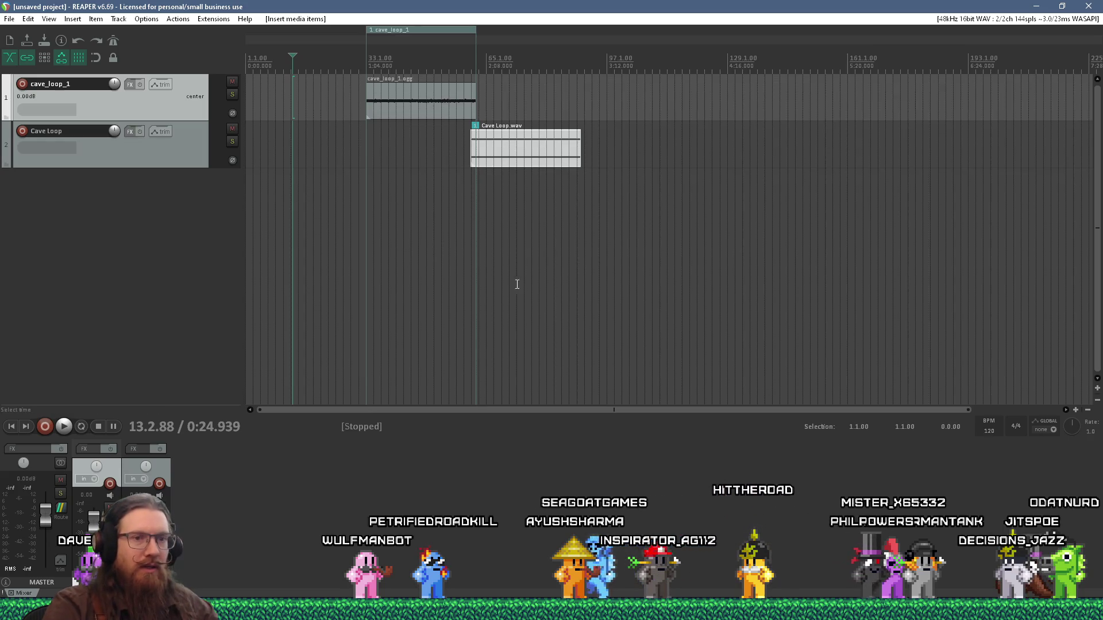
{"action": "key", "text": "alt+Tab"}
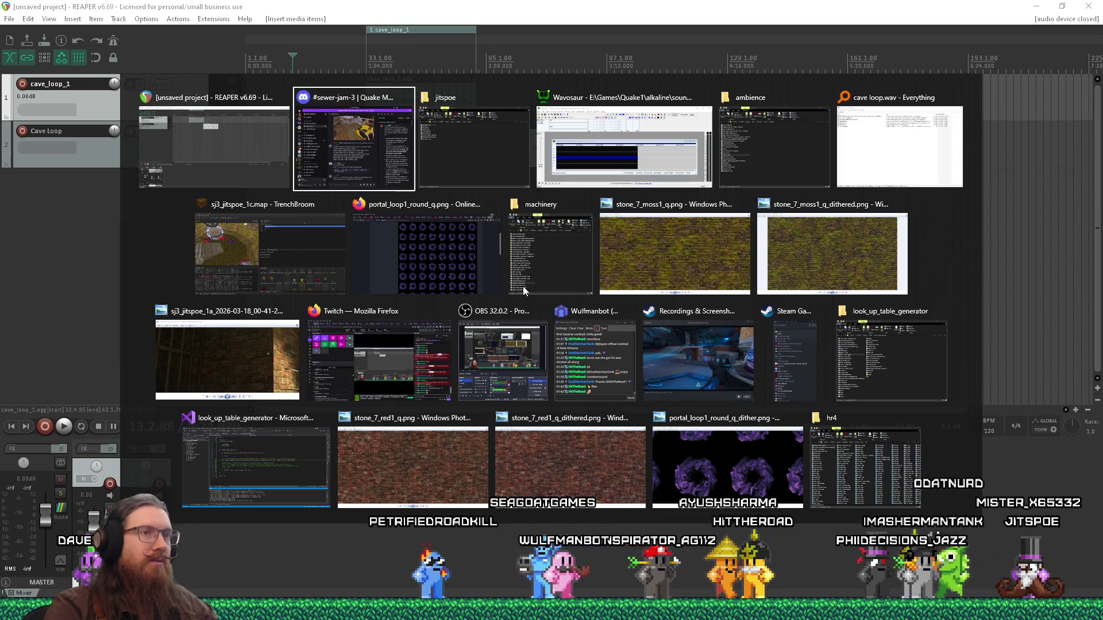
Step: Run the alkaline dev profile from TrenchBroom's Compile dialog
{"action": "left_click", "coordinate": [281, 248]}
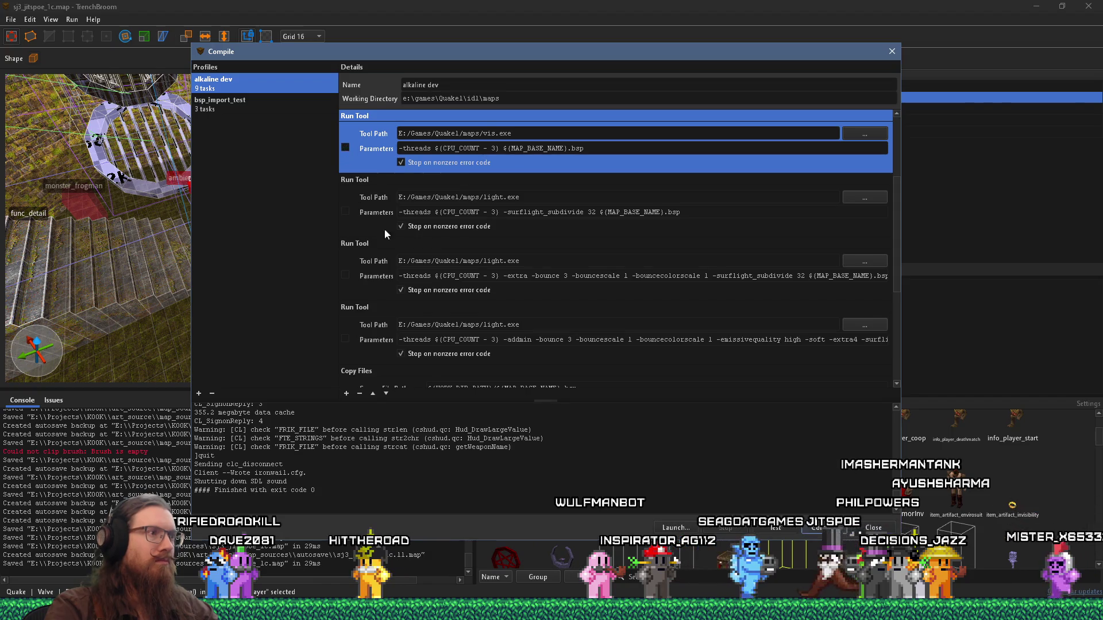
{"action": "scroll", "coordinate": [391, 239], "scroll_direction": "down", "scroll_amount": 3}
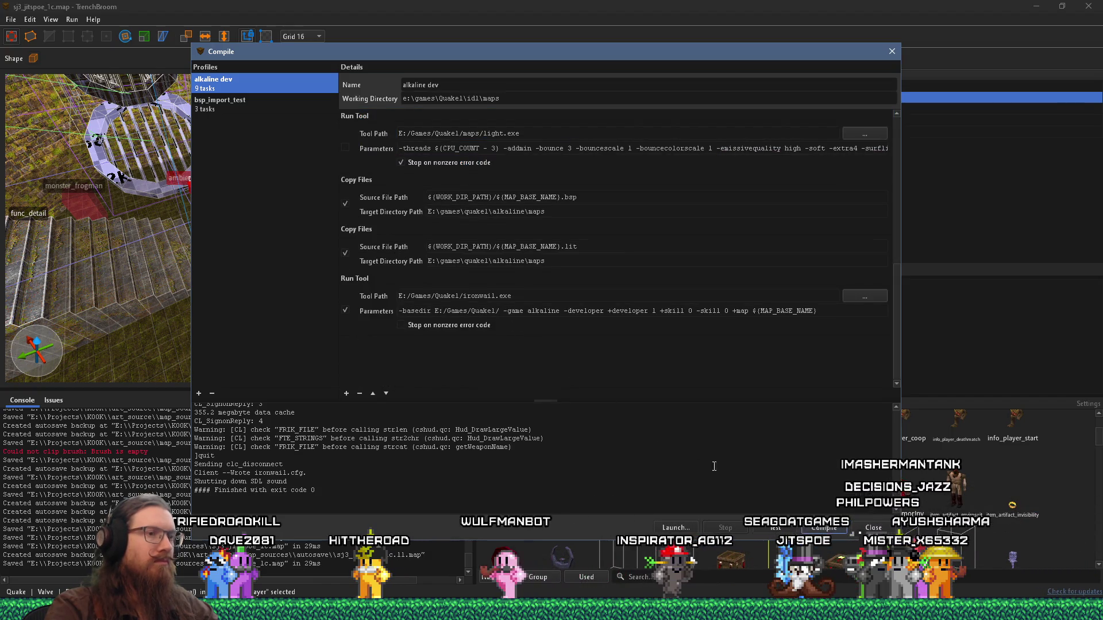
{"action": "left_click", "coordinate": [822, 528]}
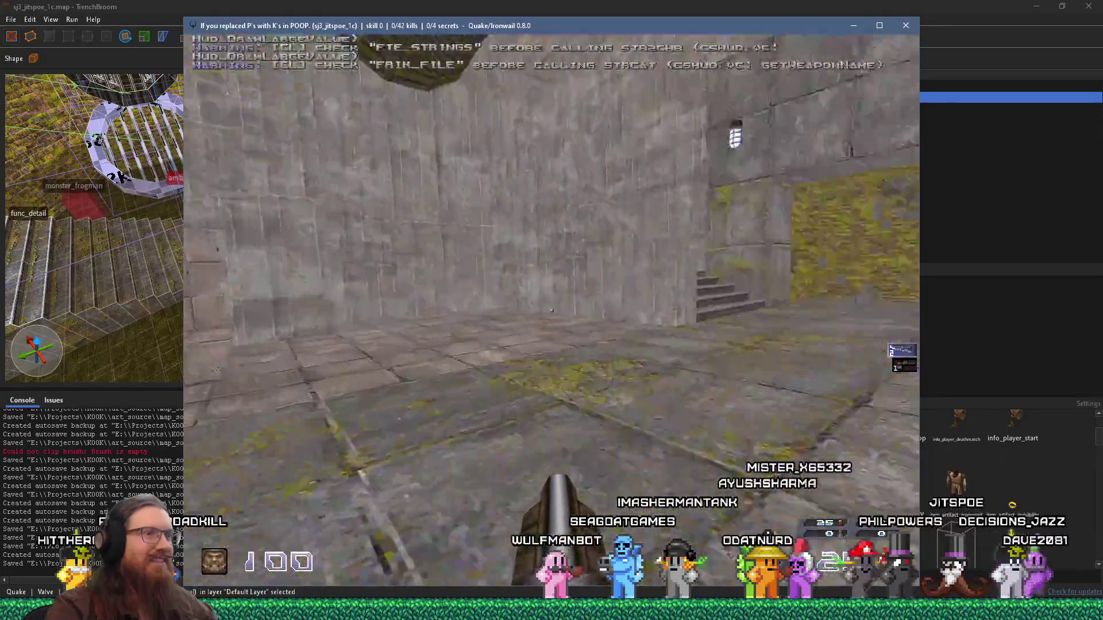
Step: Enable noclip and notarget in the console and fly through the wall into the mossy round room
{"action": "key", "text": "w"}
{"action": "key", "text": "grave"}
{"action": "type", "text": "noclip"}
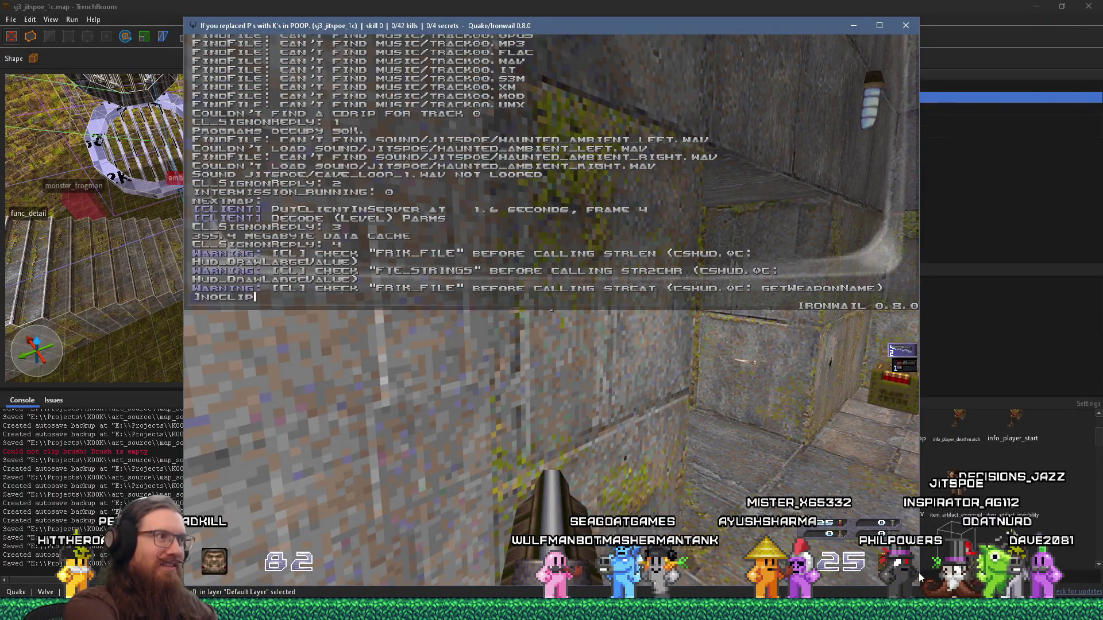
{"action": "key", "text": "Return"}
{"action": "type", "text": "notarget"}
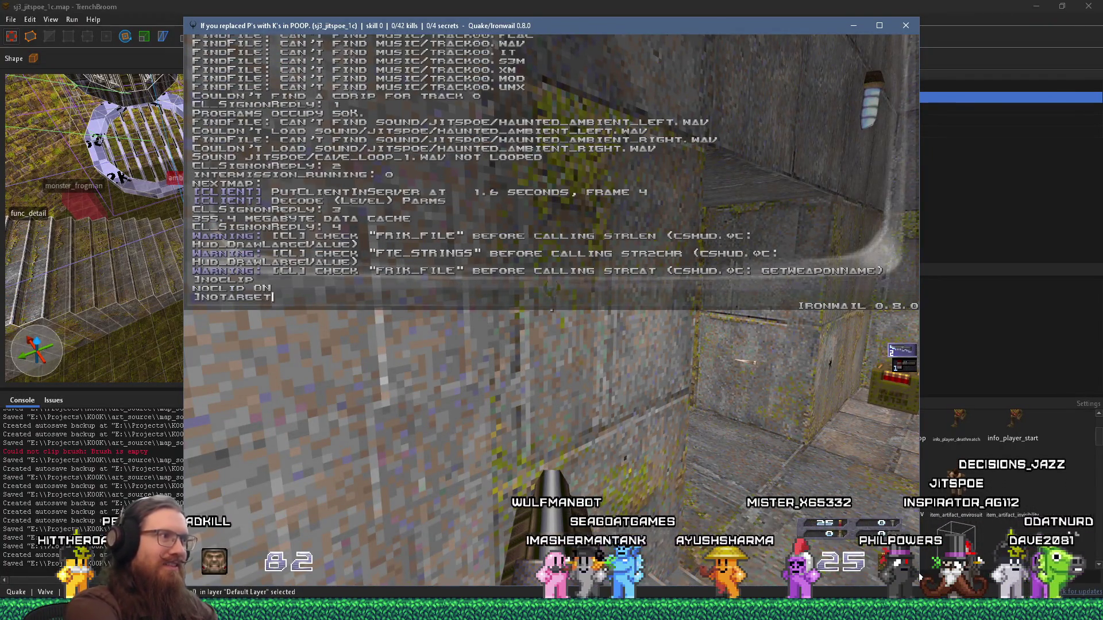
{"action": "key", "text": "Return"}
{"action": "key", "text": "grave"}
{"action": "key", "text": "w"}
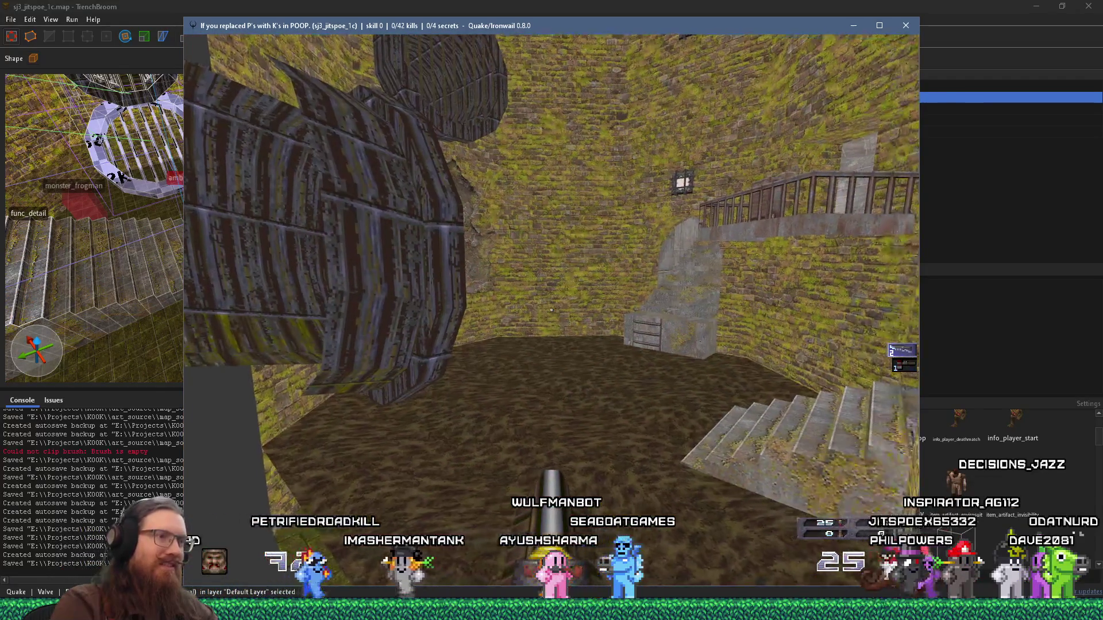
Step: Scroll the console log, select the missing sound file errors, then close the console
{"action": "key", "text": "grave"}
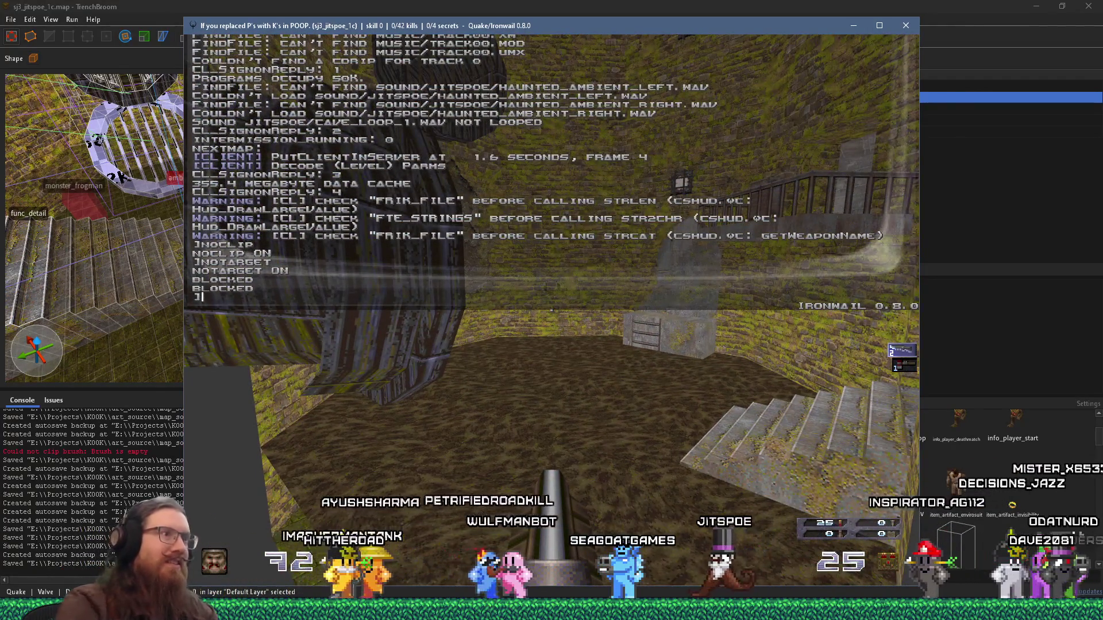
{"action": "scroll", "coordinate": [898, 546], "scroll_direction": "up", "scroll_amount": 8}
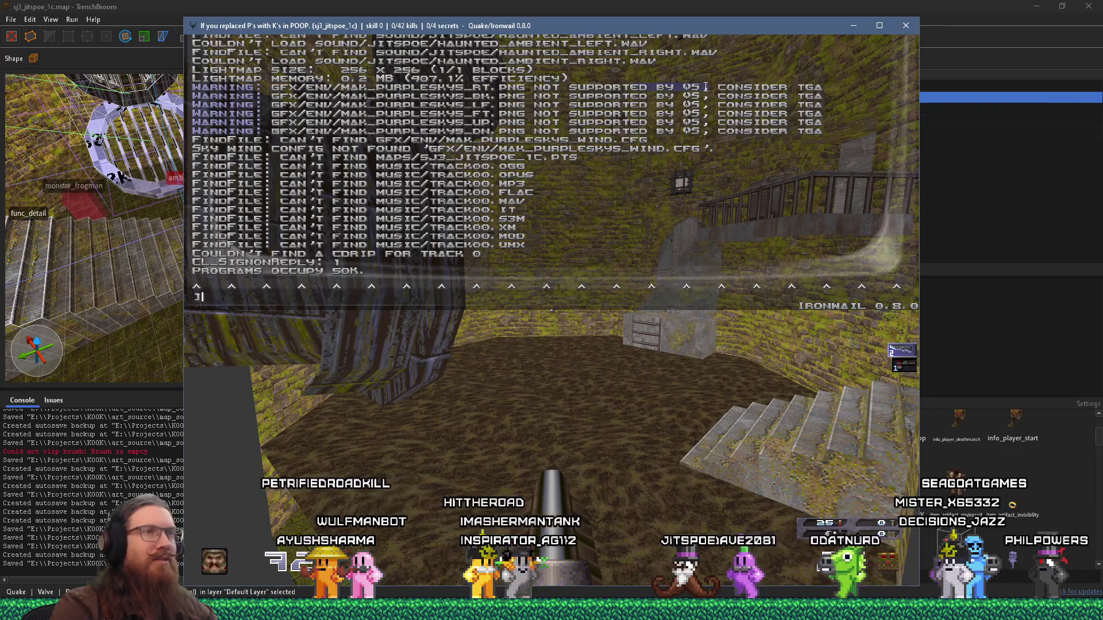
{"action": "scroll", "coordinate": [712, 166], "scroll_direction": "up", "scroll_amount": 3}
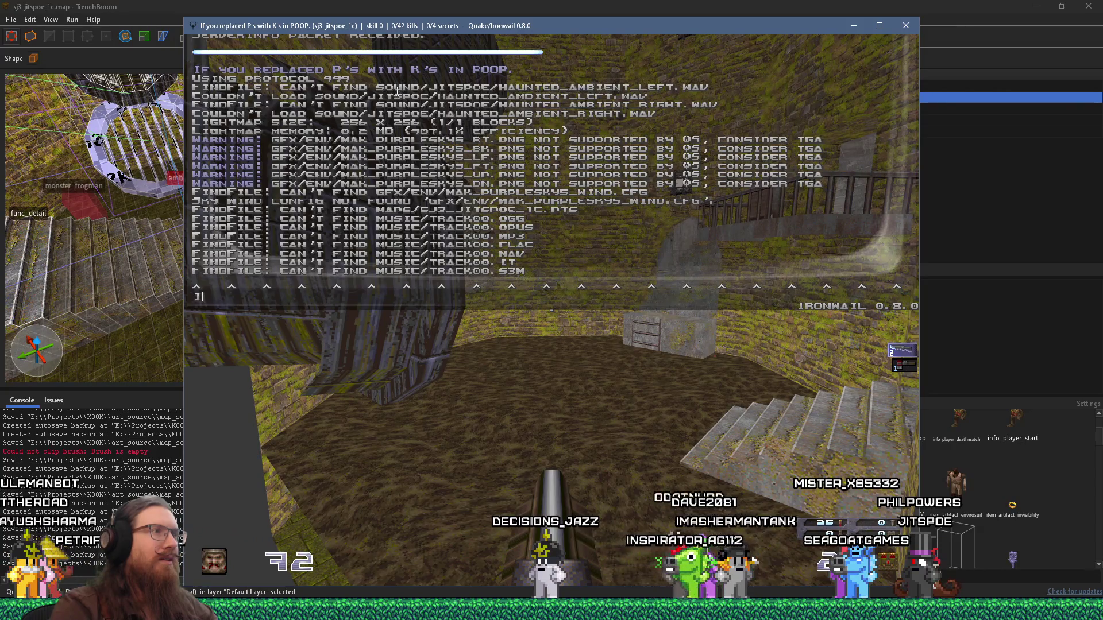
{"action": "left_click_drag", "start_coordinate": [397, 90], "coordinate": [509, 124]}
{"action": "scroll", "coordinate": [510, 140], "scroll_direction": "up", "scroll_amount": 2}
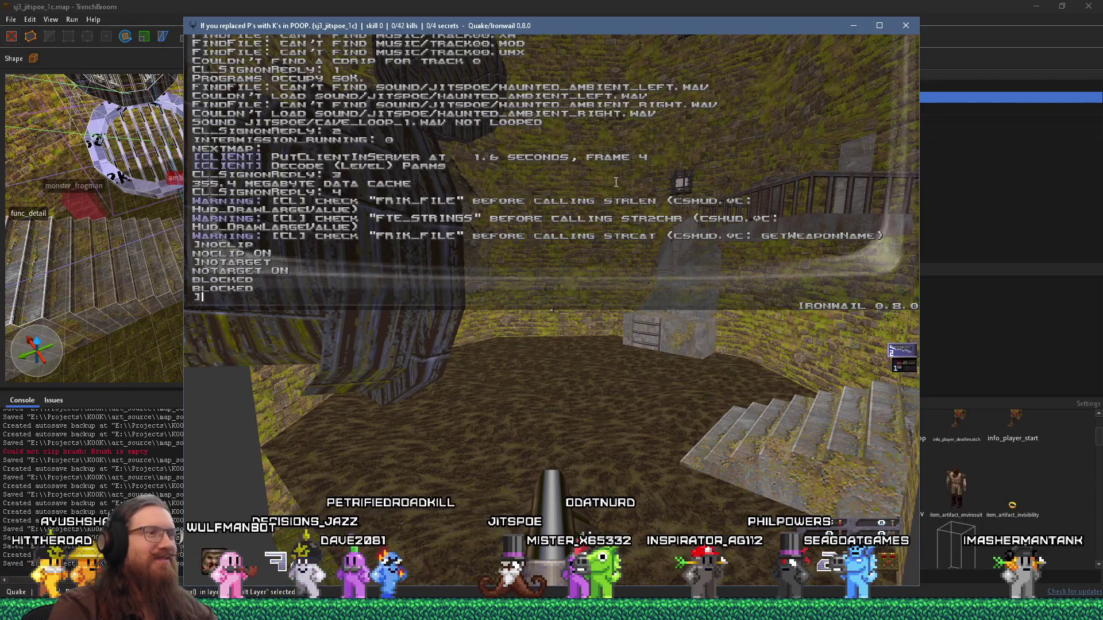
{"action": "key", "text": "grave"}
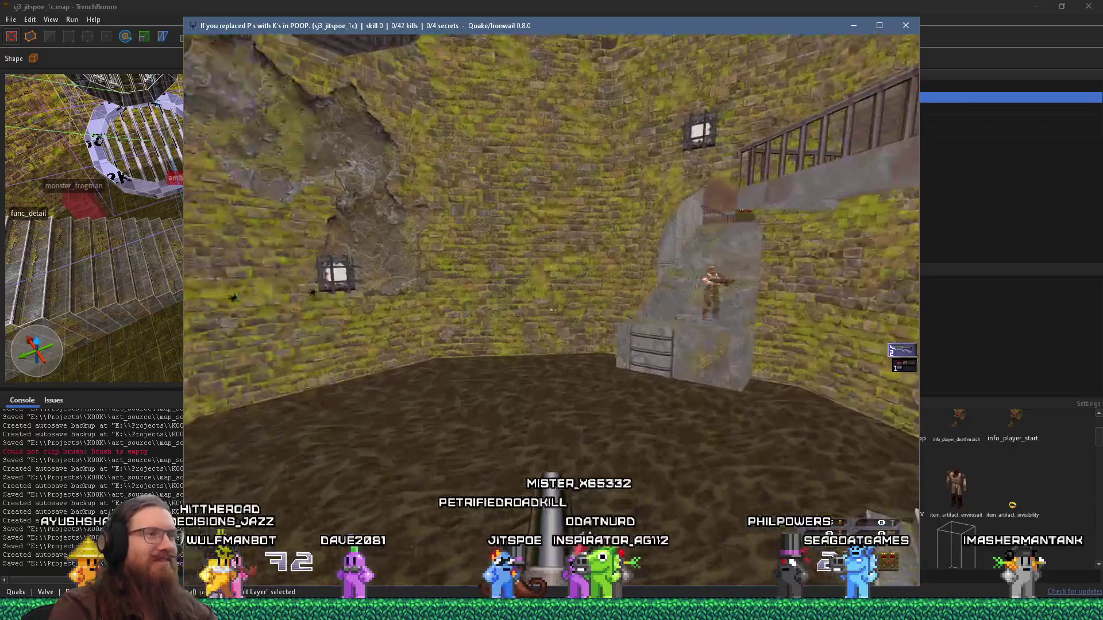
{"action": "key", "text": "grave"}
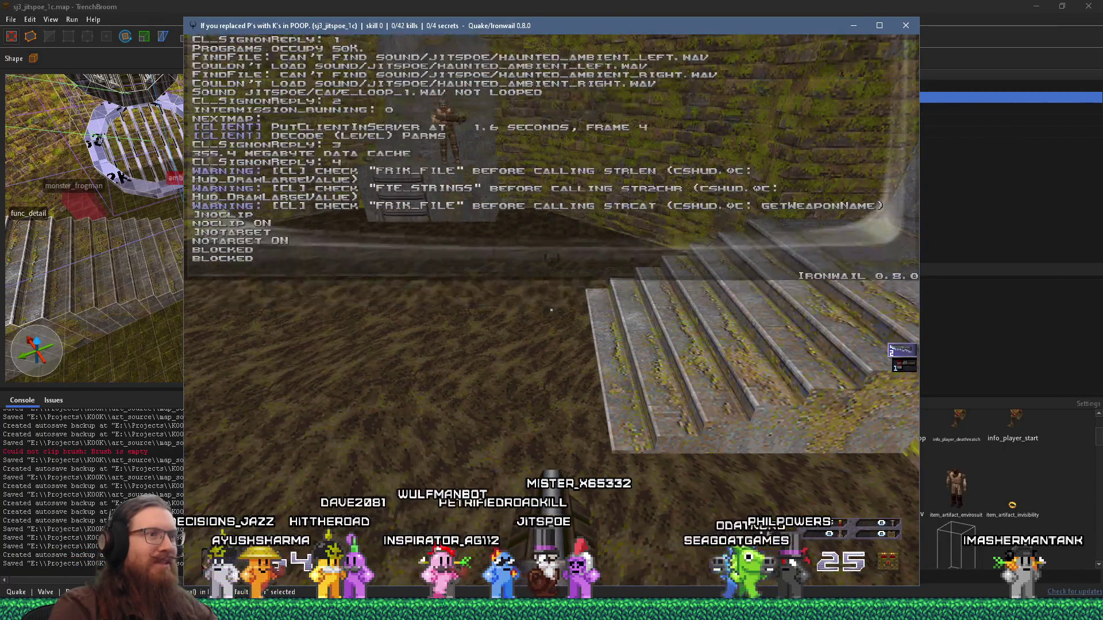
{"action": "key", "text": "grave"}
Step: Kill the enemies around the stairs, including the soldier, bringing kills to 4/42
{"action": "key", "text": "w"}
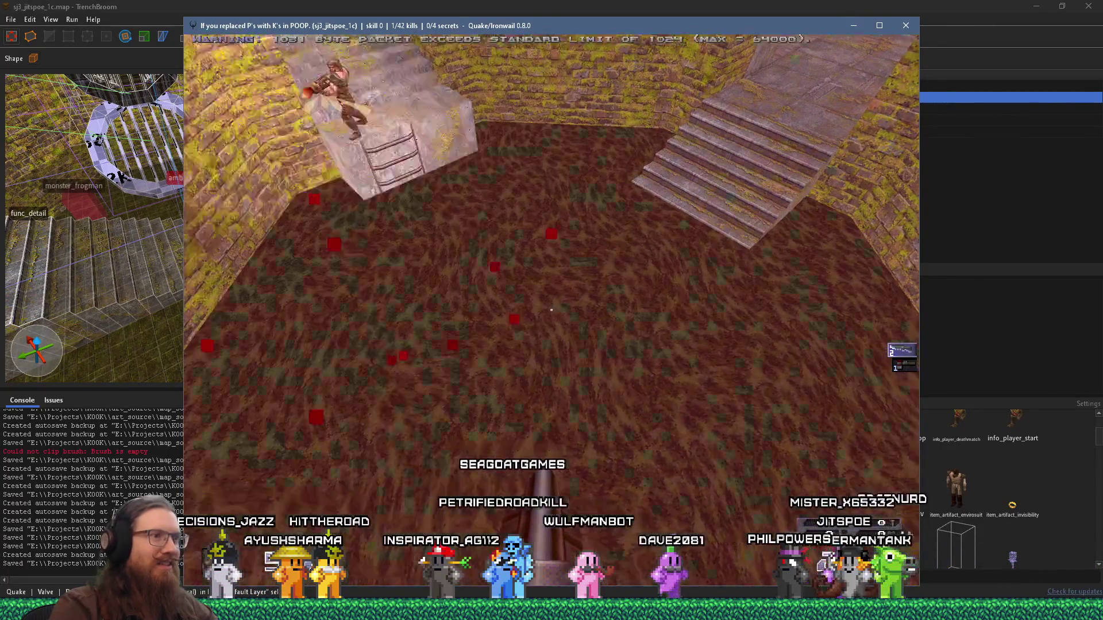
{"action": "key", "text": "w"}
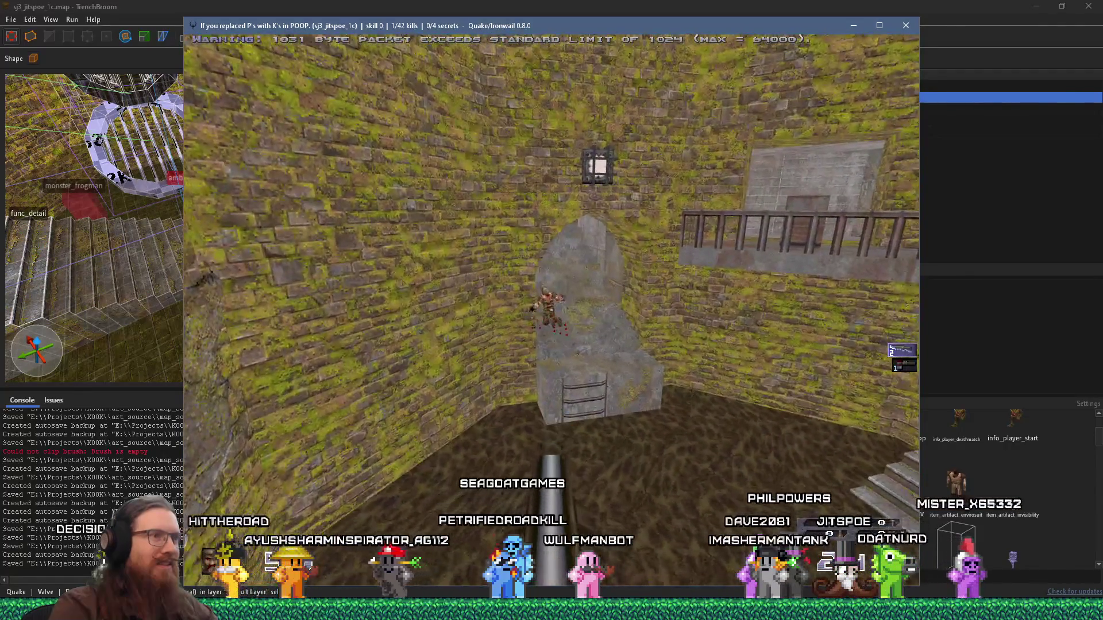
{"action": "key", "text": "w"}
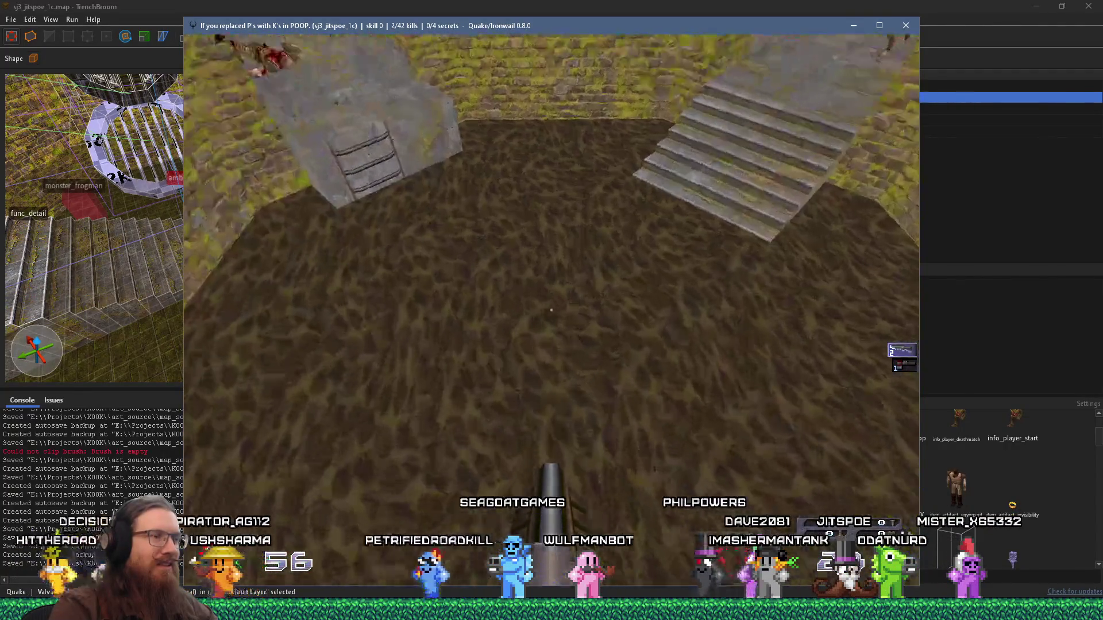
{"action": "key", "text": "w"}
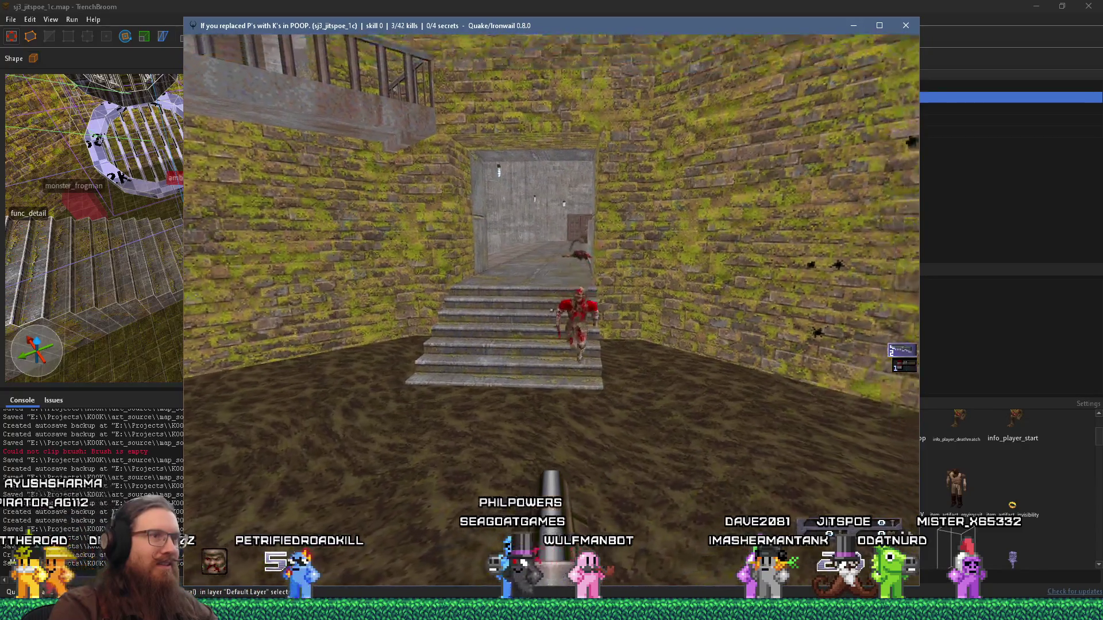
{"action": "key", "text": "w"}
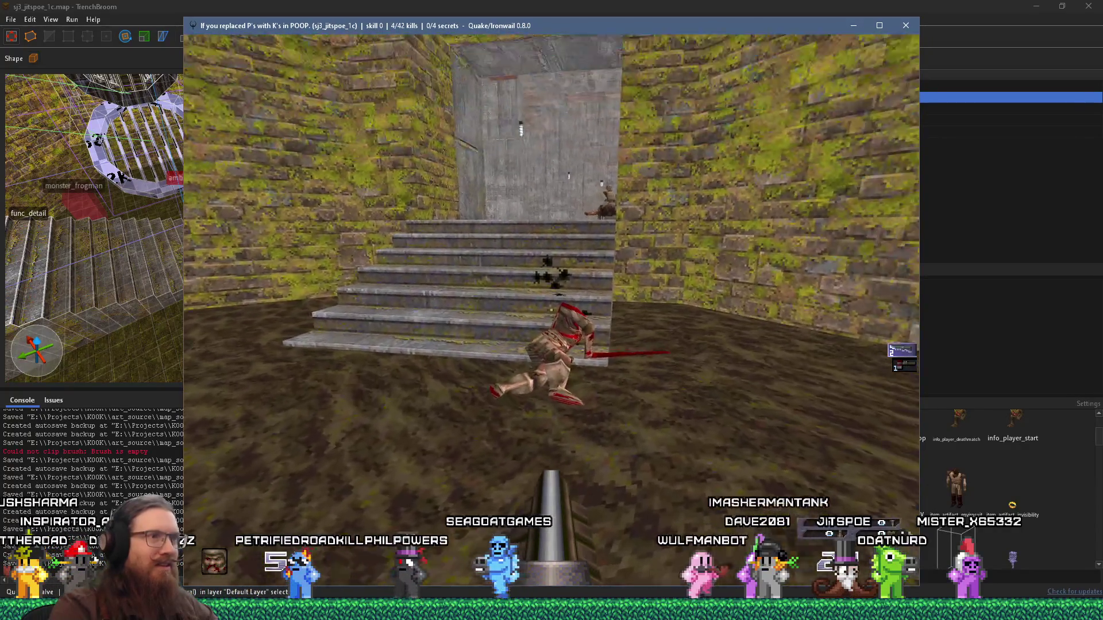
{"action": "key", "text": "w"}
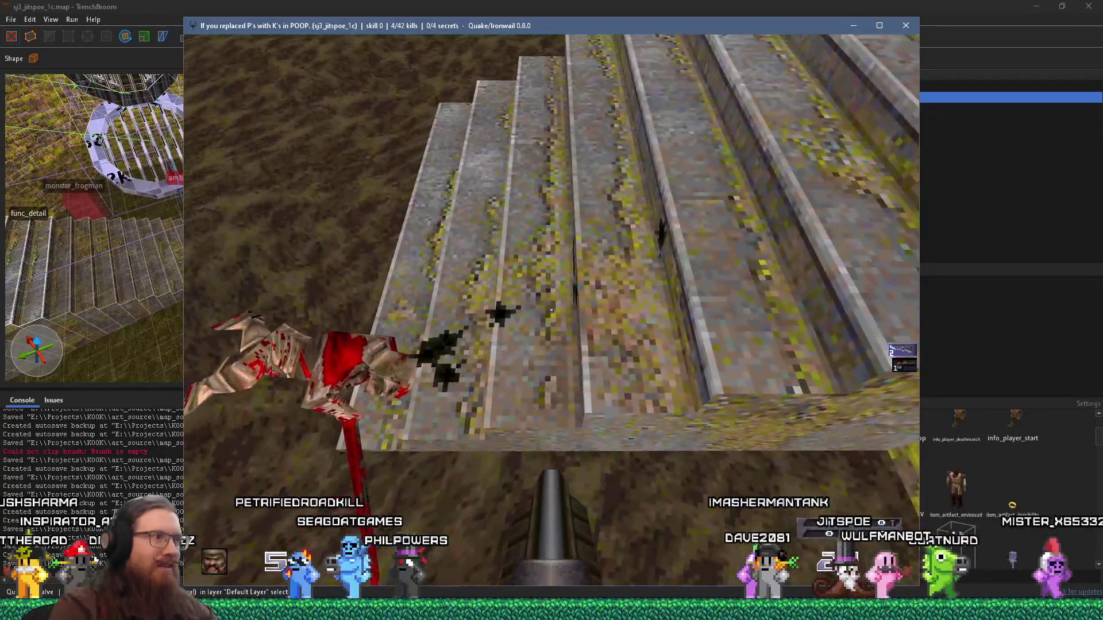
{"action": "key", "text": "w"}
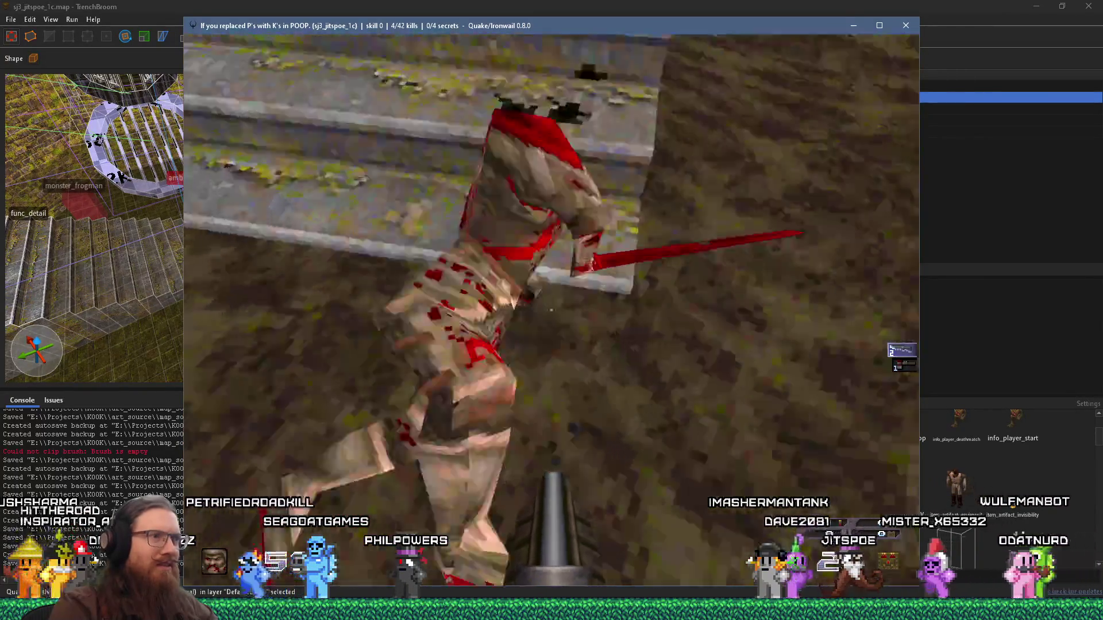
Step: Climb the long staircase and sidestep around the ogre at the top
{"action": "key", "text": "w"}
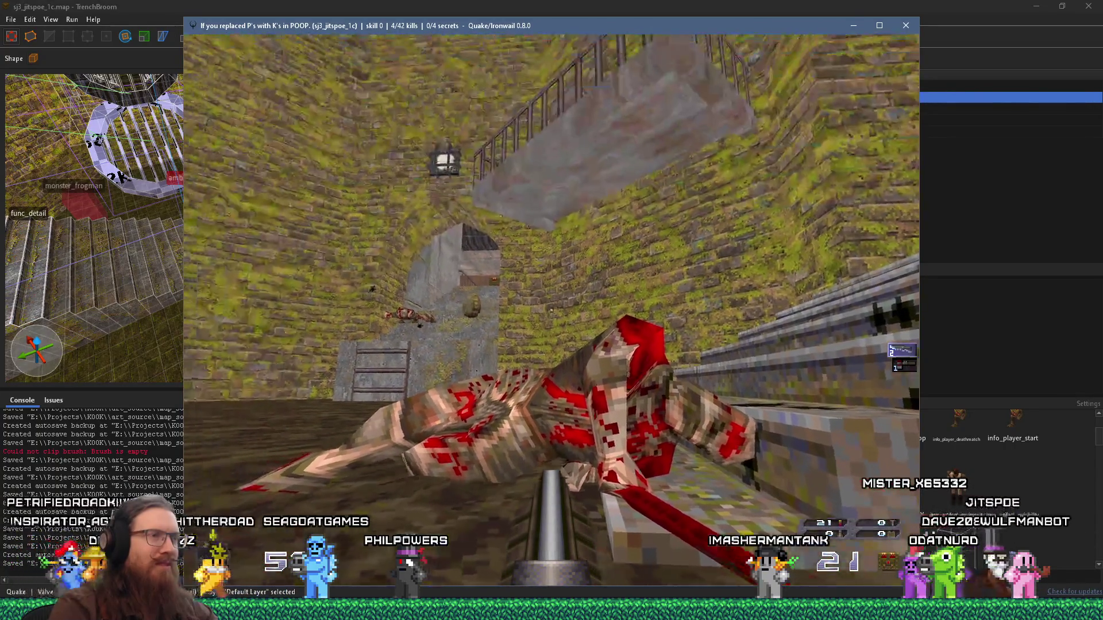
{"action": "key", "text": "w"}
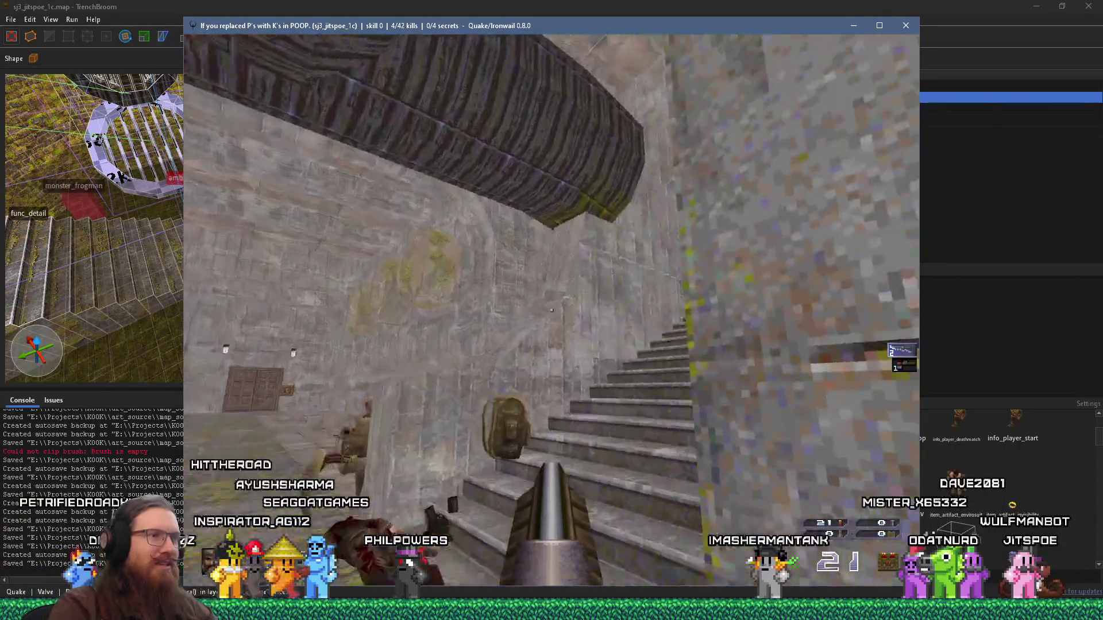
{"action": "key", "text": "w"}
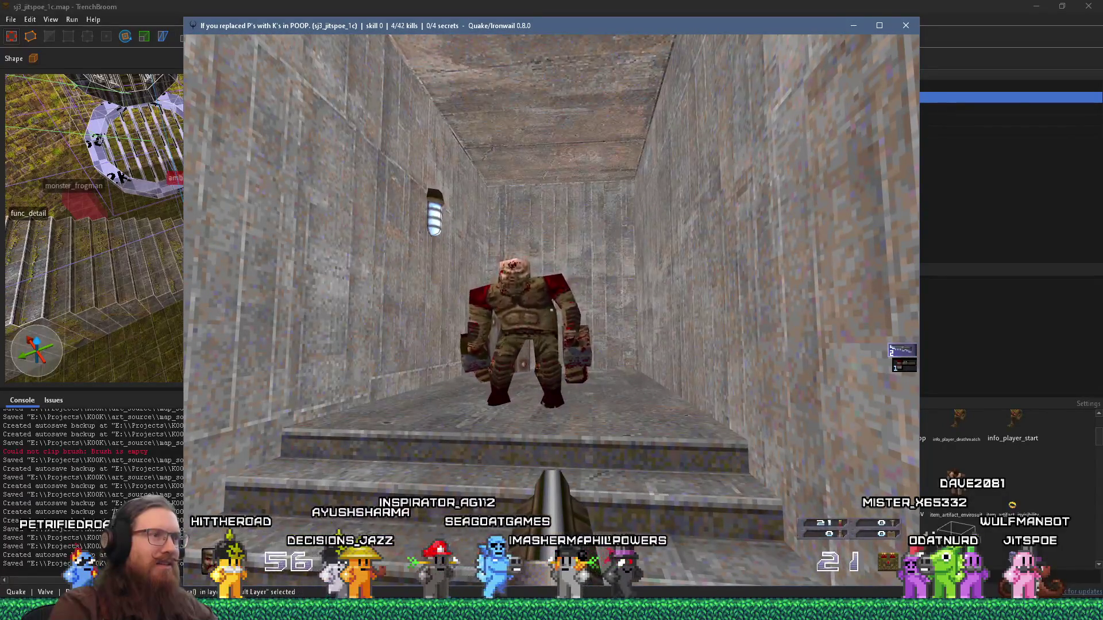
{"action": "key", "text": "w"}
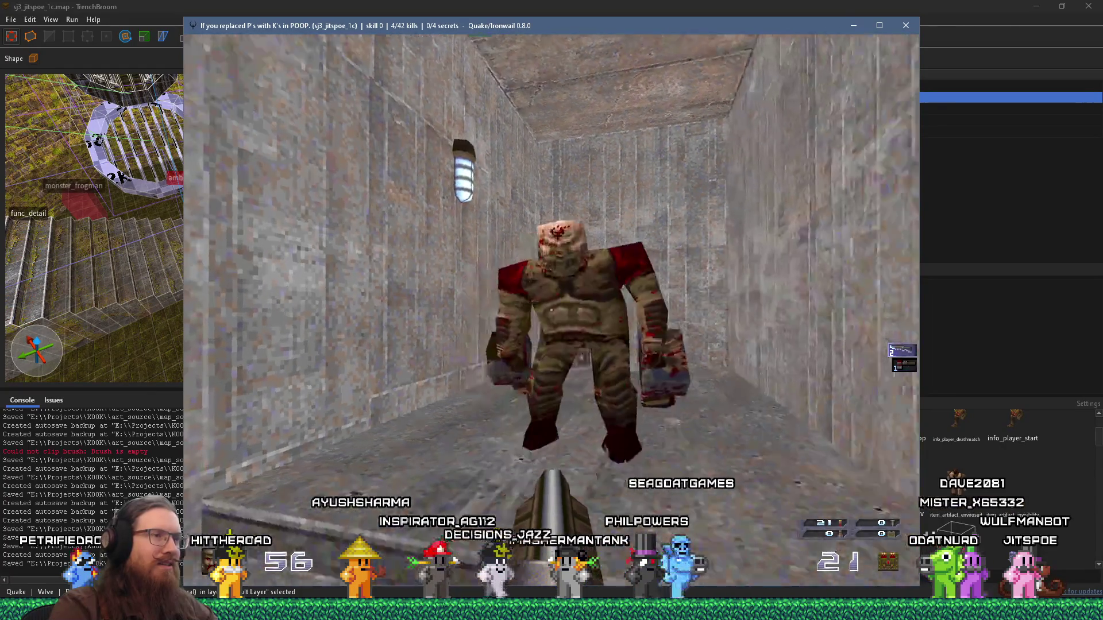
{"action": "key", "text": "a"}
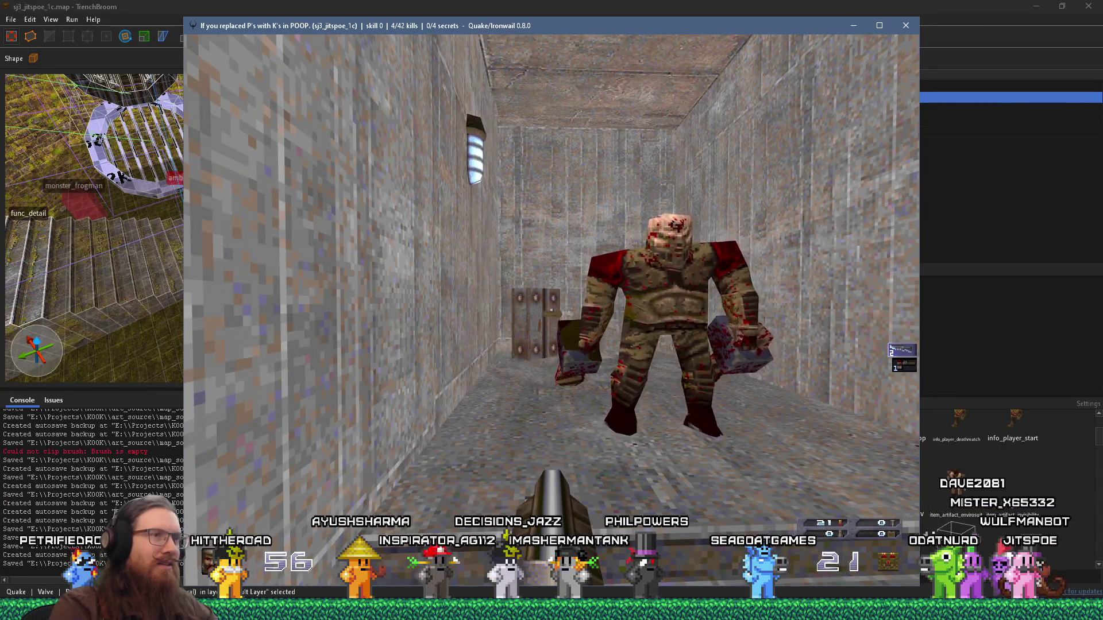
{"action": "key", "text": "a"}
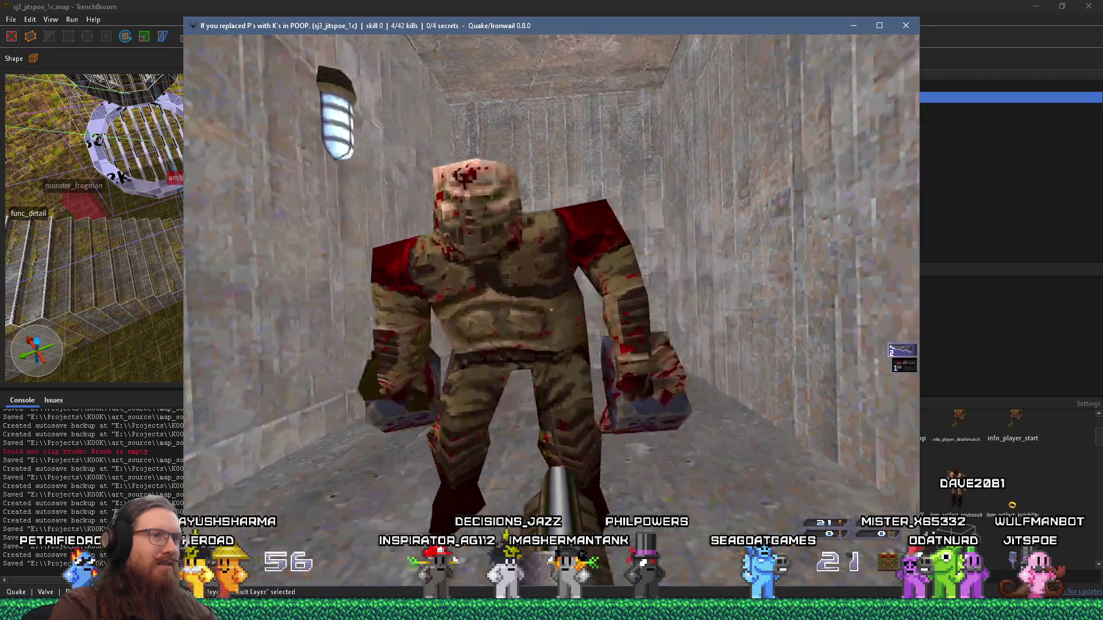
Step: Retreat from the ogre, drop into the stone courtyard and advance on the monsters
{"action": "key", "text": "s"}
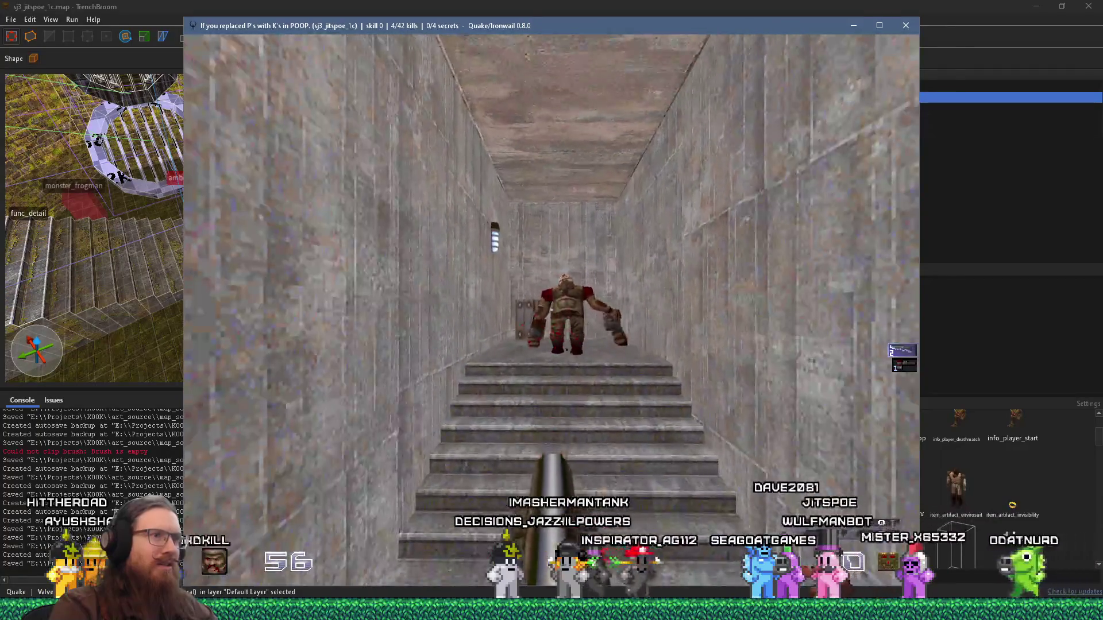
{"action": "key", "text": "a"}
{"action": "key", "text": "s"}
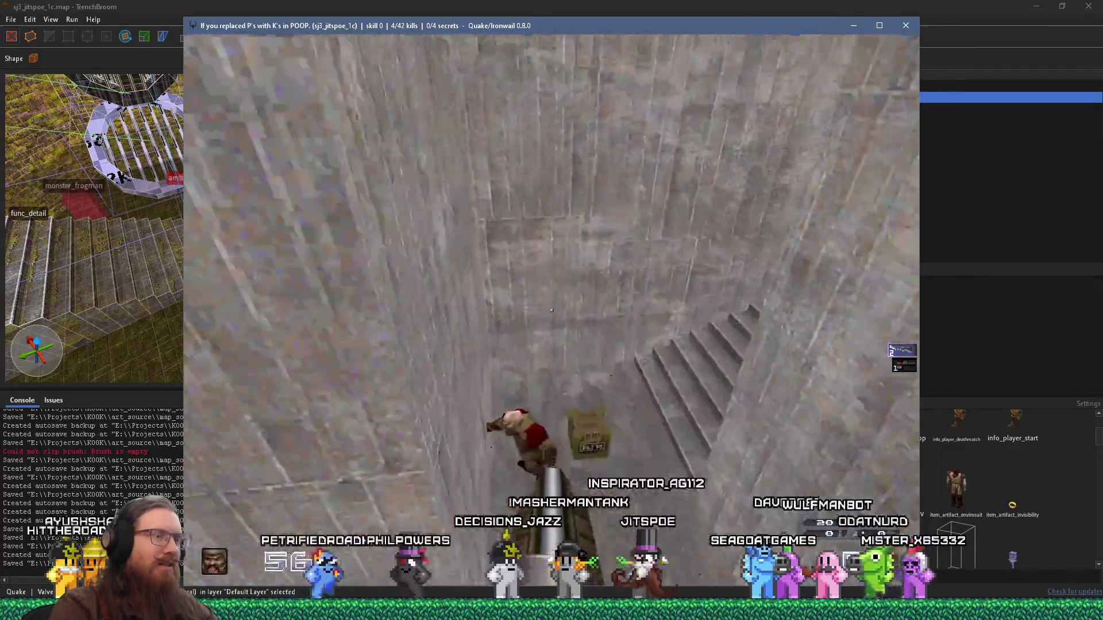
{"action": "key", "text": "s"}
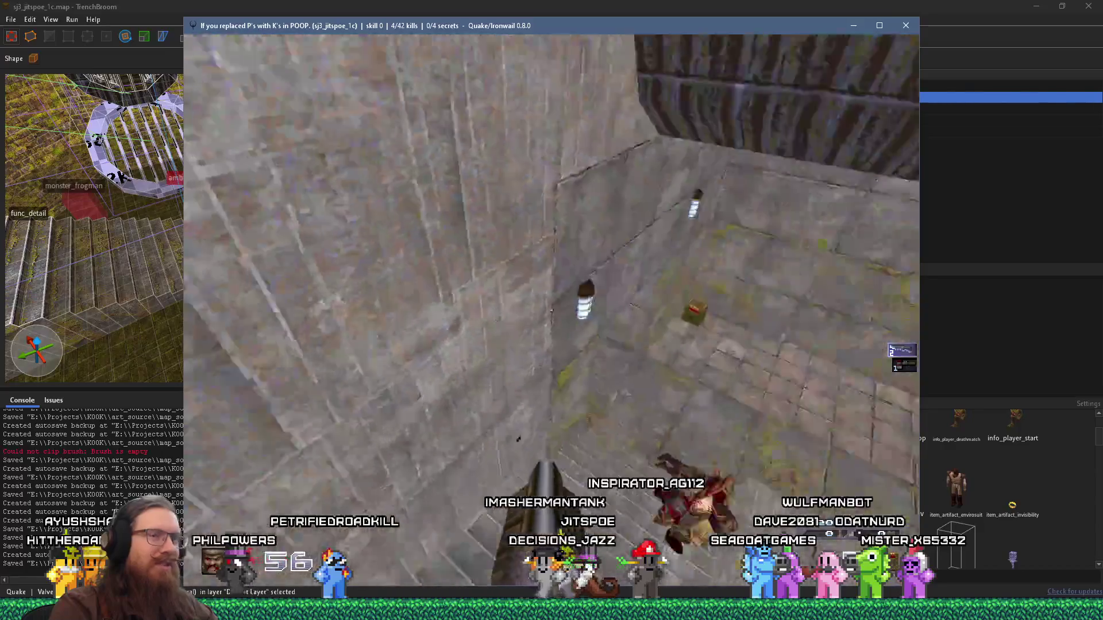
{"action": "key", "text": "s"}
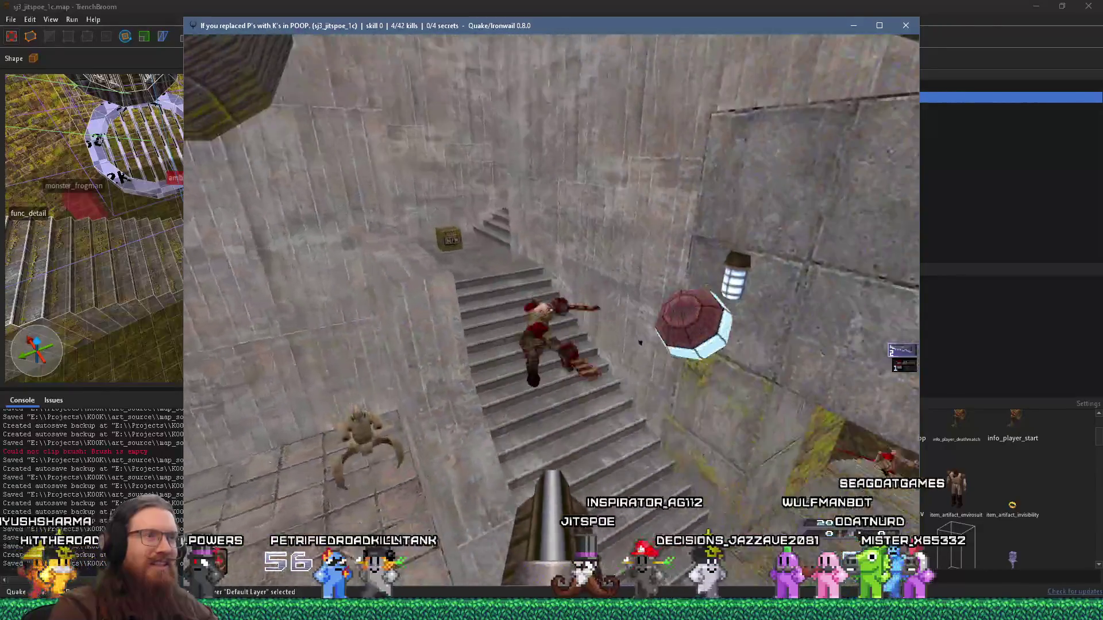
{"action": "key", "text": "w"}
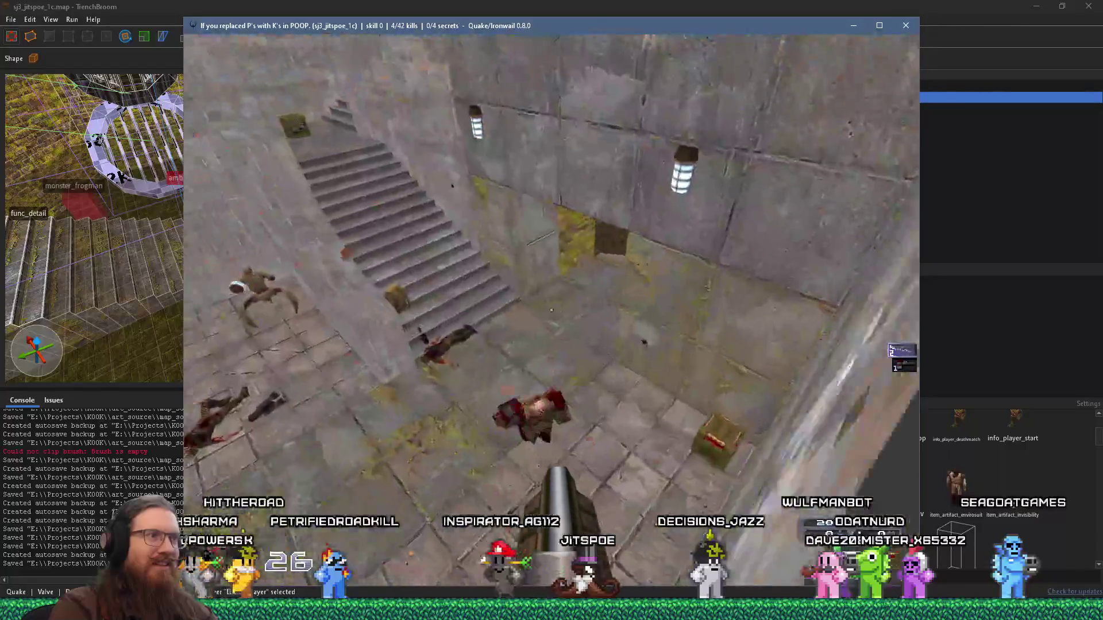
{"action": "key", "text": "w"}
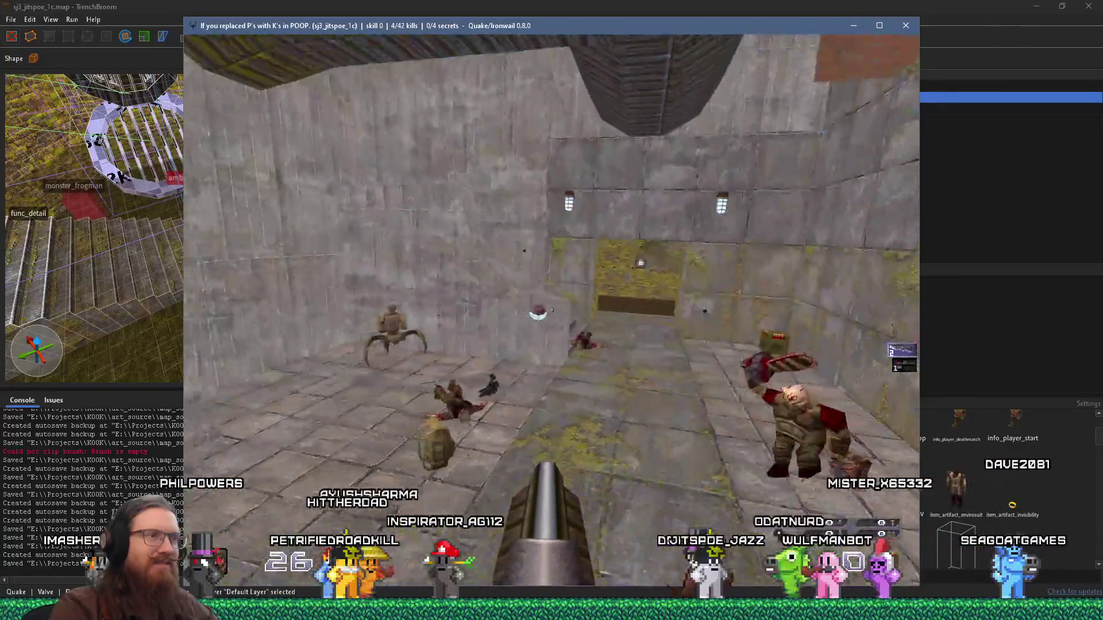
{"action": "key", "text": "s"}
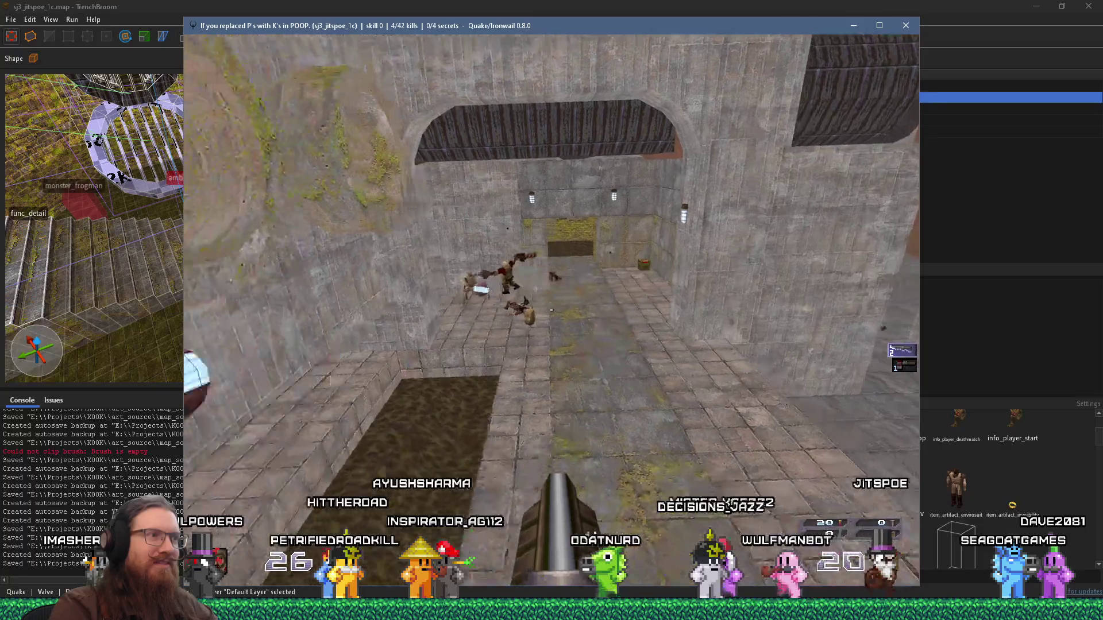
{"action": "key", "text": "w"}
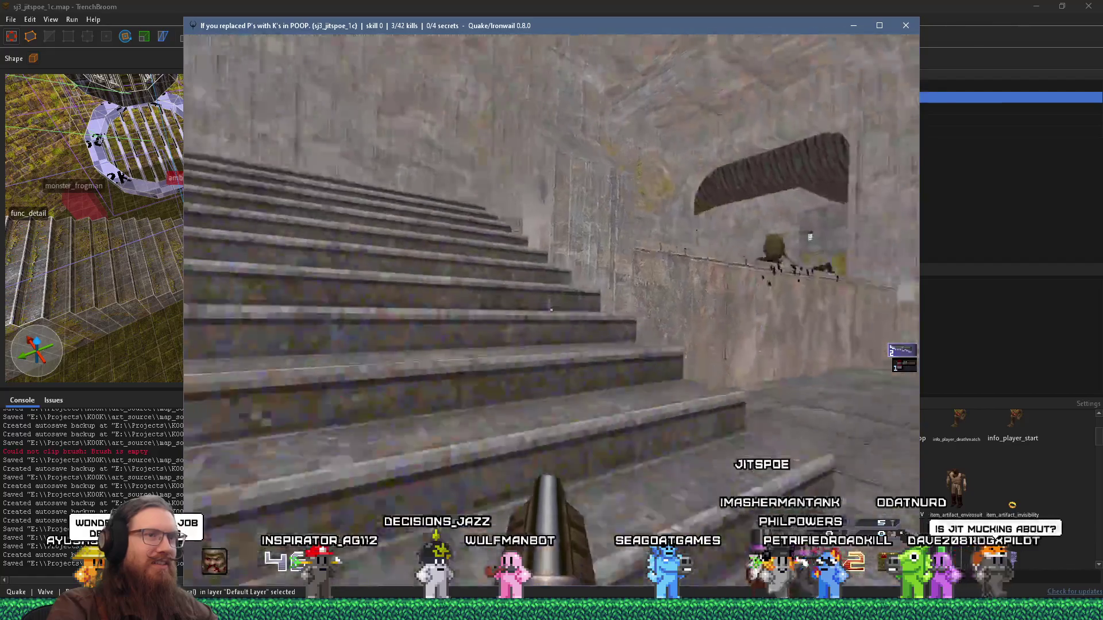
Step: Walk down the corridor past the wooden door and stone walls toward the archway
{"action": "key", "text": "w"}
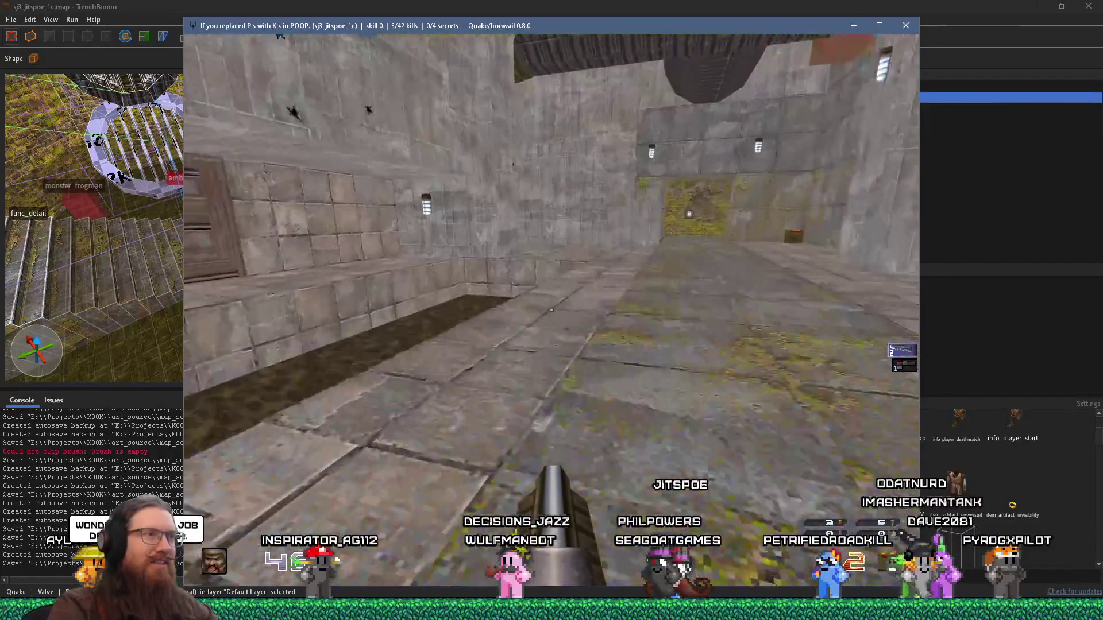
{"action": "key", "text": "w"}
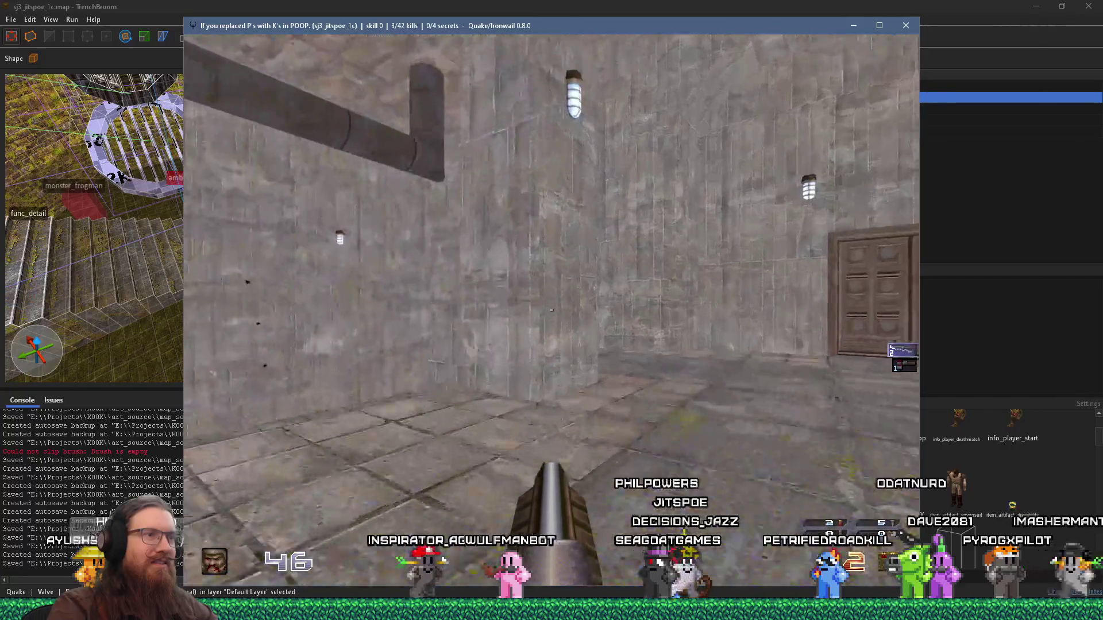
{"action": "key", "text": "w"}
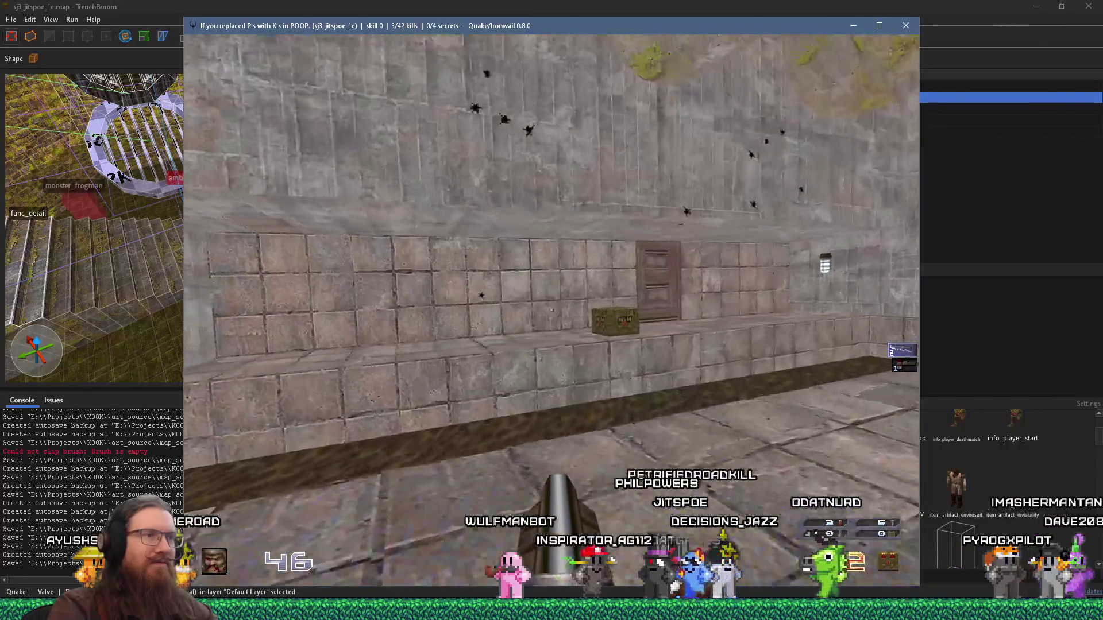
{"action": "key", "text": "w"}
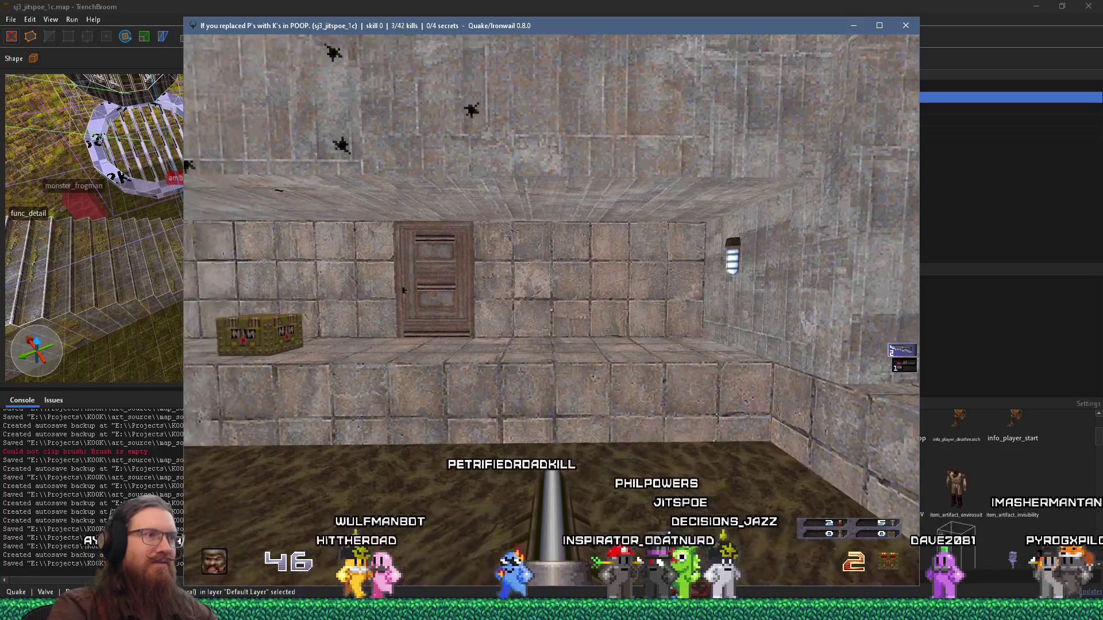
{"action": "key", "text": "w"}
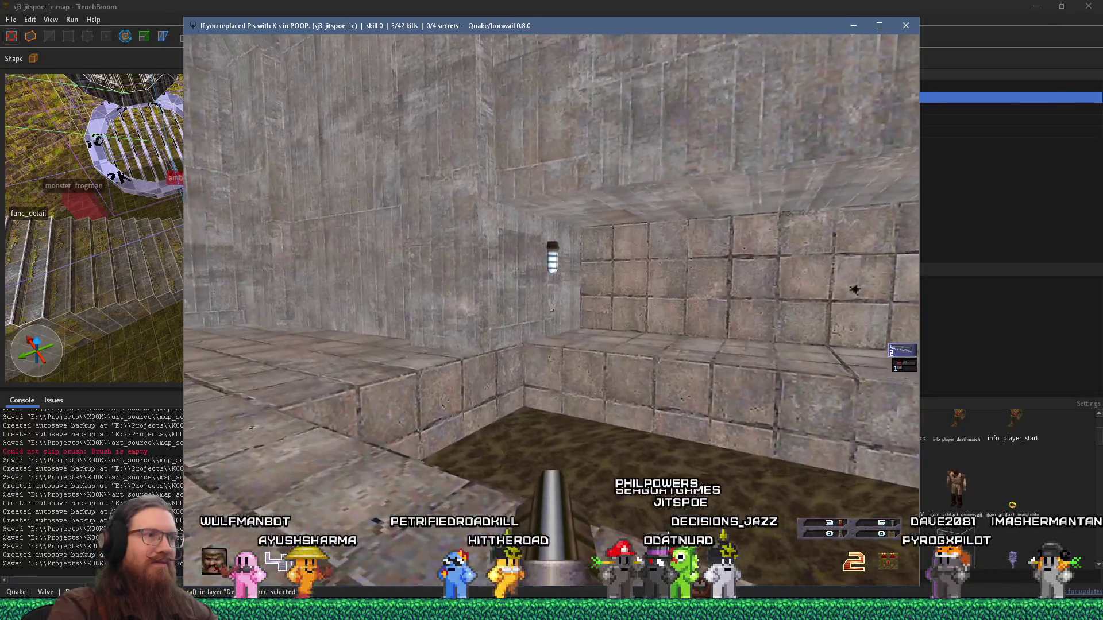
{"action": "key", "text": "w"}
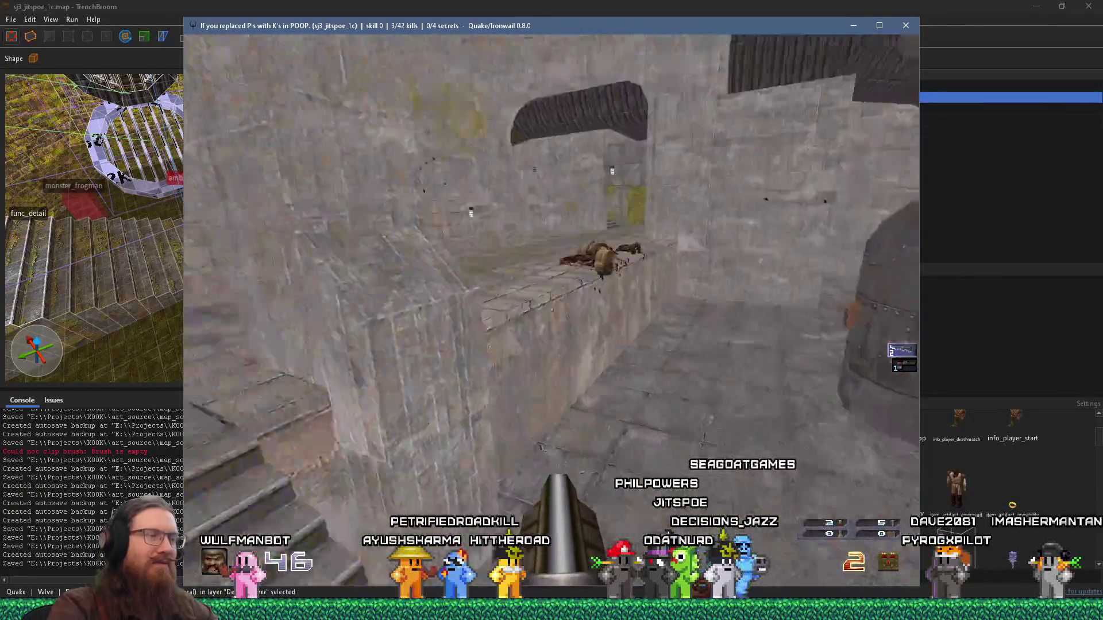
{"action": "key", "text": "w"}
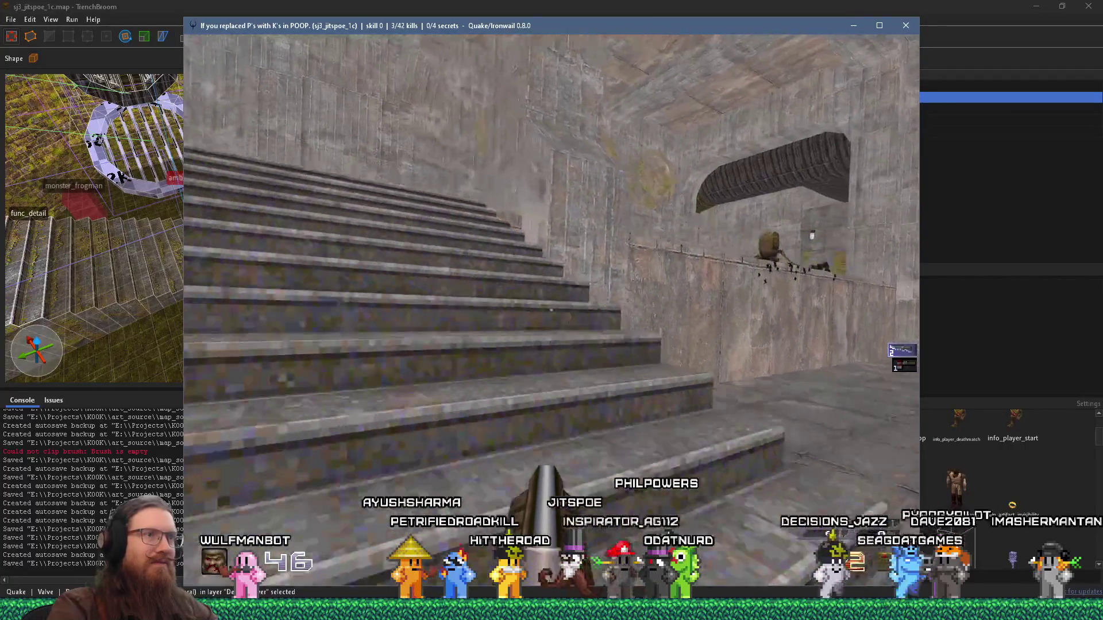
{"action": "key", "text": "w"}
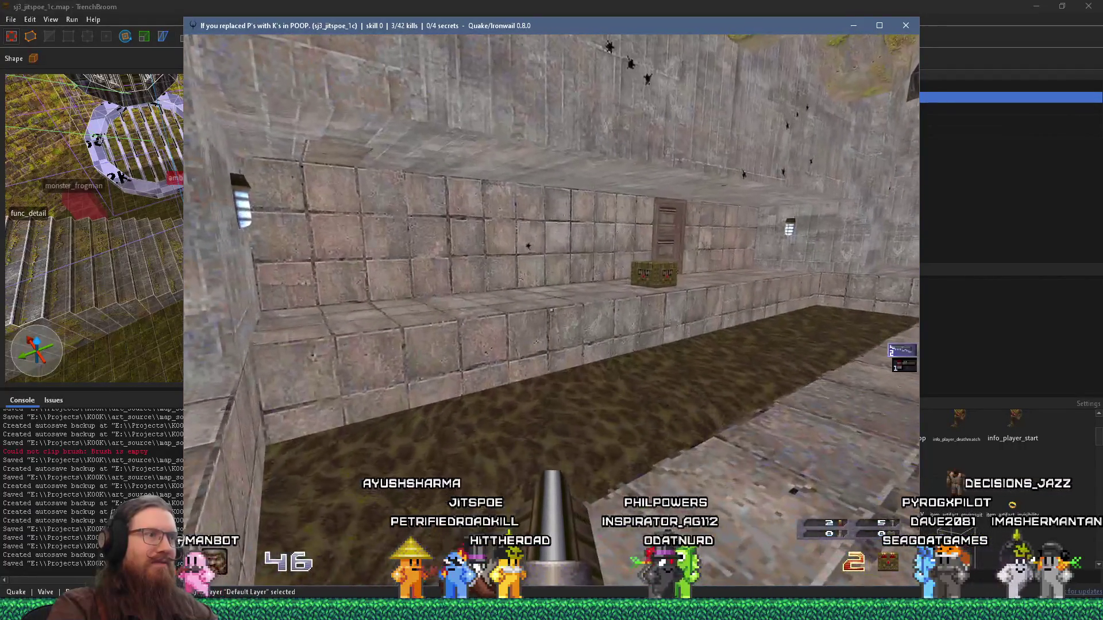
Step: Quit Ironwail with the quit command and dismiss the compile results
{"action": "type", "text": "quit"}
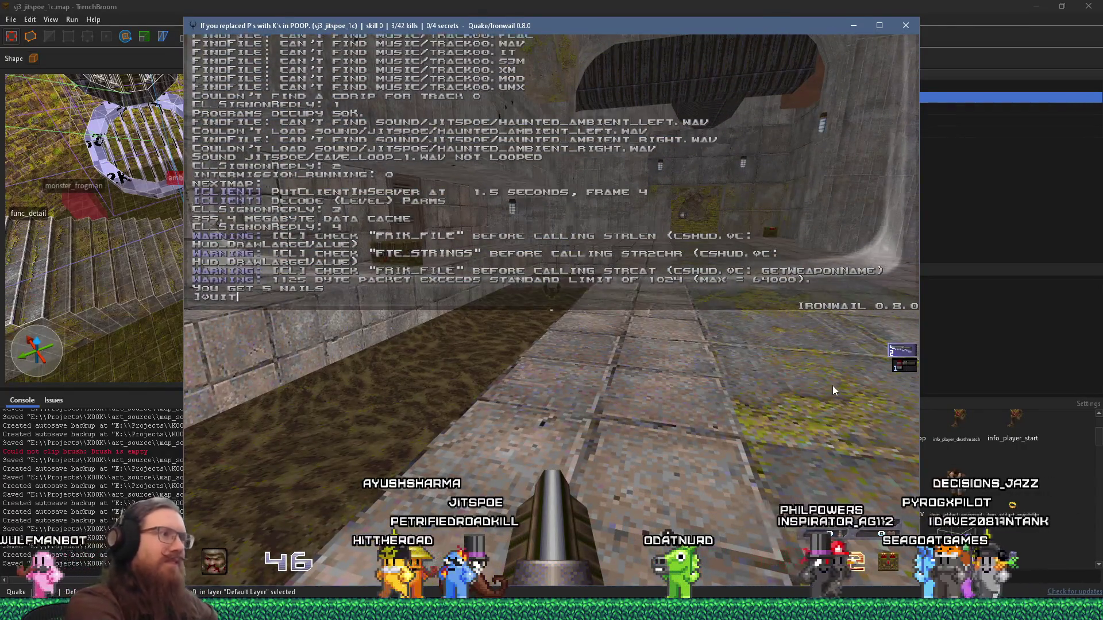
{"action": "key", "text": "Return"}
{"action": "key", "text": "Escape"}
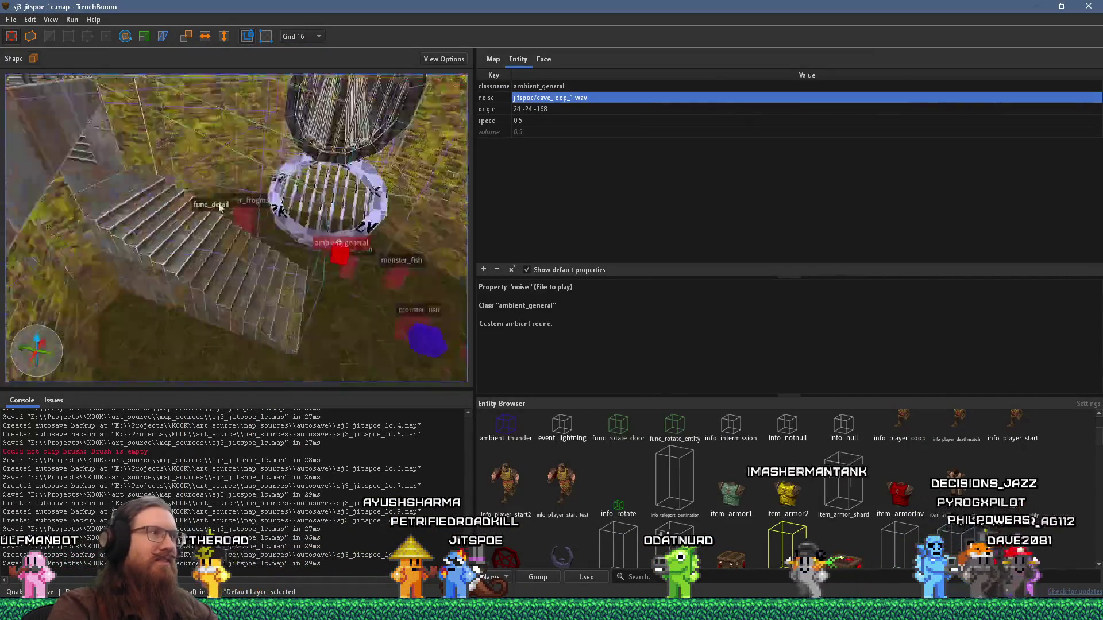
Step: Select the wall brushes near item_spikes and drag one along the wall
{"action": "key", "text": "w"}
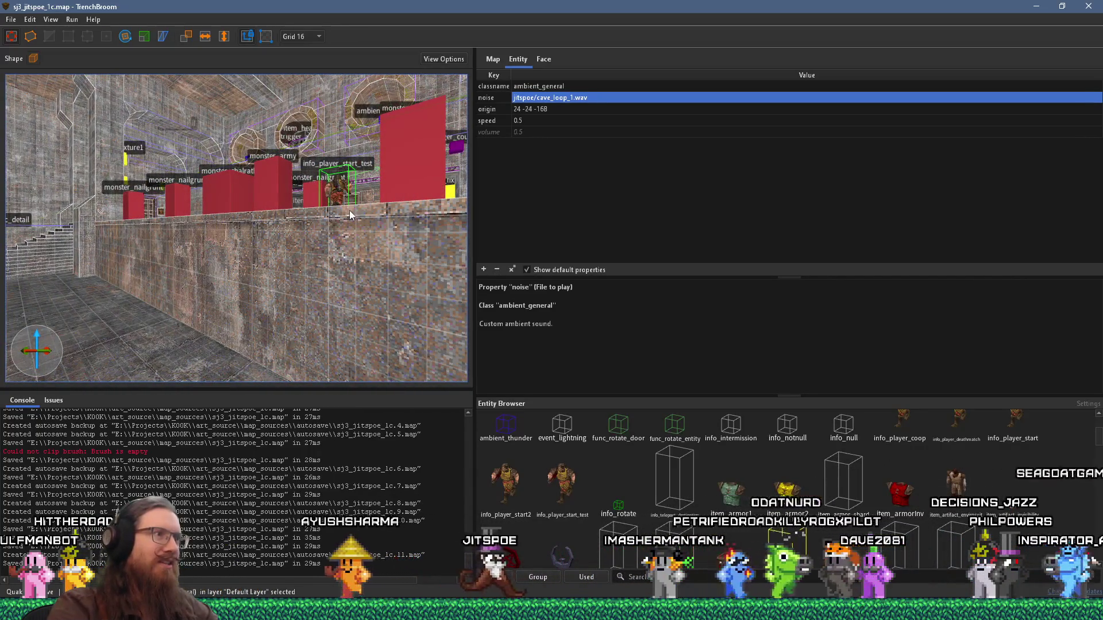
{"action": "left_click", "coordinate": [293, 294]}
{"action": "key", "text": "s"}
{"action": "key", "text": "w"}
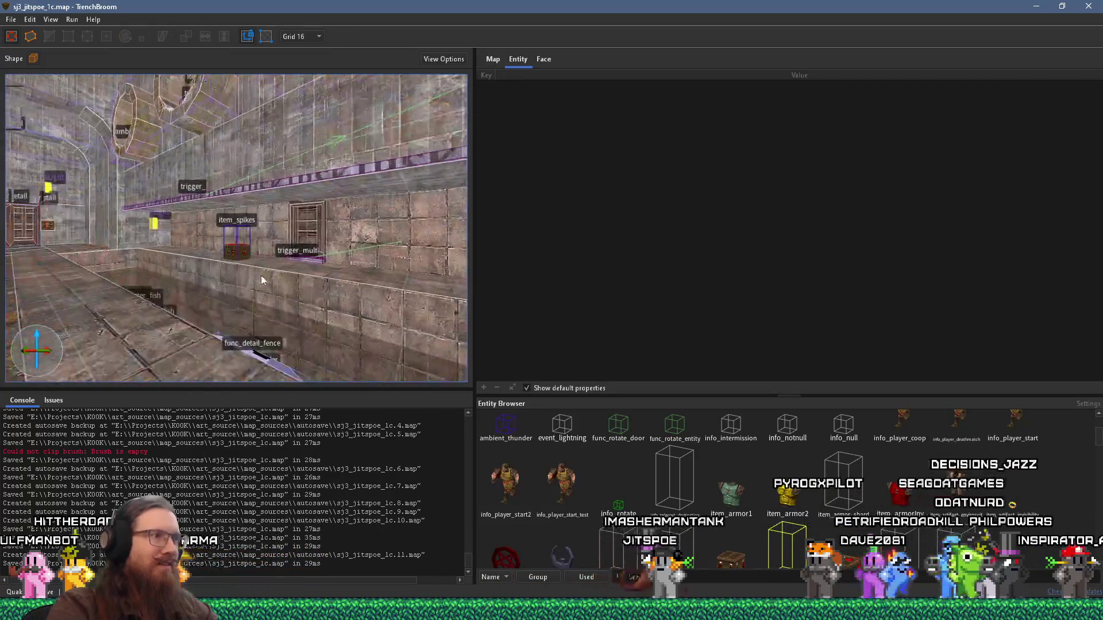
{"action": "key", "text": "s"}
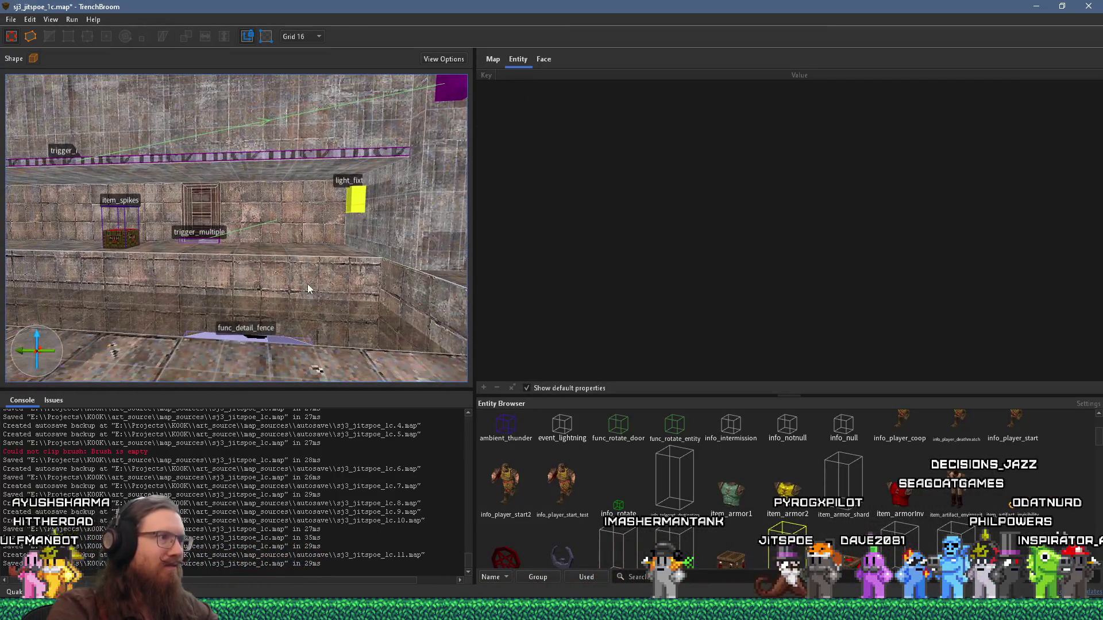
{"action": "left_click", "coordinate": [308, 283]}
{"action": "key", "text": "w"}
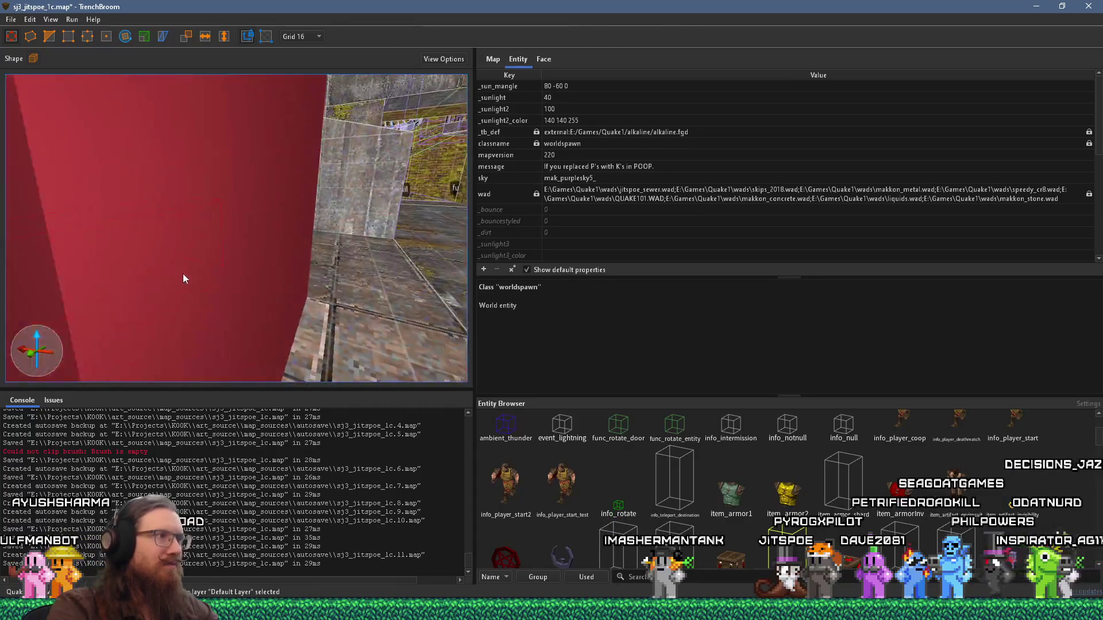
{"action": "key", "text": "s"}
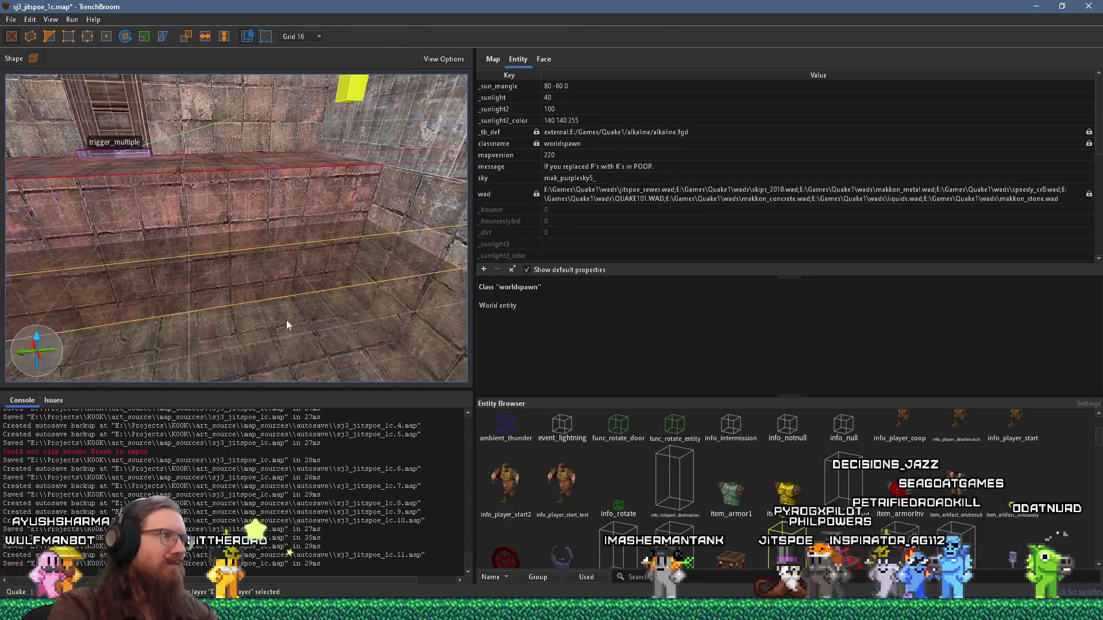
{"action": "mouse_move", "coordinate": [285, 209]}
{"action": "left_mouse_down"}
{"action": "mouse_move", "coordinate": [280, 251]}
{"action": "mouse_move", "coordinate": [284, 236]}
{"action": "left_mouse_up"}
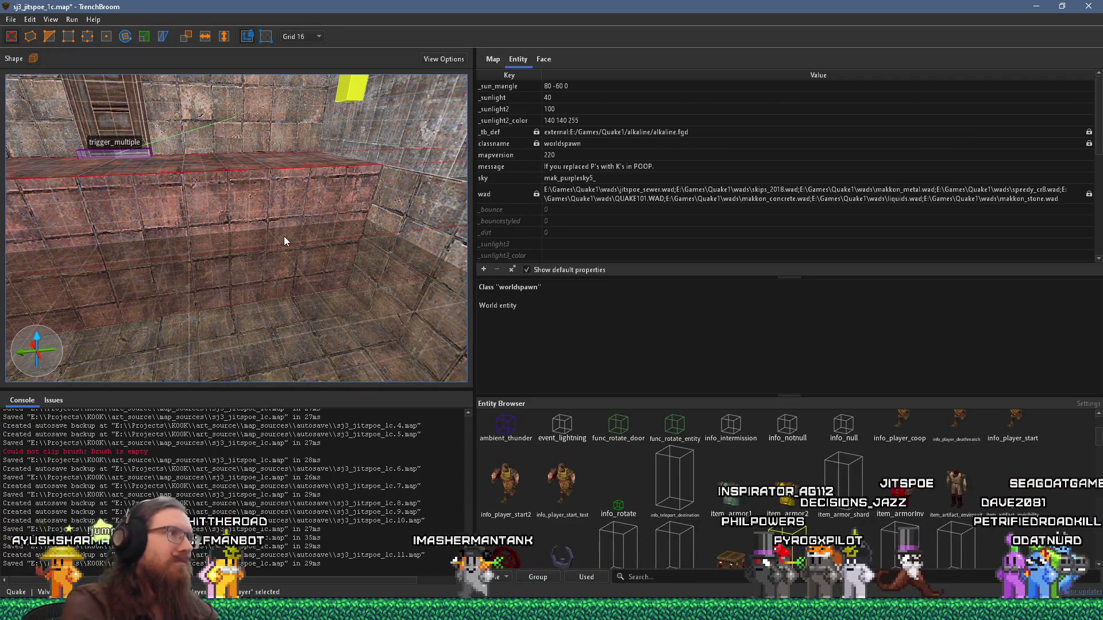
Step: Set the grid to 8 units, move the selected brush snapped to it, and deselect
{"action": "left_click", "coordinate": [300, 36]}
{"action": "left_click", "coordinate": [303, 91]}
{"action": "mouse_move", "coordinate": [261, 212]}
{"action": "left_mouse_down"}
{"action": "mouse_move", "coordinate": [274, 277]}
{"action": "mouse_move", "coordinate": [288, 194]}
{"action": "mouse_move", "coordinate": [409, 195]}
{"action": "left_mouse_up"}
{"action": "left_click_drag", "start_coordinate": [336, 196], "coordinate": [346, 193]}
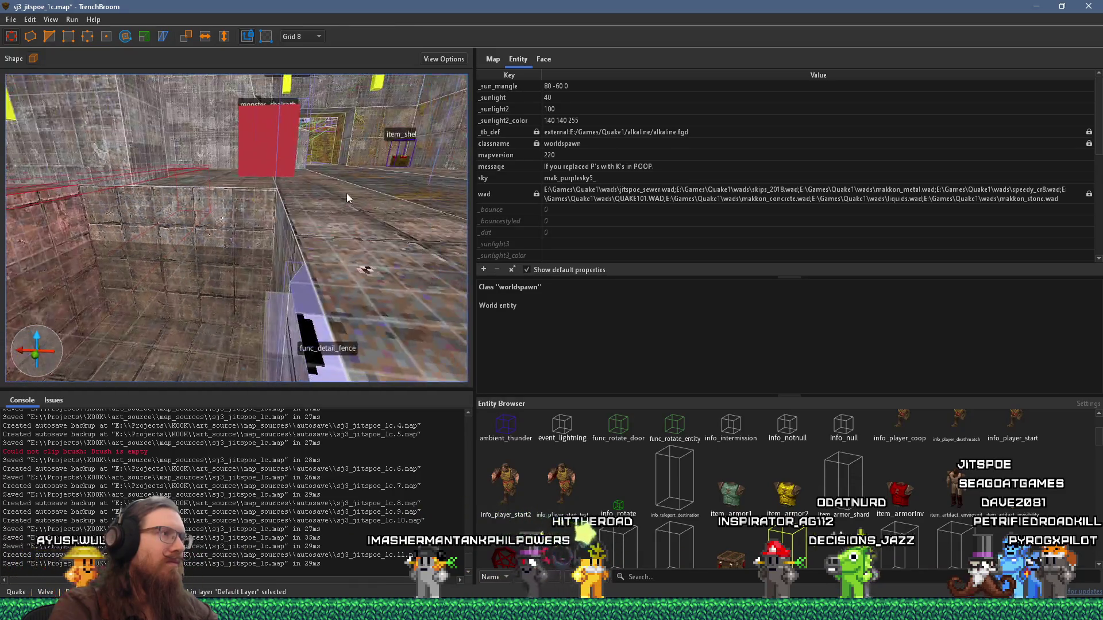
{"action": "key", "text": "Escape"}
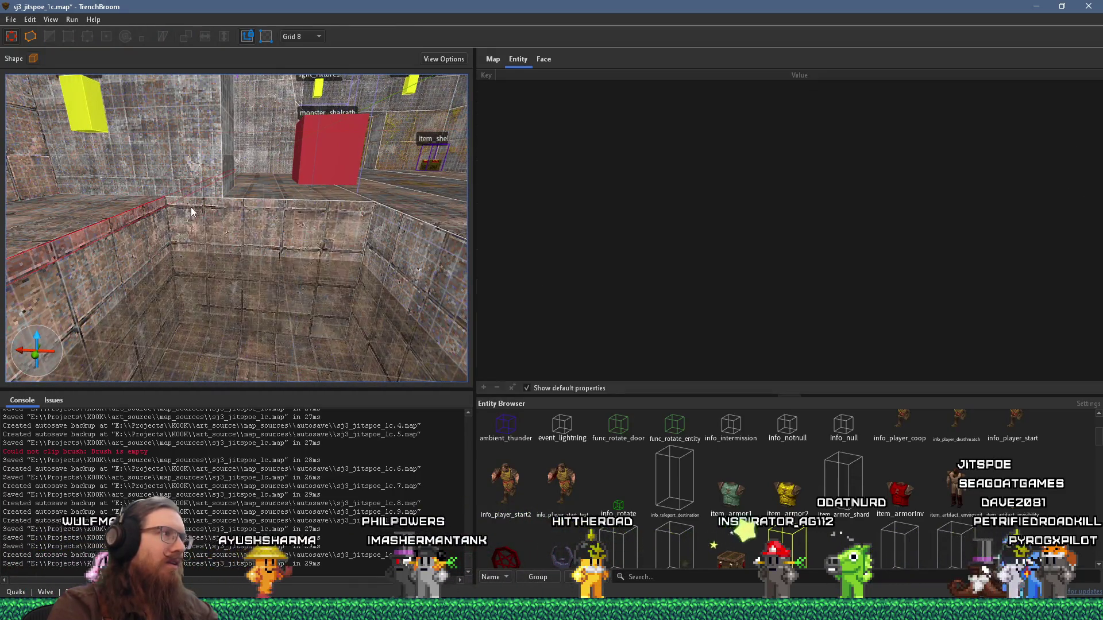
Step: Select the pit wall brush and raise it, then pick the pit's back wall face
{"action": "left_click_drag", "start_coordinate": [184, 223], "coordinate": [316, 229]}
{"action": "left_click_drag", "start_coordinate": [349, 182], "coordinate": [211, 195]}
{"action": "left_click", "coordinate": [307, 217]}
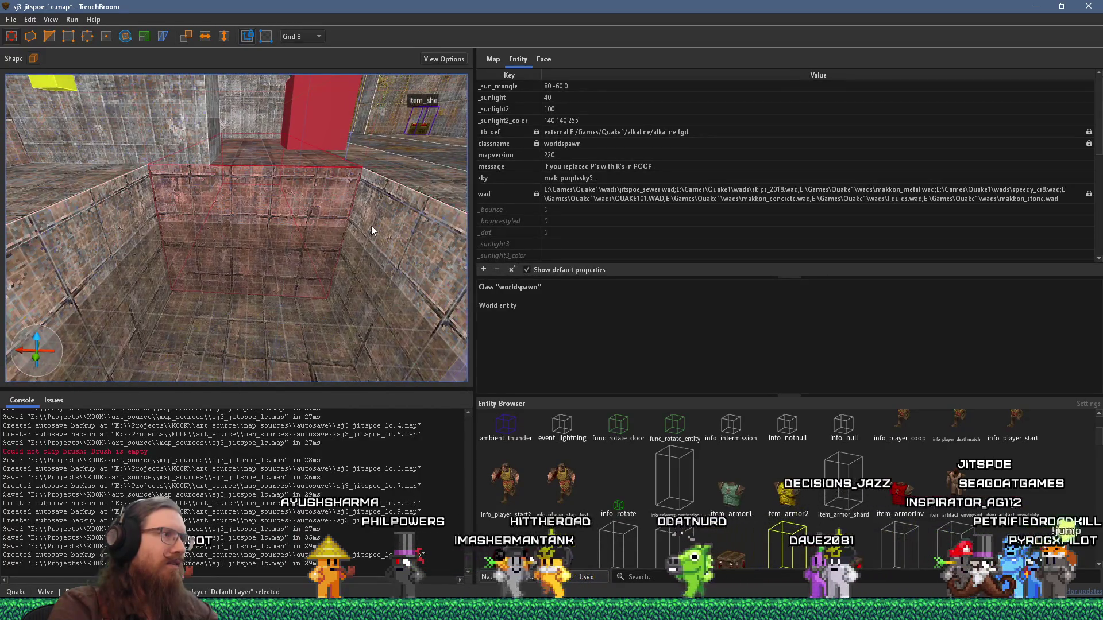
{"action": "left_click_drag", "start_coordinate": [313, 241], "coordinate": [385, 218]}
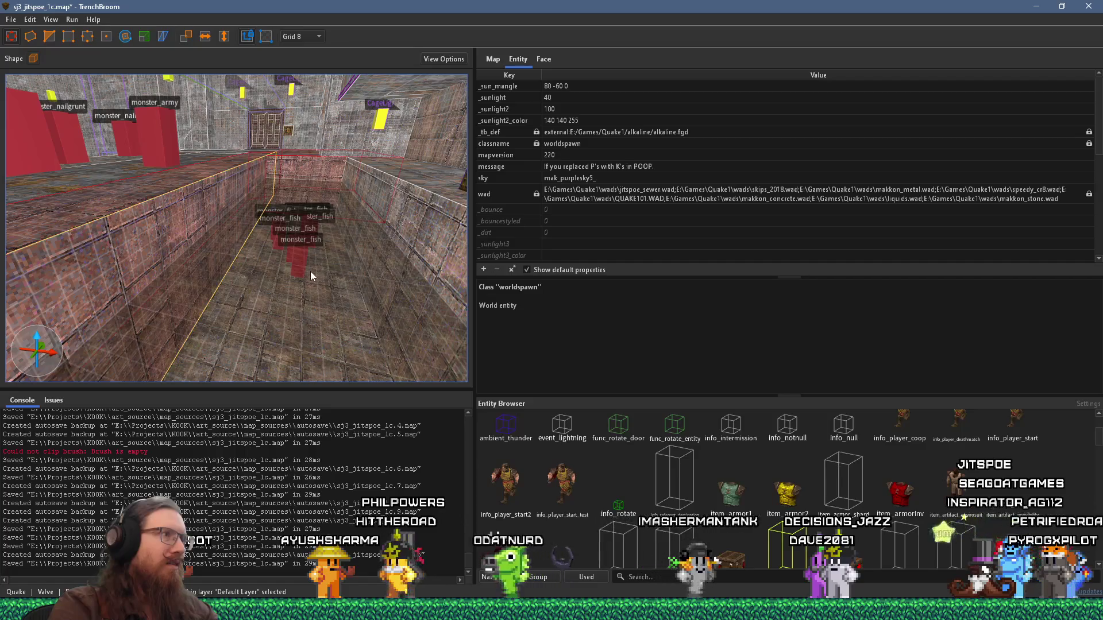
{"action": "mouse_move", "coordinate": [315, 237]}
{"action": "left_mouse_down"}
{"action": "mouse_move", "coordinate": [326, 192]}
{"action": "mouse_move", "coordinate": [271, 182]}
{"action": "mouse_move", "coordinate": [261, 250]}
{"action": "mouse_move", "coordinate": [389, 253]}
{"action": "mouse_move", "coordinate": [99, 245]}
{"action": "mouse_move", "coordinate": [383, 232]}
{"action": "mouse_move", "coordinate": [257, 240]}
{"action": "mouse_move", "coordinate": [102, 205]}
{"action": "left_mouse_up"}
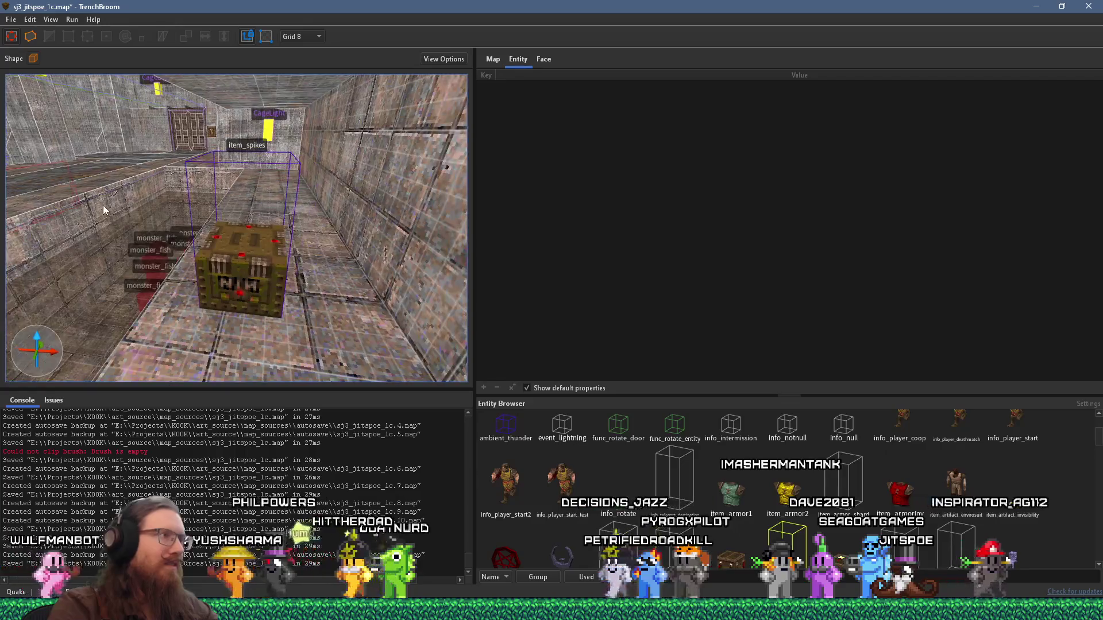
{"action": "mouse_move", "coordinate": [182, 182]}
{"action": "left_mouse_down"}
{"action": "mouse_move", "coordinate": [116, 187]}
{"action": "mouse_move", "coordinate": [229, 174]}
{"action": "mouse_move", "coordinate": [213, 197]}
{"action": "mouse_move", "coordinate": [165, 184]}
{"action": "mouse_move", "coordinate": [190, 198]}
{"action": "mouse_move", "coordinate": [164, 206]}
{"action": "mouse_move", "coordinate": [224, 230]}
{"action": "mouse_move", "coordinate": [207, 227]}
{"action": "mouse_move", "coordinate": [314, 207]}
{"action": "mouse_move", "coordinate": [190, 206]}
{"action": "mouse_move", "coordinate": [160, 179]}
{"action": "left_mouse_up"}
{"action": "left_click", "coordinate": [204, 174]}
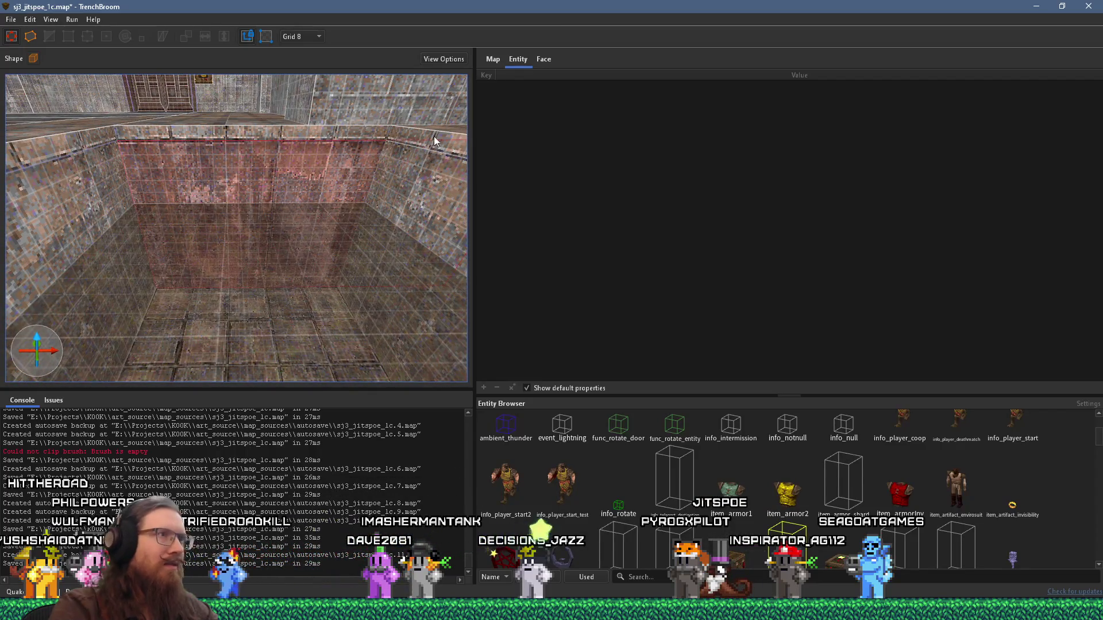
Step: Drag the conc_w04_brwn texture in the Face tab's UV editor to shift its X offset
{"action": "left_click", "coordinate": [551, 60]}
{"action": "mouse_move", "coordinate": [718, 168]}
{"action": "left_mouse_down"}
{"action": "mouse_move", "coordinate": [906, 177]}
{"action": "mouse_move", "coordinate": [905, 165]}
{"action": "mouse_move", "coordinate": [851, 182]}
{"action": "left_mouse_up"}
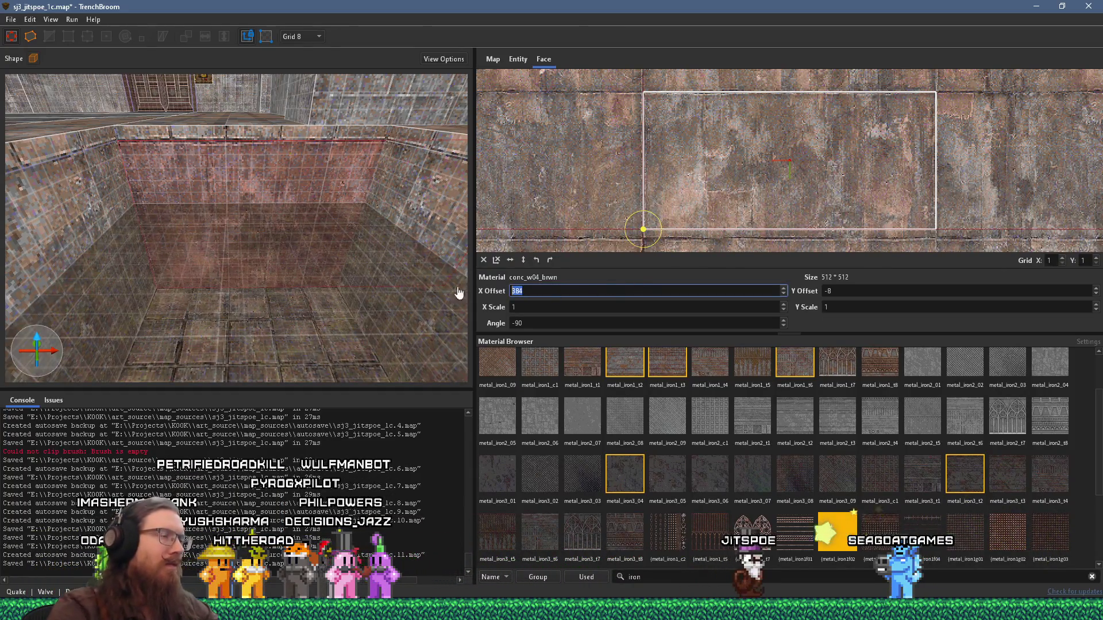
{"action": "scroll", "coordinate": [356, 267], "scroll_direction": "up", "scroll_amount": 5}
Step: Compare the texture settings on two other wall faces, then deselect
{"action": "left_click", "coordinate": [250, 233], "text": "shift"}
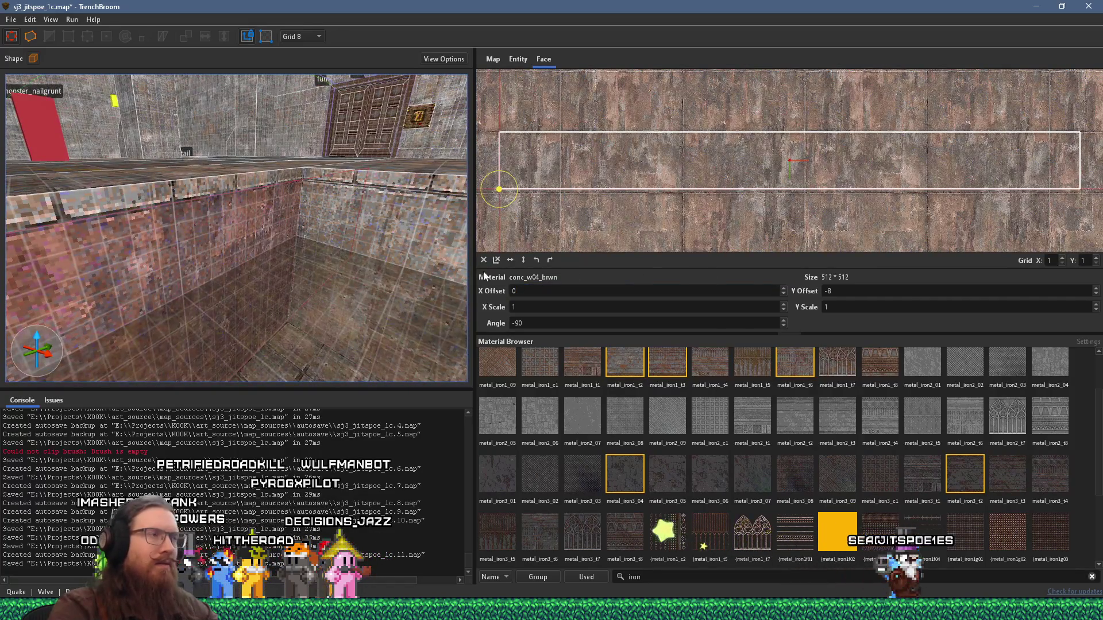
{"action": "scroll", "coordinate": [274, 263], "scroll_direction": "down", "scroll_amount": 5}
{"action": "scroll", "coordinate": [258, 257], "scroll_direction": "up", "scroll_amount": 5}
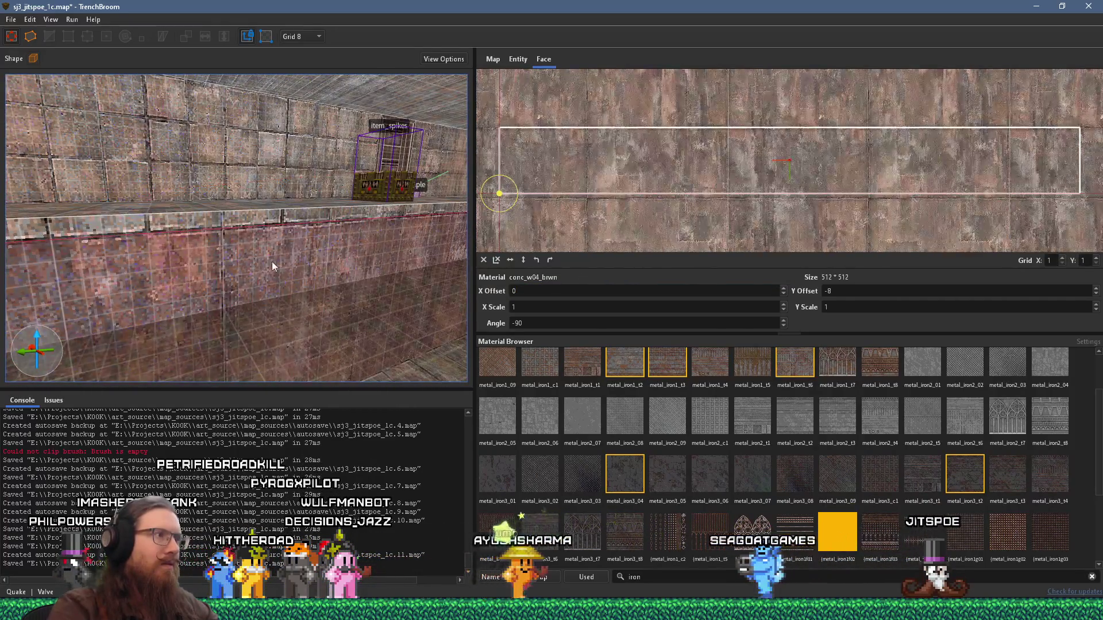
{"action": "left_click", "coordinate": [131, 283], "text": "shift"}
{"action": "scroll", "coordinate": [264, 149], "scroll_direction": "down", "scroll_amount": 5}
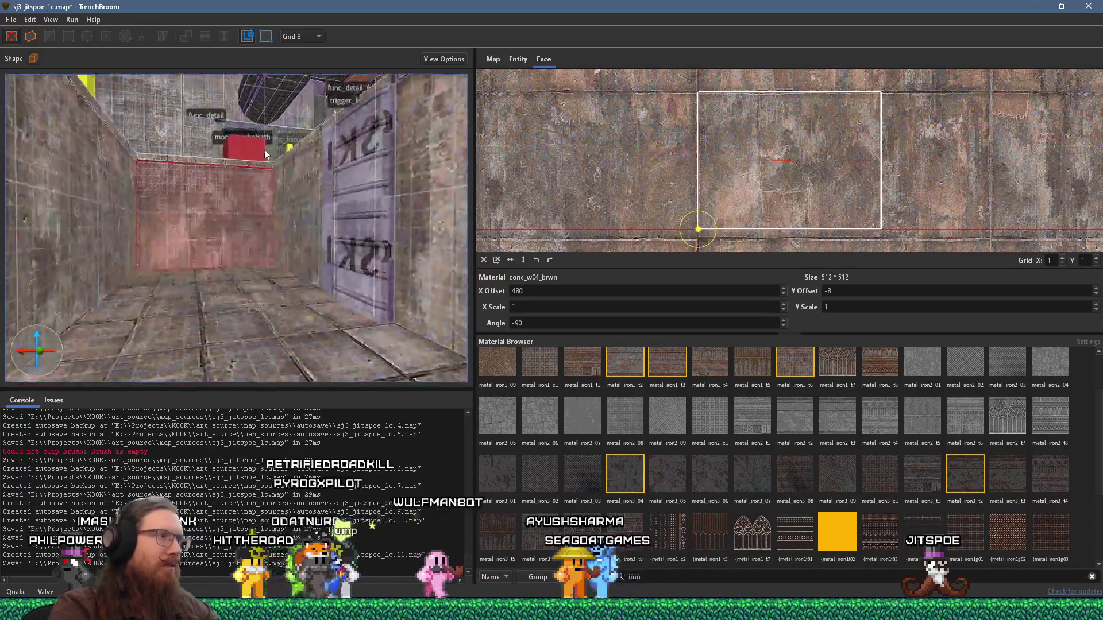
{"action": "scroll", "coordinate": [254, 288], "scroll_direction": "up", "scroll_amount": 8}
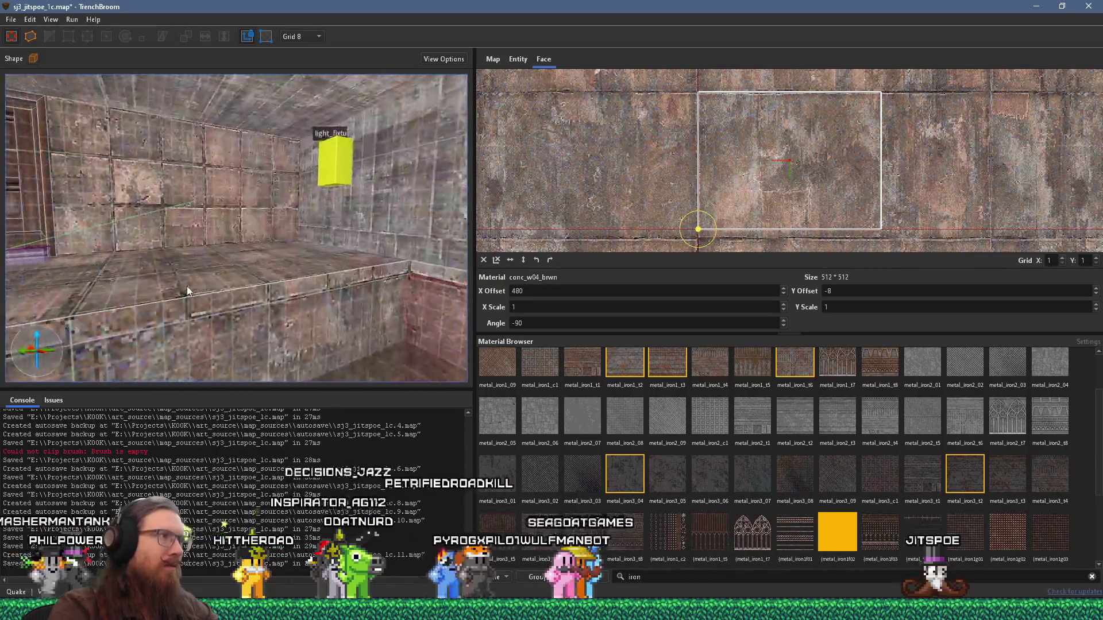
{"action": "scroll", "coordinate": [294, 309], "scroll_direction": "down", "scroll_amount": 8}
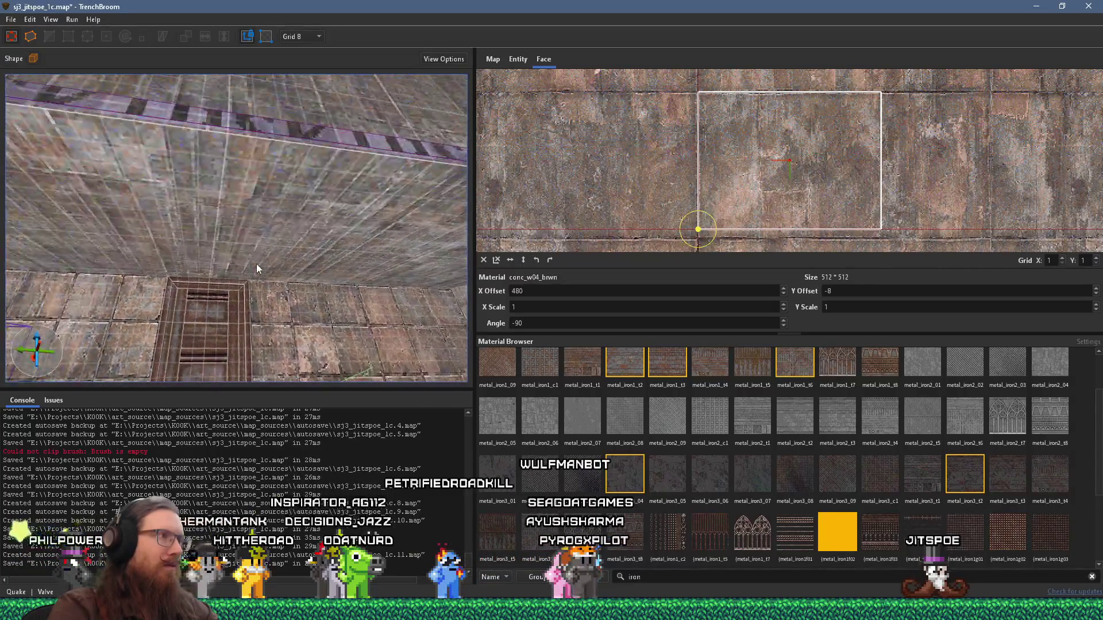
{"action": "scroll", "coordinate": [235, 314], "scroll_direction": "down", "scroll_amount": 10}
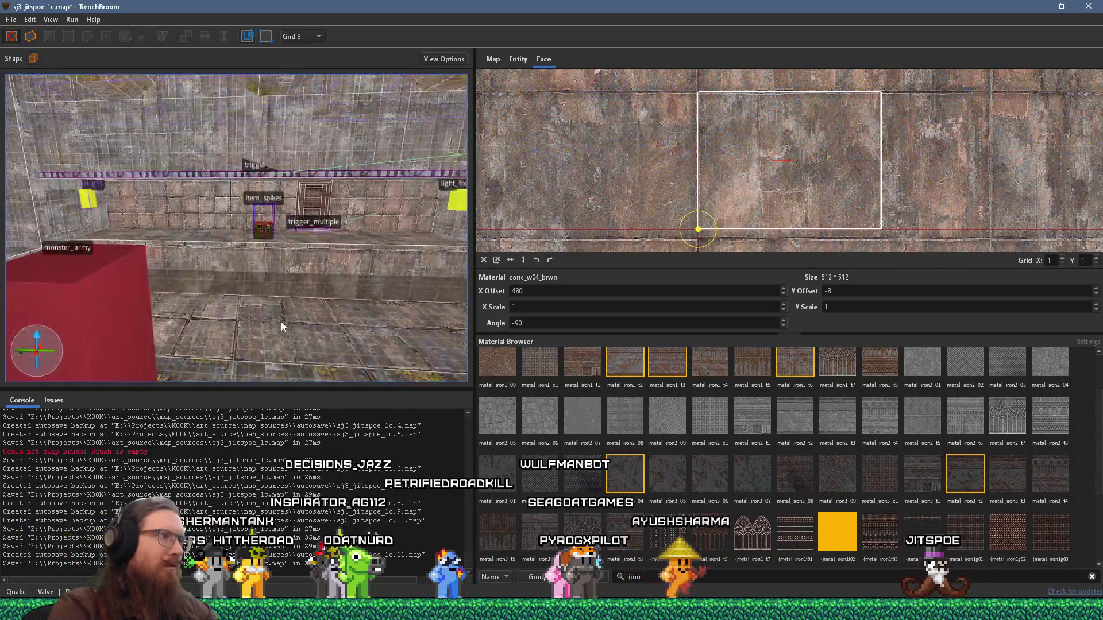
{"action": "scroll", "coordinate": [230, 347], "scroll_direction": "up", "scroll_amount": 10}
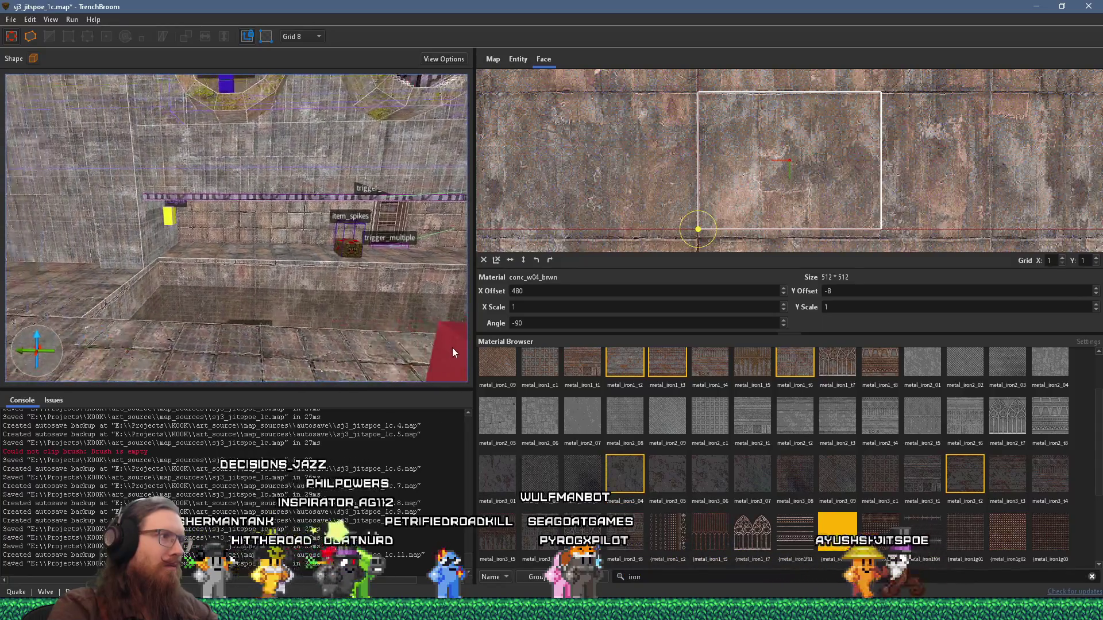
{"action": "scroll", "coordinate": [263, 352], "scroll_direction": "down", "scroll_amount": 8}
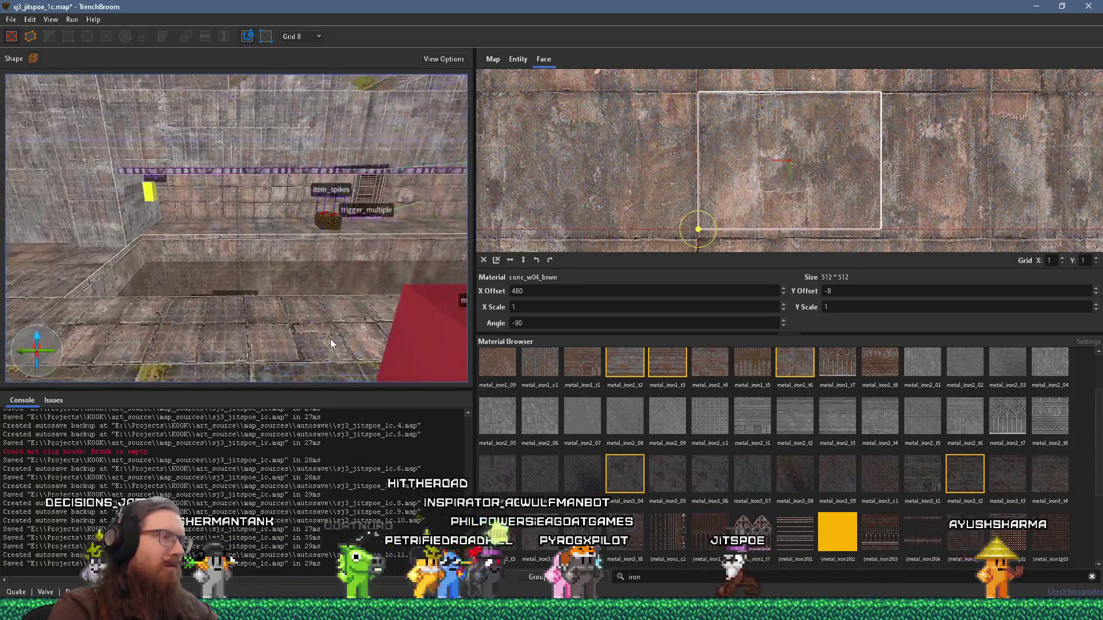
{"action": "key", "text": "Escape"}
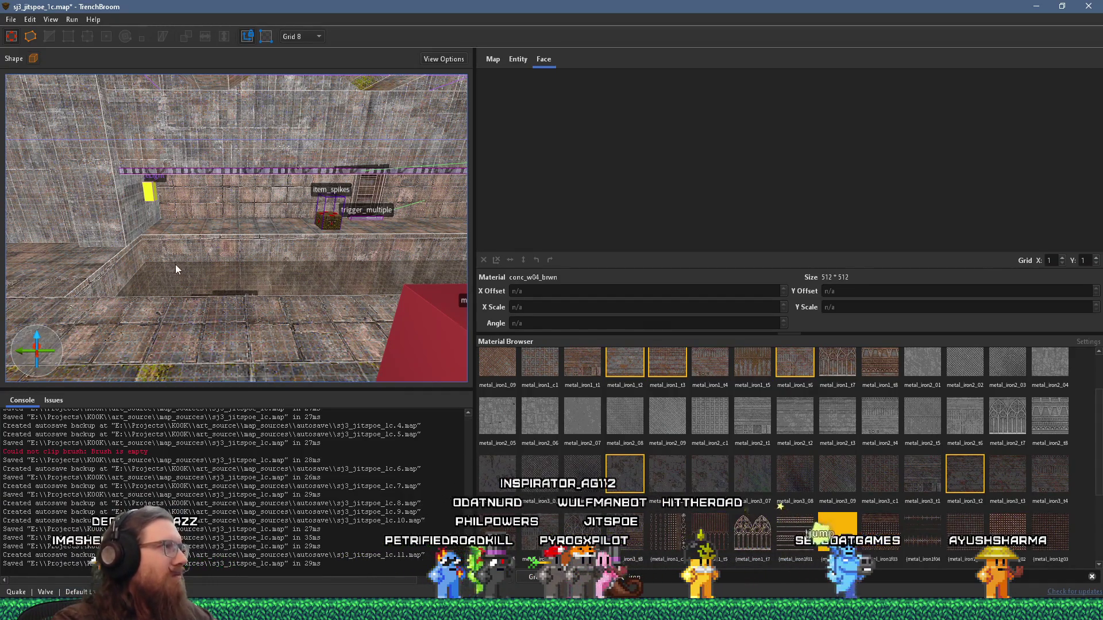
{"action": "scroll", "coordinate": [175, 269], "scroll_direction": "up", "scroll_amount": 3}
{"action": "scroll", "coordinate": [266, 279], "scroll_direction": "down", "scroll_amount": 5}
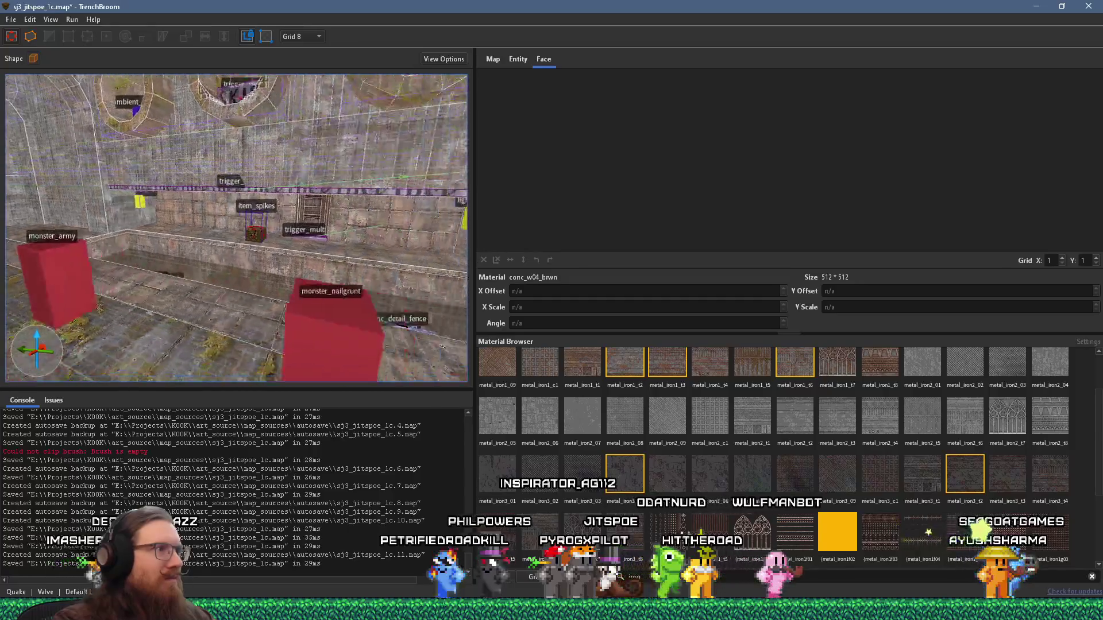
{"action": "scroll", "coordinate": [279, 305], "scroll_direction": "up", "scroll_amount": 5}
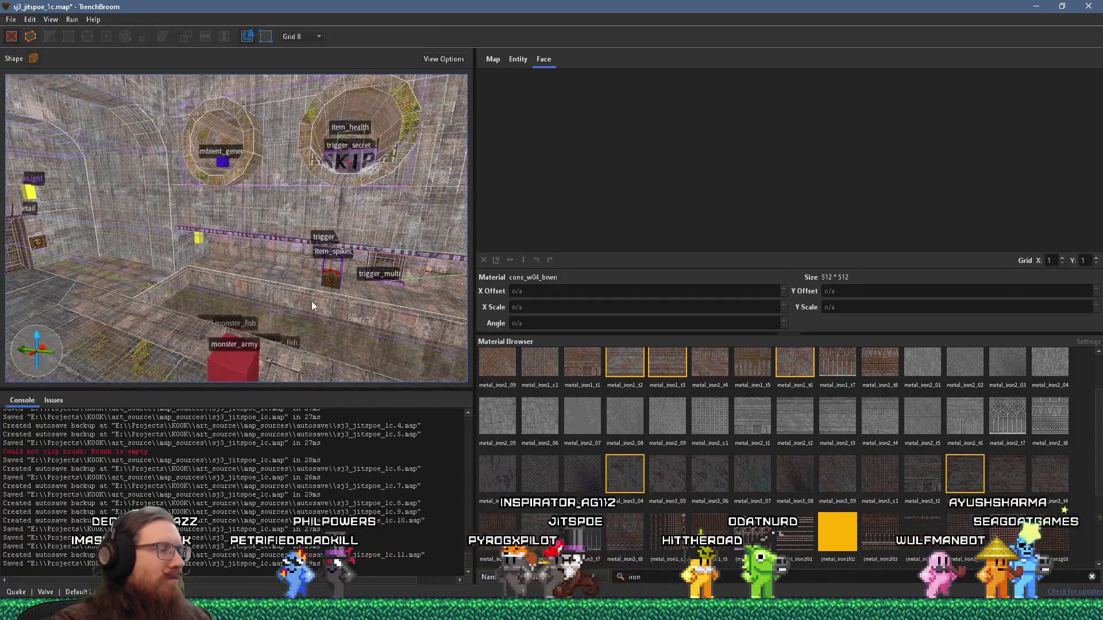
{"action": "scroll", "coordinate": [181, 269], "scroll_direction": "up", "scroll_amount": 10}
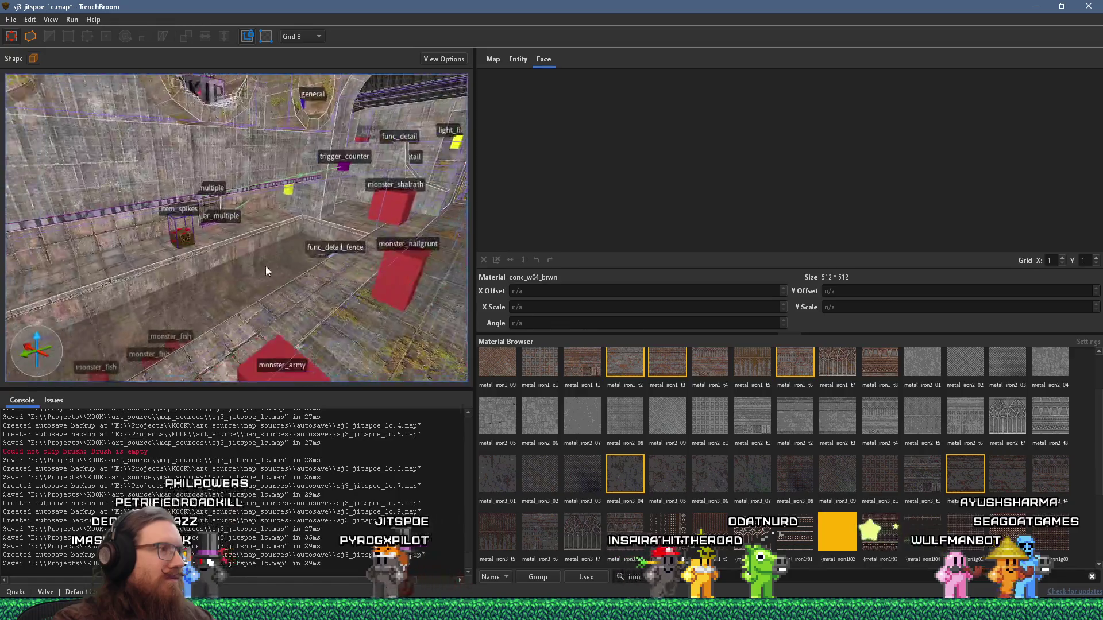
{"action": "scroll", "coordinate": [291, 246], "scroll_direction": "down", "scroll_amount": 10}
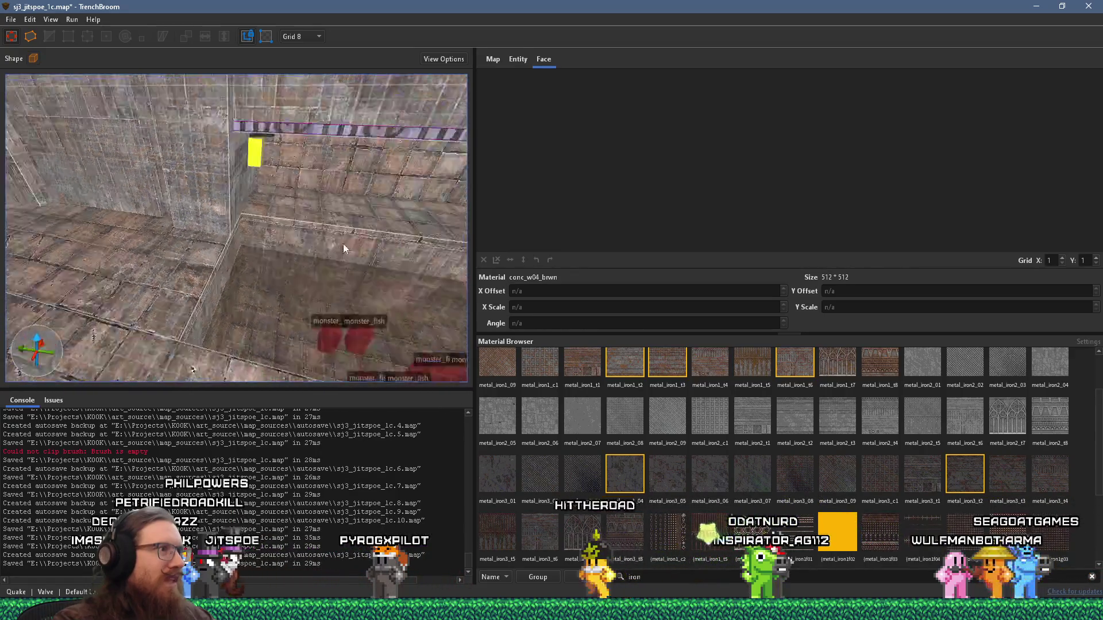
{"action": "left_click_drag", "start_coordinate": [332, 255], "coordinate": [285, 298]}
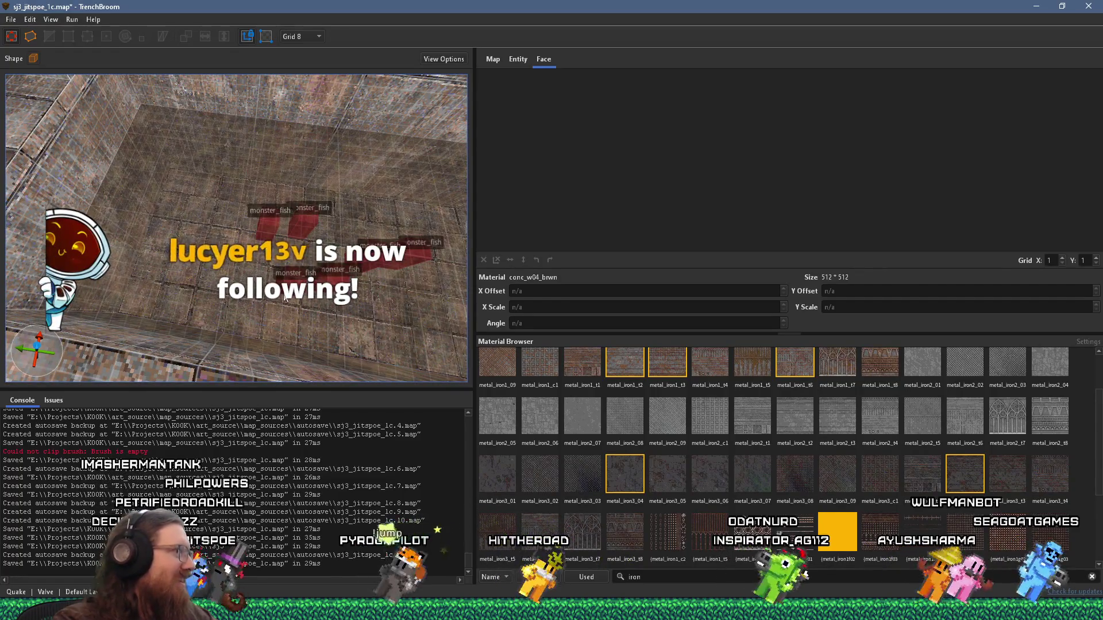
{"action": "mouse_move", "coordinate": [251, 301]}
{"action": "left_mouse_down"}
{"action": "mouse_move", "coordinate": [347, 246]}
{"action": "mouse_move", "coordinate": [318, 262]}
{"action": "mouse_move", "coordinate": [164, 285]}
{"action": "mouse_move", "coordinate": [153, 194]}
{"action": "mouse_move", "coordinate": [206, 253]}
{"action": "mouse_move", "coordinate": [192, 241]}
{"action": "mouse_move", "coordinate": [277, 253]}
{"action": "mouse_move", "coordinate": [364, 344]}
{"action": "mouse_move", "coordinate": [257, 257]}
{"action": "mouse_move", "coordinate": [518, 307]}
{"action": "mouse_move", "coordinate": [529, 297]}
{"action": "mouse_move", "coordinate": [189, 304]}
{"action": "mouse_move", "coordinate": [257, 266]}
{"action": "mouse_move", "coordinate": [367, 262]}
{"action": "mouse_move", "coordinate": [240, 264]}
{"action": "mouse_move", "coordinate": [156, 215]}
{"action": "mouse_move", "coordinate": [209, 254]}
{"action": "mouse_move", "coordinate": [313, 257]}
{"action": "mouse_move", "coordinate": [295, 274]}
{"action": "mouse_move", "coordinate": [318, 292]}
{"action": "left_mouse_up"}
{"action": "key", "text": "alt+Tab"}
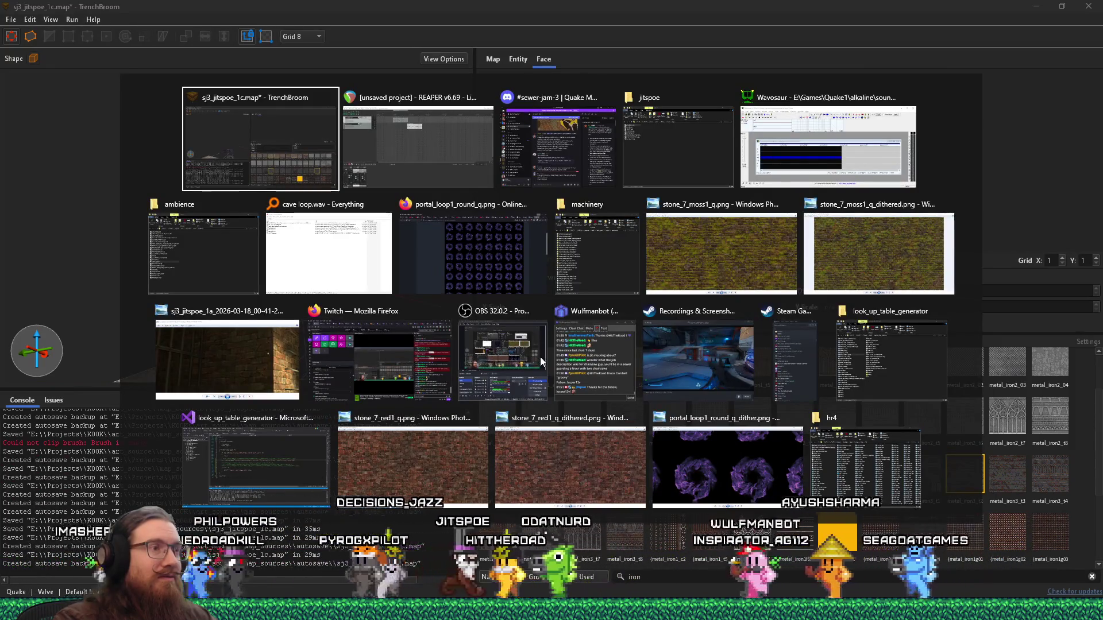
Step: Switch from TrenchBroom to Windows Photo Viewer showing kook icon v2 256.png
{"action": "key", "text": "Escape"}
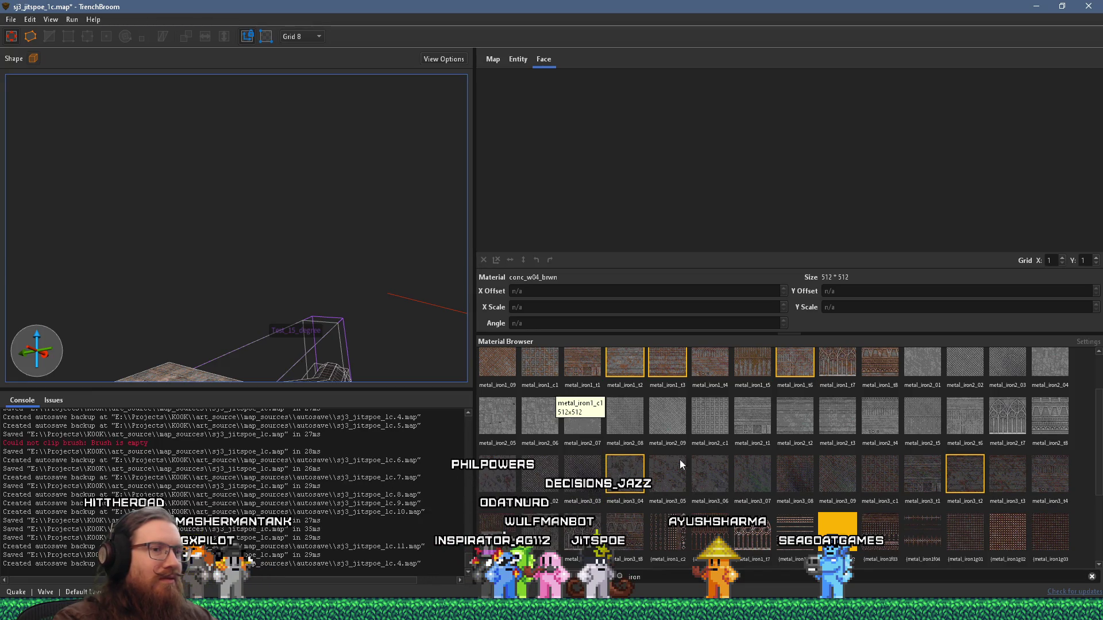
{"action": "key", "text": "alt+Tab"}
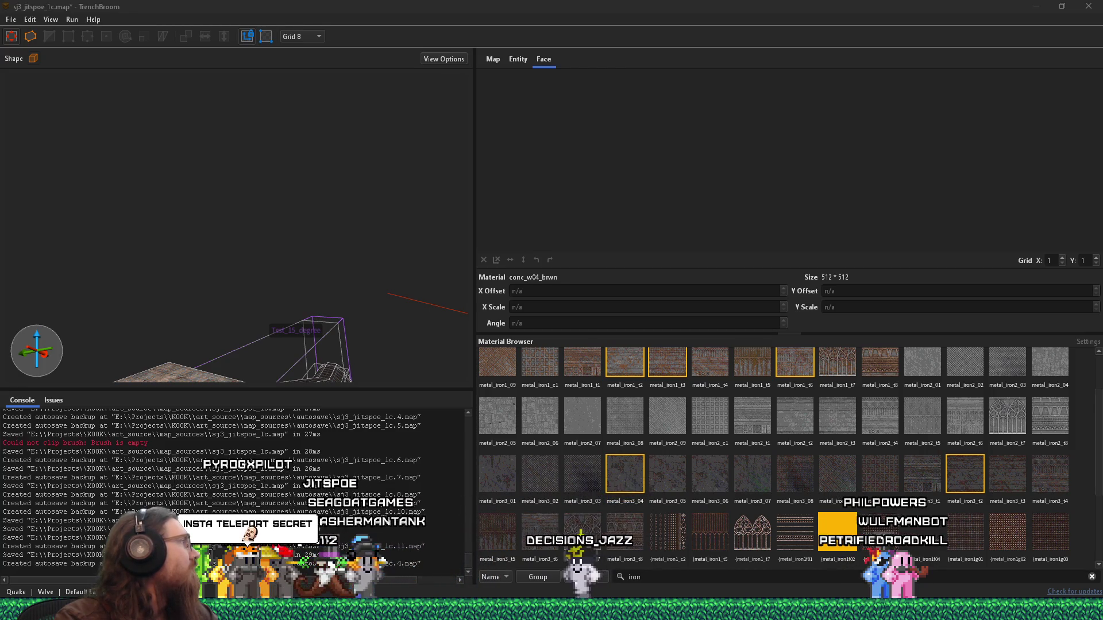
{"action": "key", "text": "alt+Tab"}
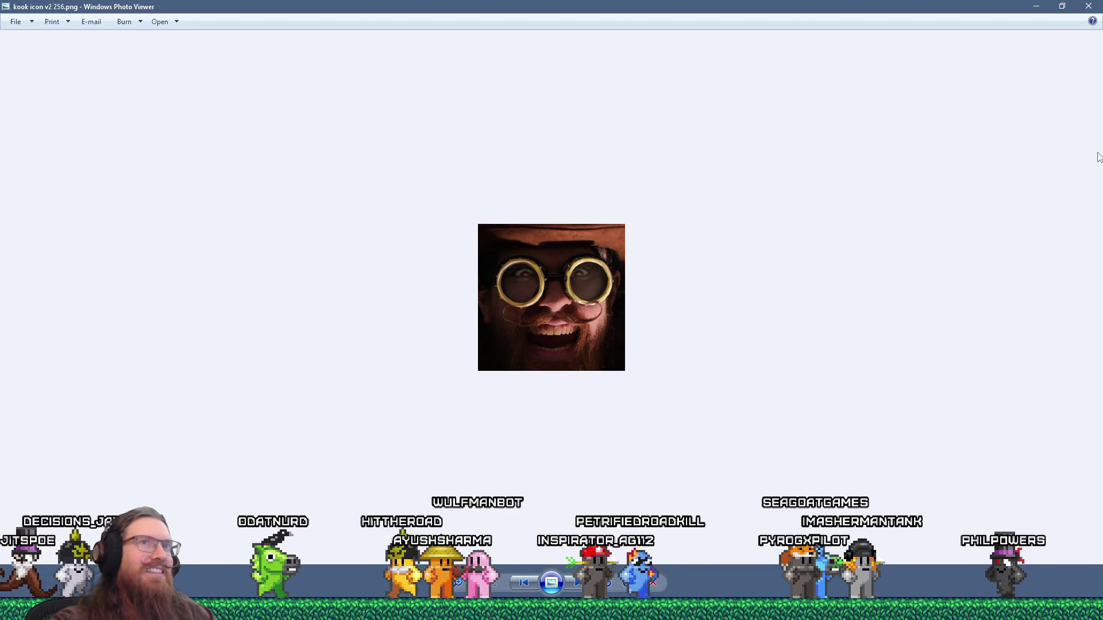
Step: Dismiss the icon, view the full-size 'kook logo with me 1b 1920x1080.png' in Photo Viewer, close it, and return to Krita
{"action": "key", "text": "Escape"}
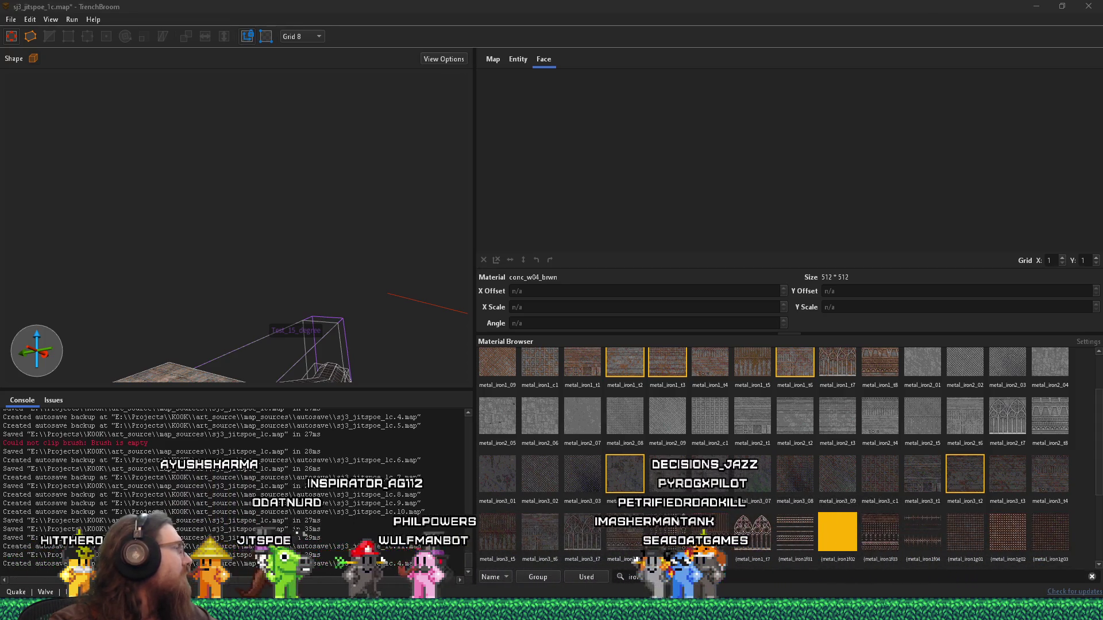
{"action": "key", "text": "alt+Tab"}
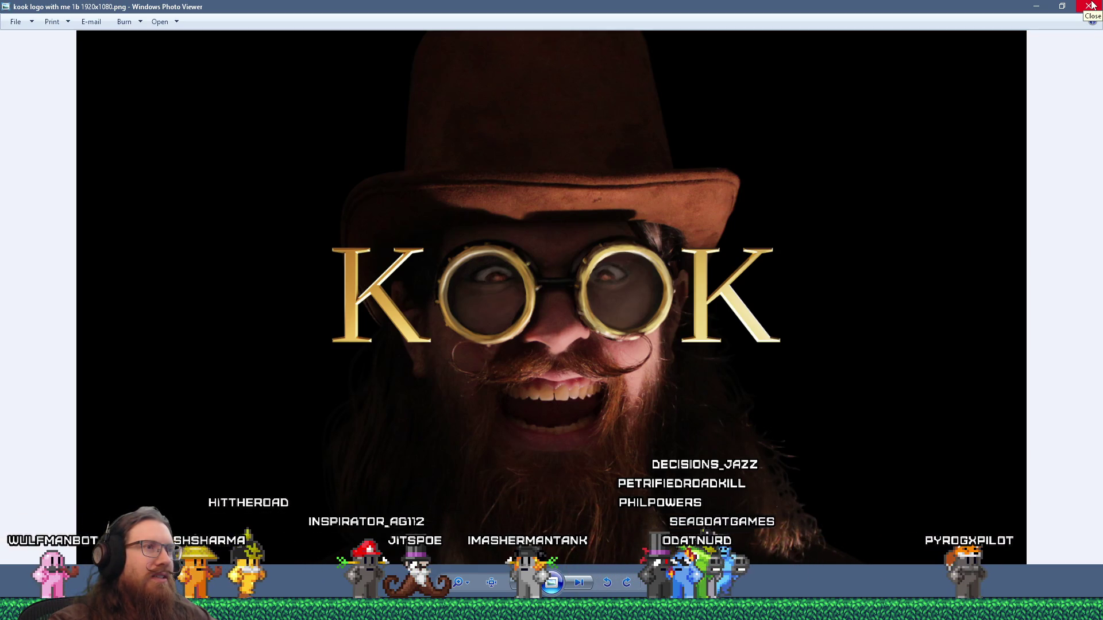
{"action": "left_click", "coordinate": [1089, 5]}
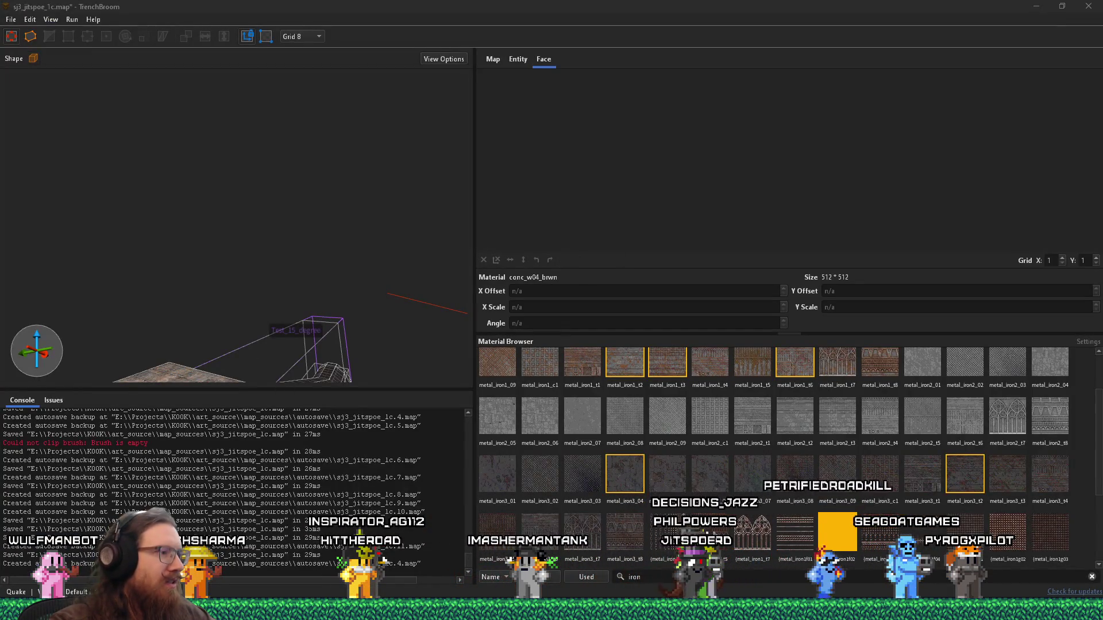
{"action": "key", "text": "alt+Tab"}
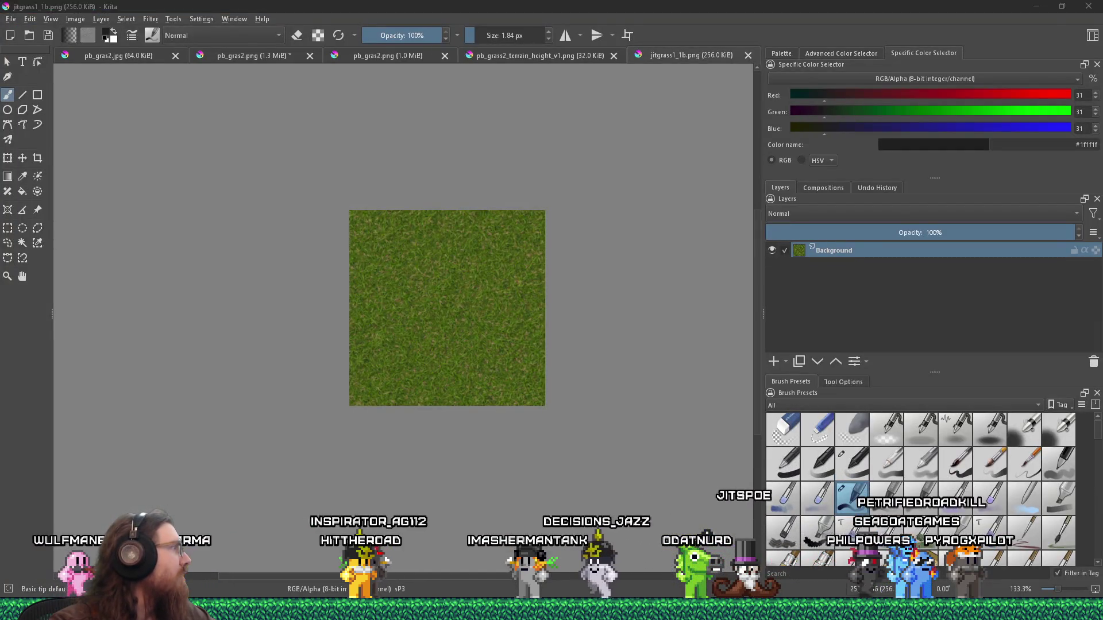
Step: Open the dropped KOOK logo PNG as a new document and crop it to a 1006-px-wide frame around the lettering, hat and face
{"action": "left_click_drag", "start_coordinate": [327, 269], "coordinate": [362, 282]}
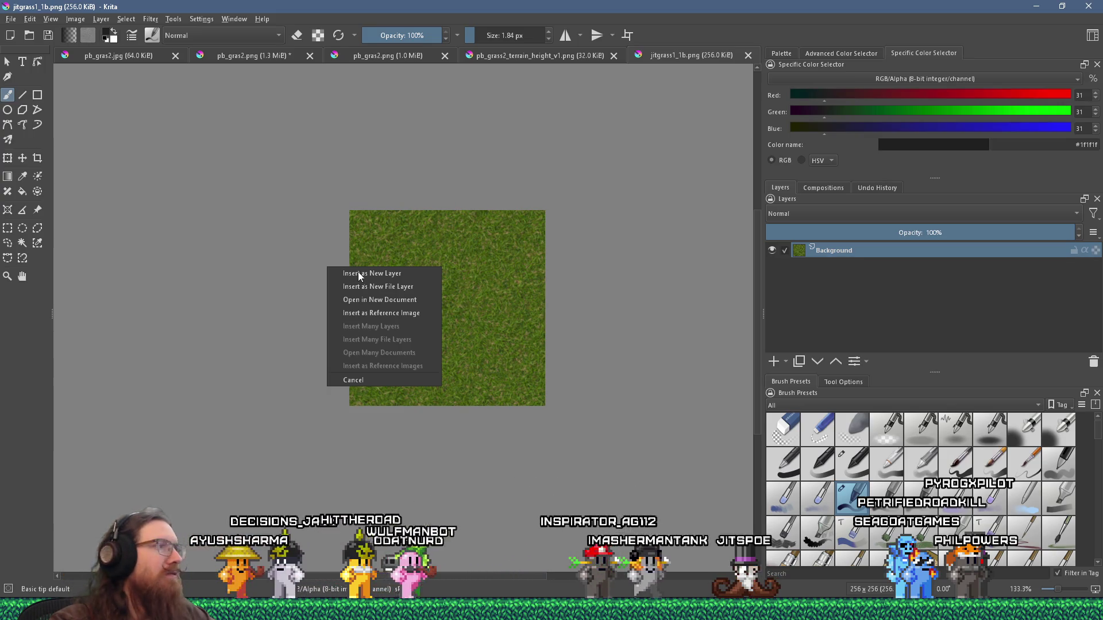
{"action": "left_click", "coordinate": [413, 299]}
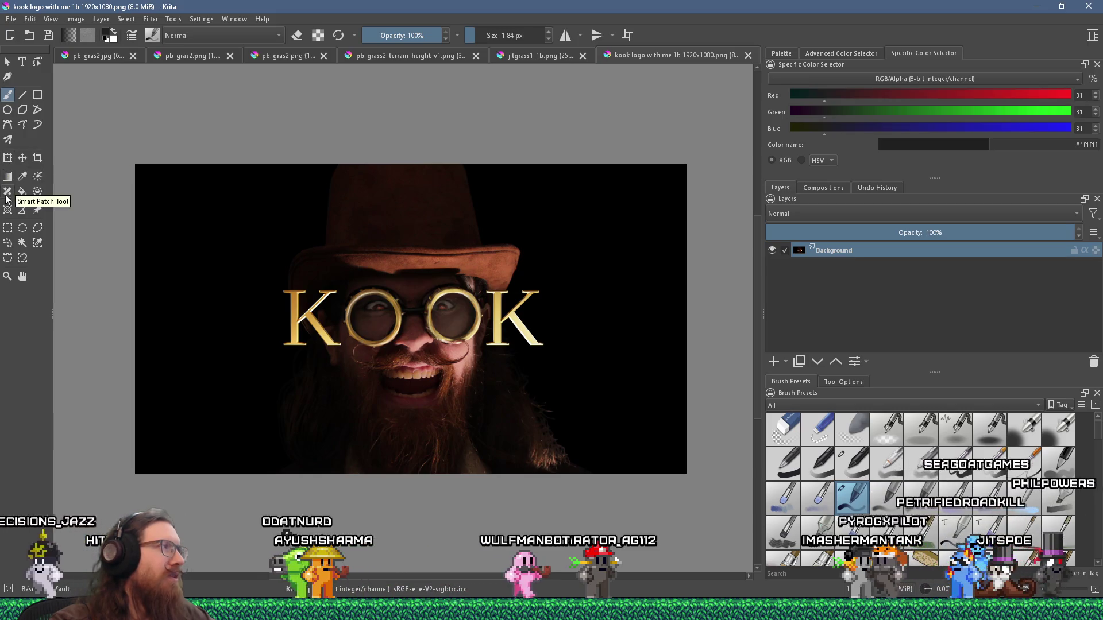
{"action": "mouse_move", "coordinate": [241, 208]}
{"action": "left_mouse_down"}
{"action": "mouse_move", "coordinate": [594, 426]}
{"action": "mouse_move", "coordinate": [565, 426]}
{"action": "left_mouse_up"}
{"action": "scroll", "coordinate": [189, 311], "scroll_direction": "up", "scroll_amount": 3}
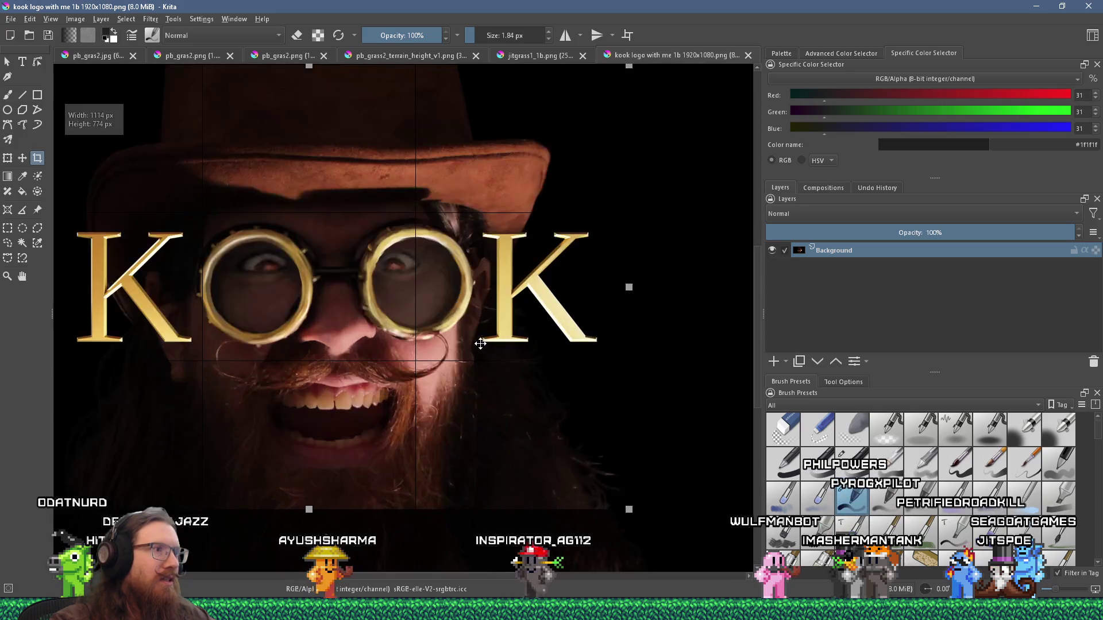
{"action": "left_click_drag", "start_coordinate": [189, 312], "coordinate": [209, 312]}
{"action": "left_click_drag", "start_coordinate": [419, 450], "coordinate": [418, 453]}
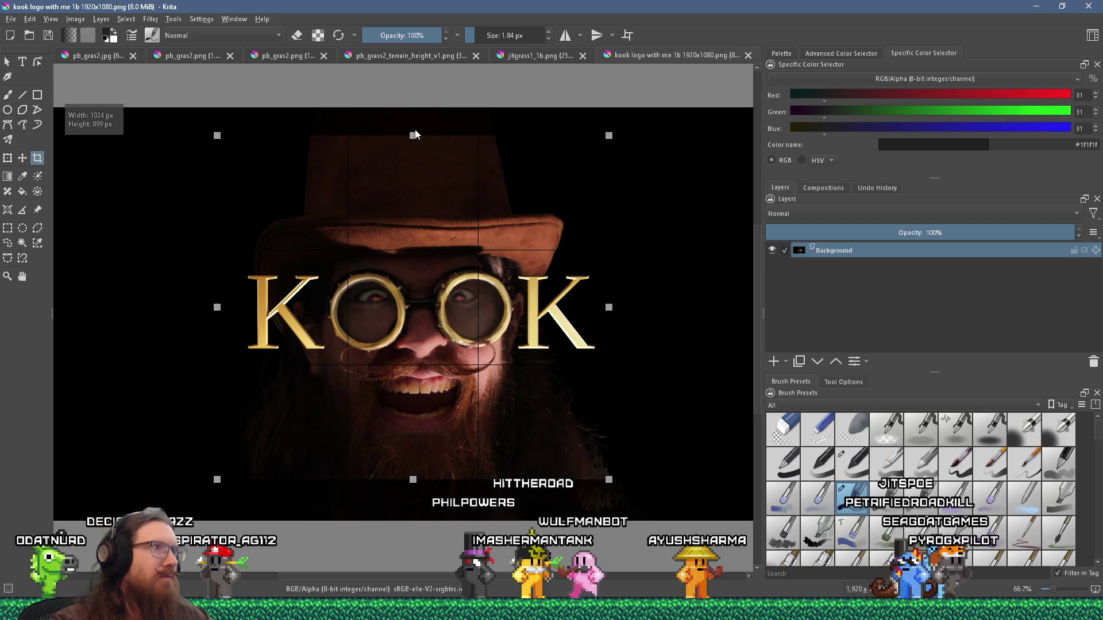
{"action": "left_click_drag", "start_coordinate": [412, 145], "coordinate": [411, 132]}
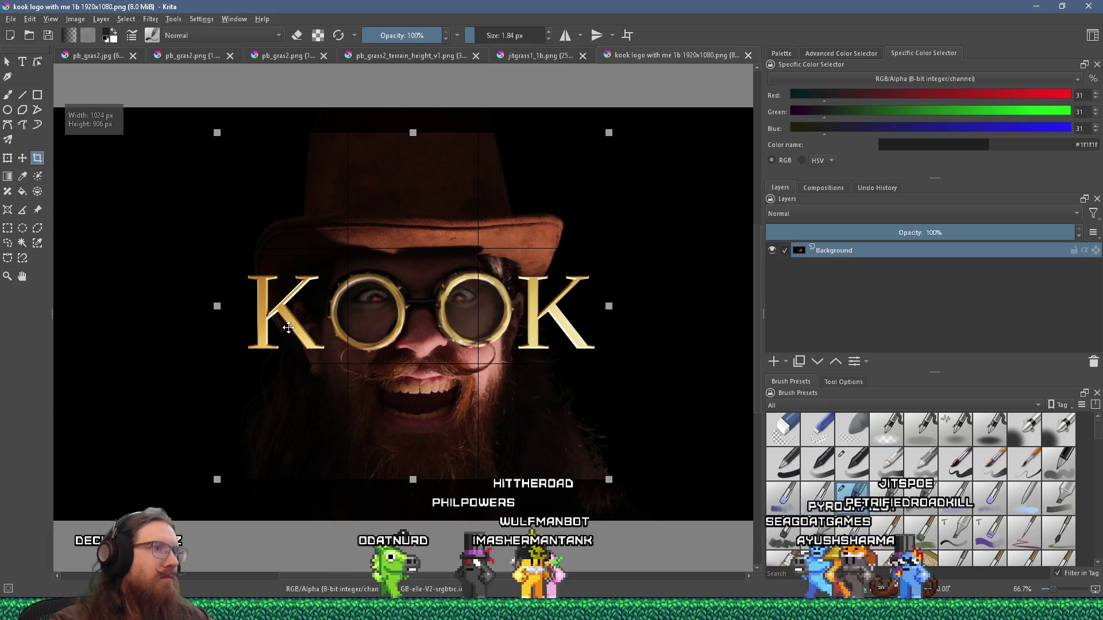
{"action": "left_click_drag", "start_coordinate": [216, 306], "coordinate": [224, 306]}
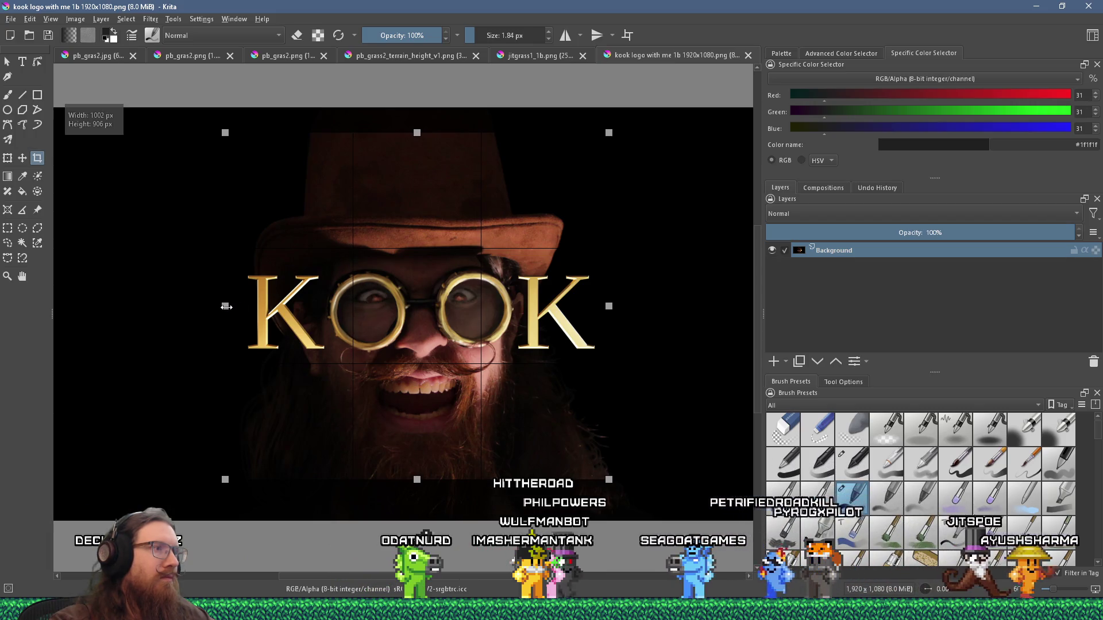
{"action": "left_click_drag", "start_coordinate": [417, 479], "coordinate": [416, 490]}
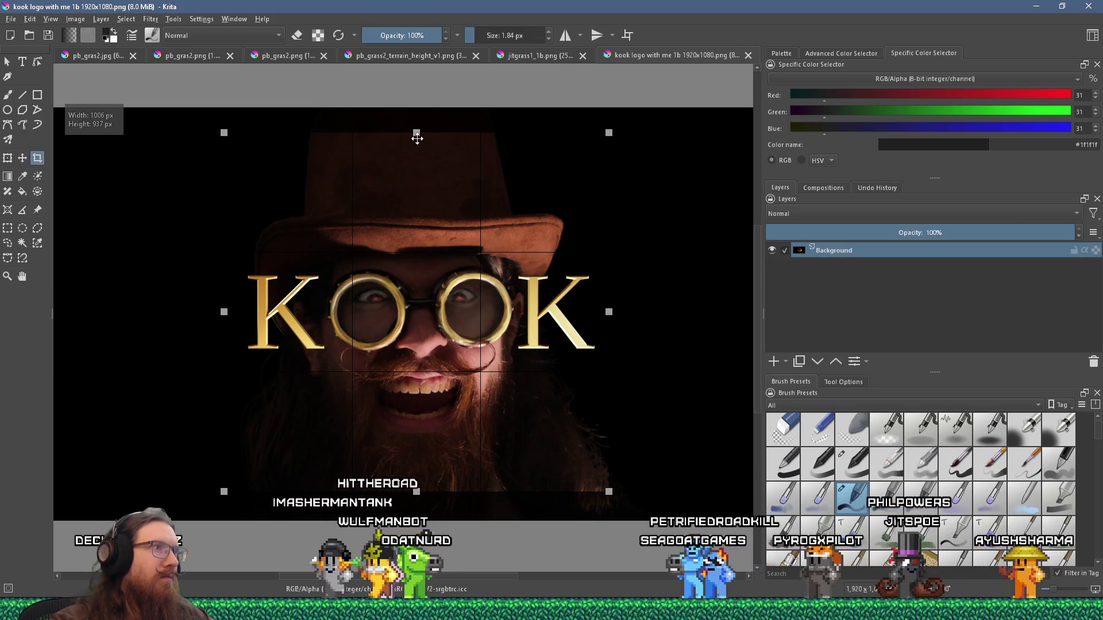
{"action": "left_click_drag", "start_coordinate": [416, 124], "coordinate": [416, 123]}
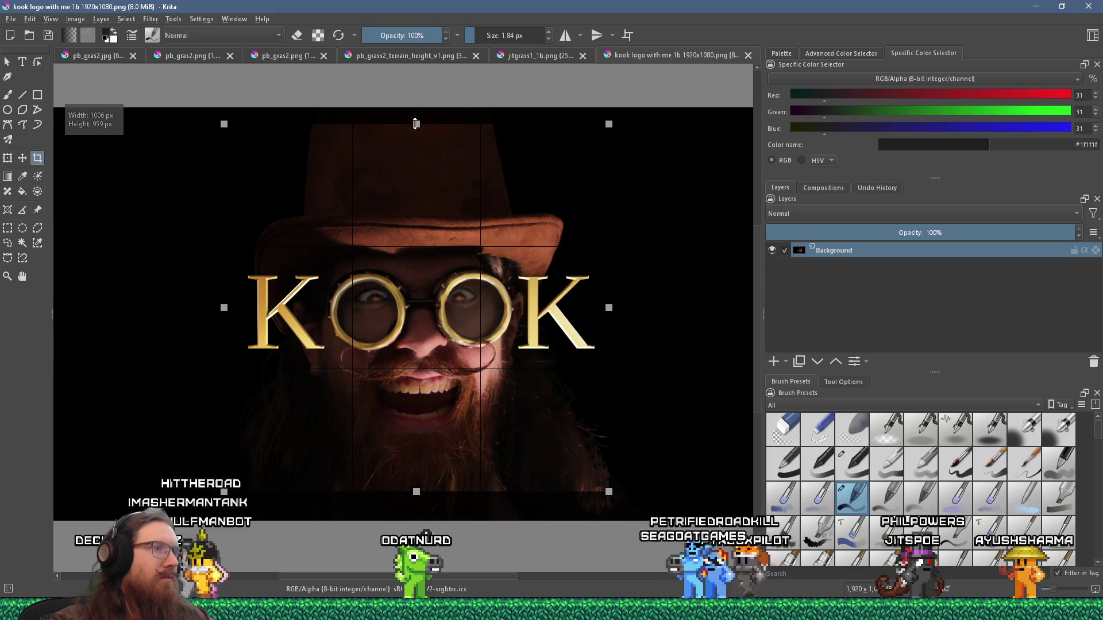
{"action": "key", "text": "Return"}
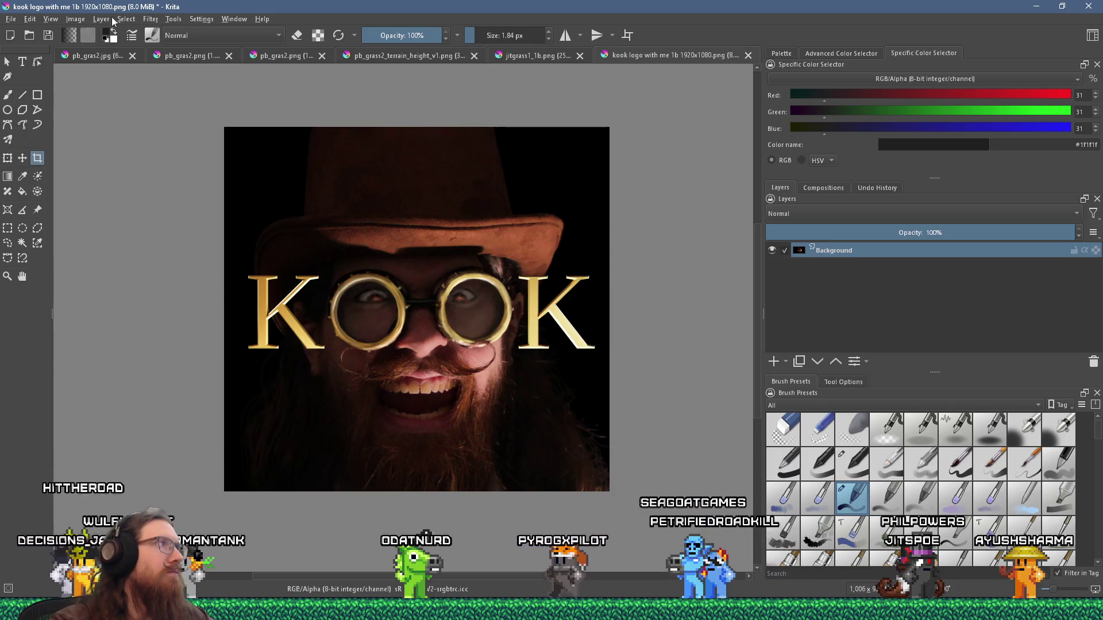
Step: Try a 952 px canvas width, then undo it and the earlier crop to restore the full image
{"action": "left_click", "coordinate": [75, 19]}
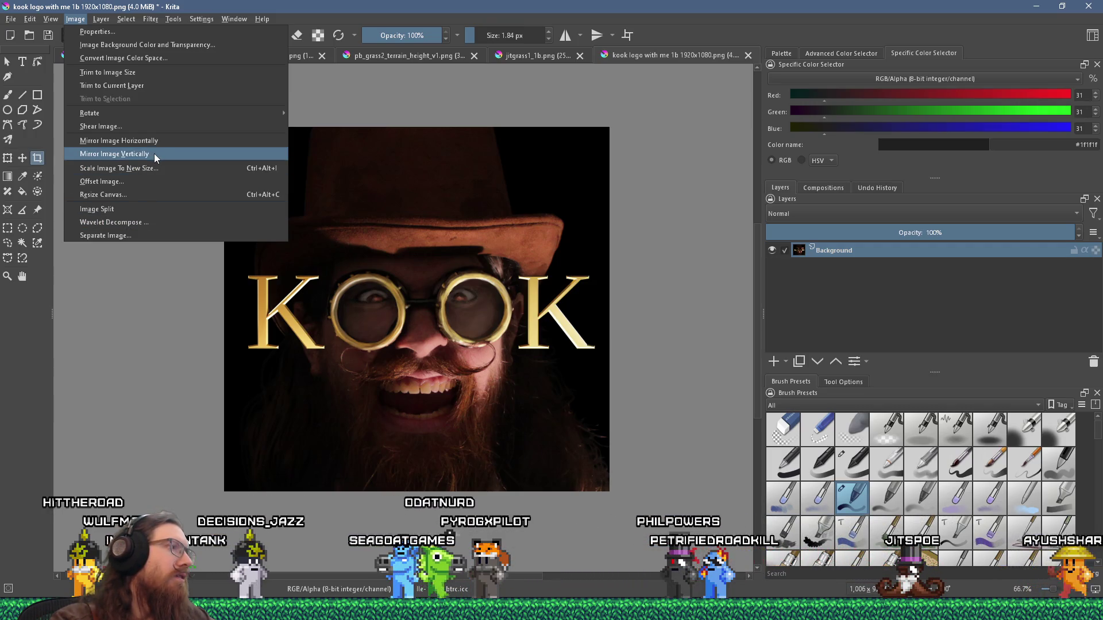
{"action": "left_click", "coordinate": [159, 197]}
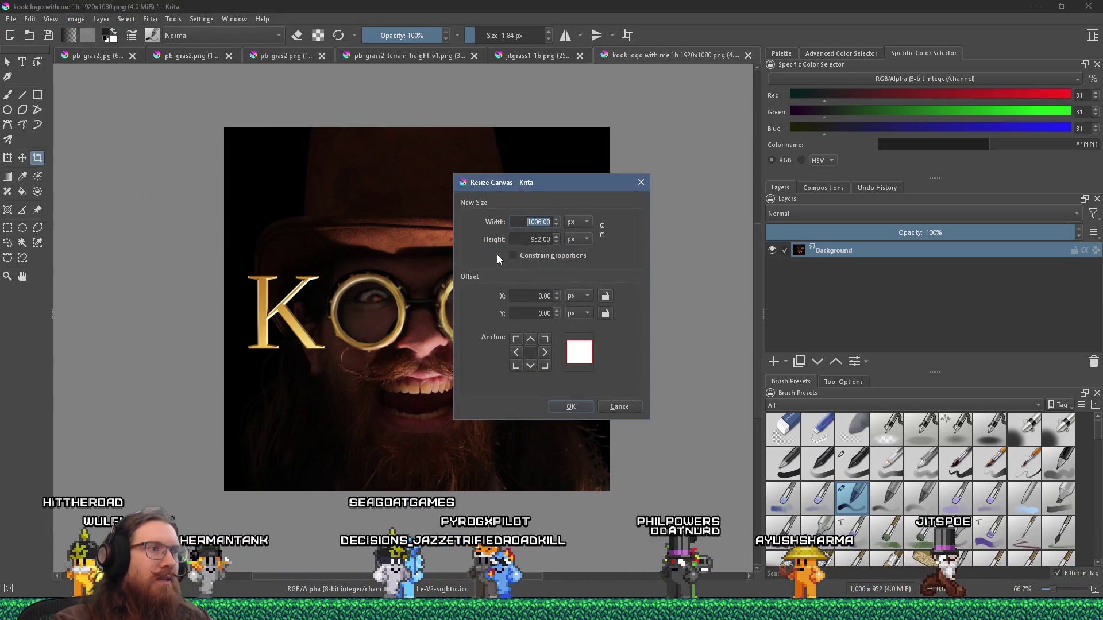
{"action": "type", "text": "952"}
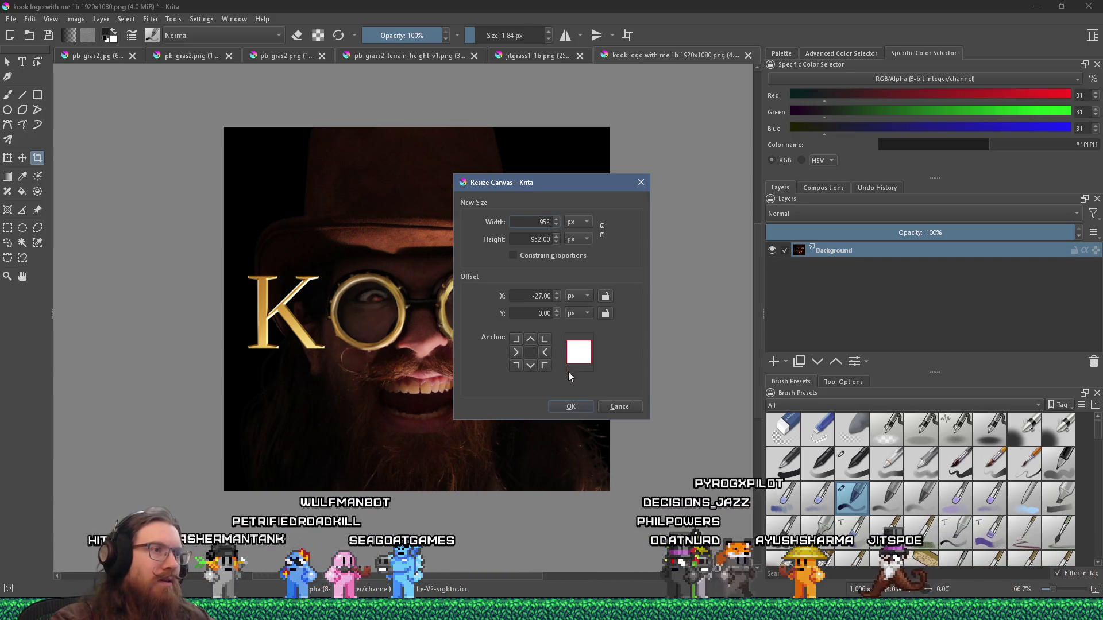
{"action": "left_click", "coordinate": [579, 406]}
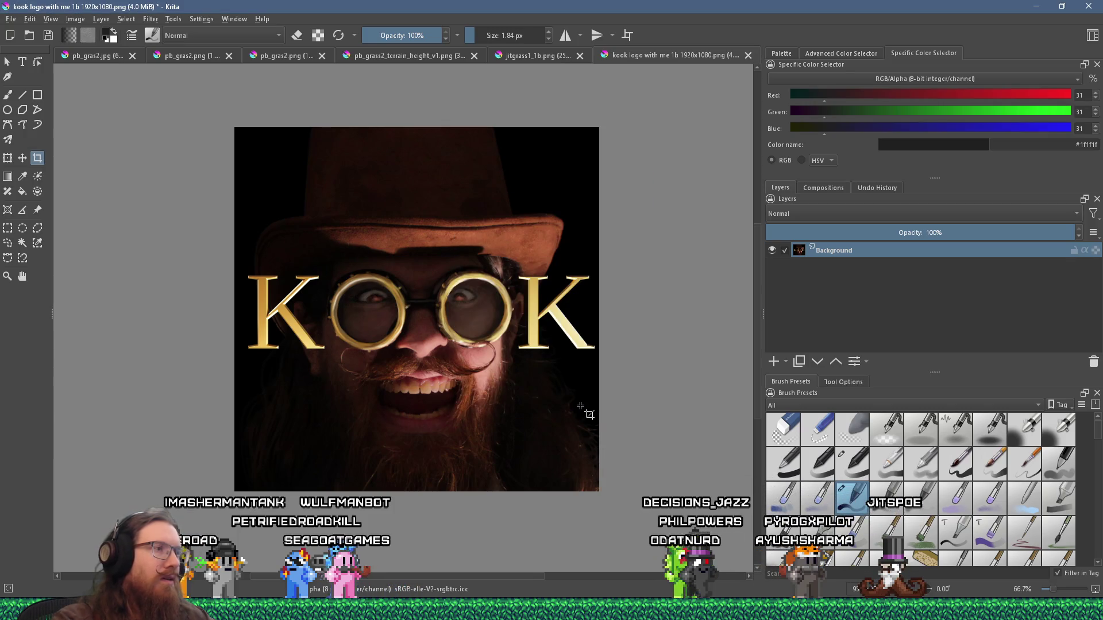
{"action": "key", "text": "ctrl+z"}
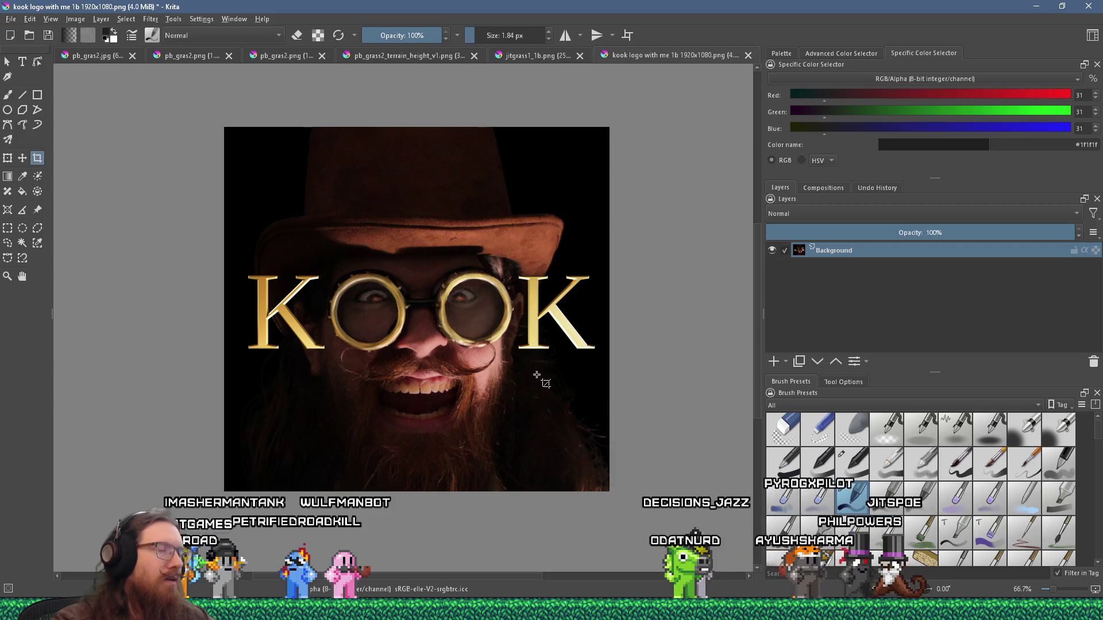
{"action": "key", "text": "ctrl+z"}
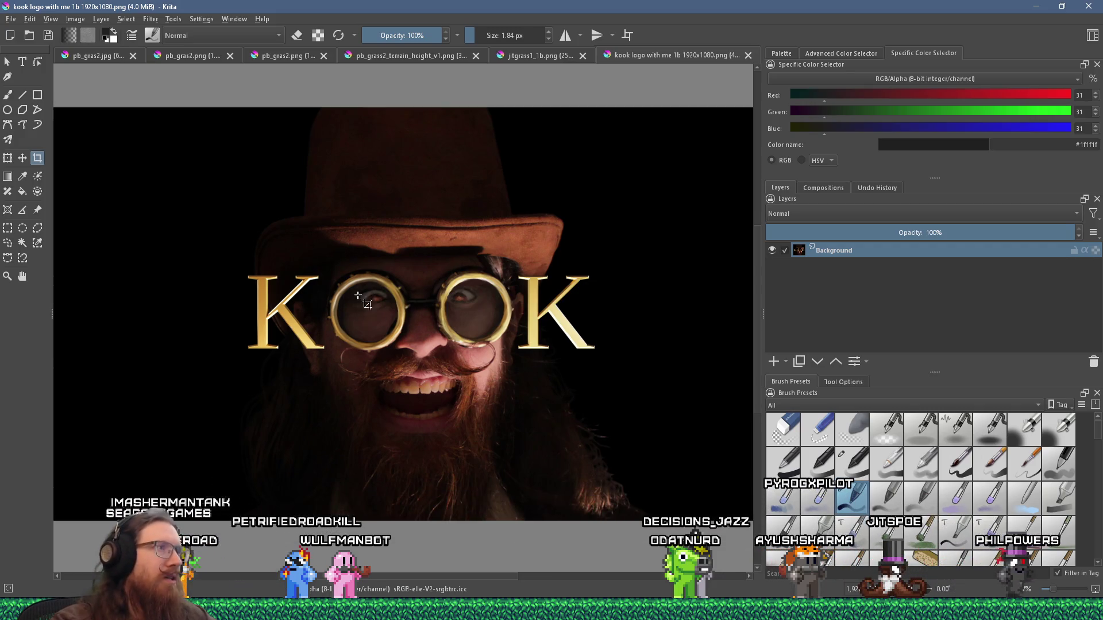
Step: Crop a full-height 1143×1080 region around the logo, then trim the canvas width to 1080 for a 1080×1080 square
{"action": "mouse_move", "coordinate": [198, 108]}
{"action": "left_mouse_down"}
{"action": "mouse_move", "coordinate": [468, 434]}
{"action": "mouse_move", "coordinate": [640, 530]}
{"action": "left_mouse_up"}
{"action": "key", "text": "Return"}
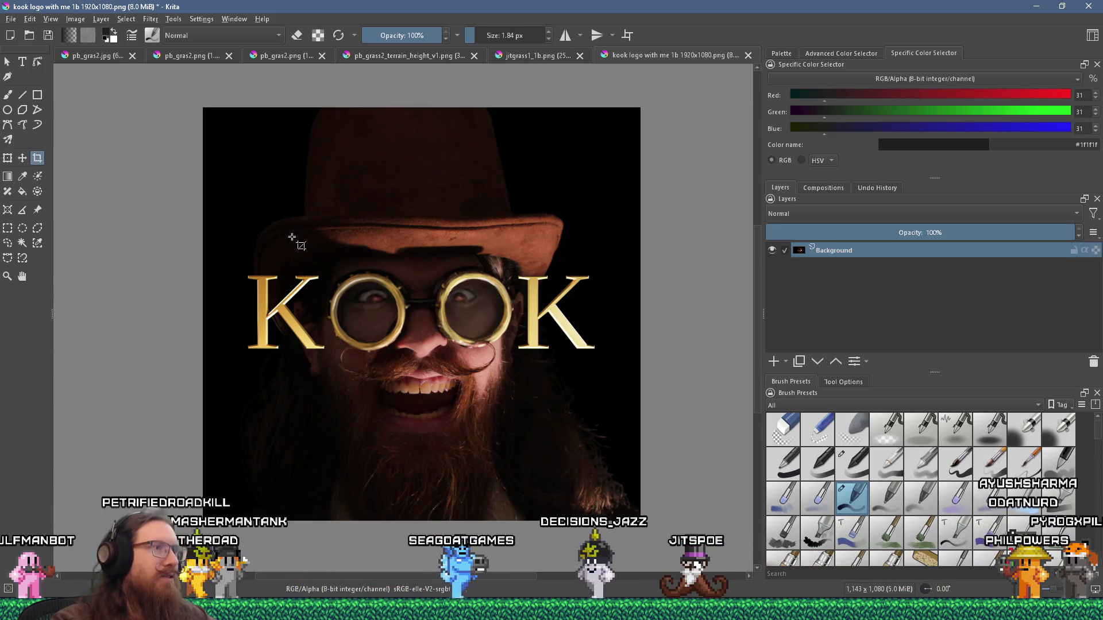
{"action": "left_click", "coordinate": [75, 19]}
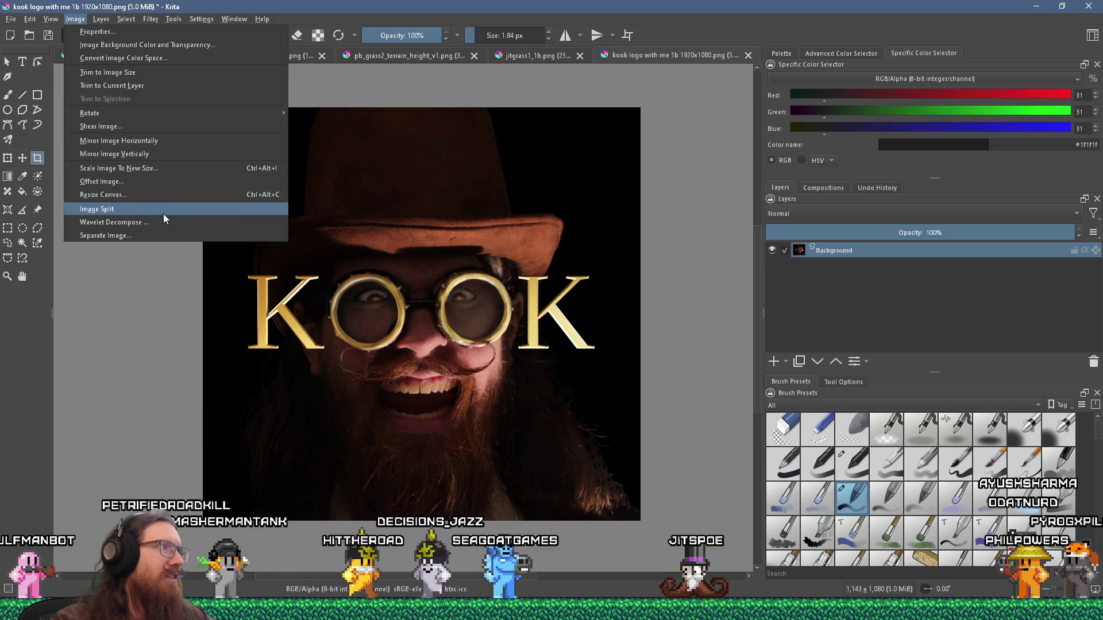
{"action": "left_click", "coordinate": [175, 194]}
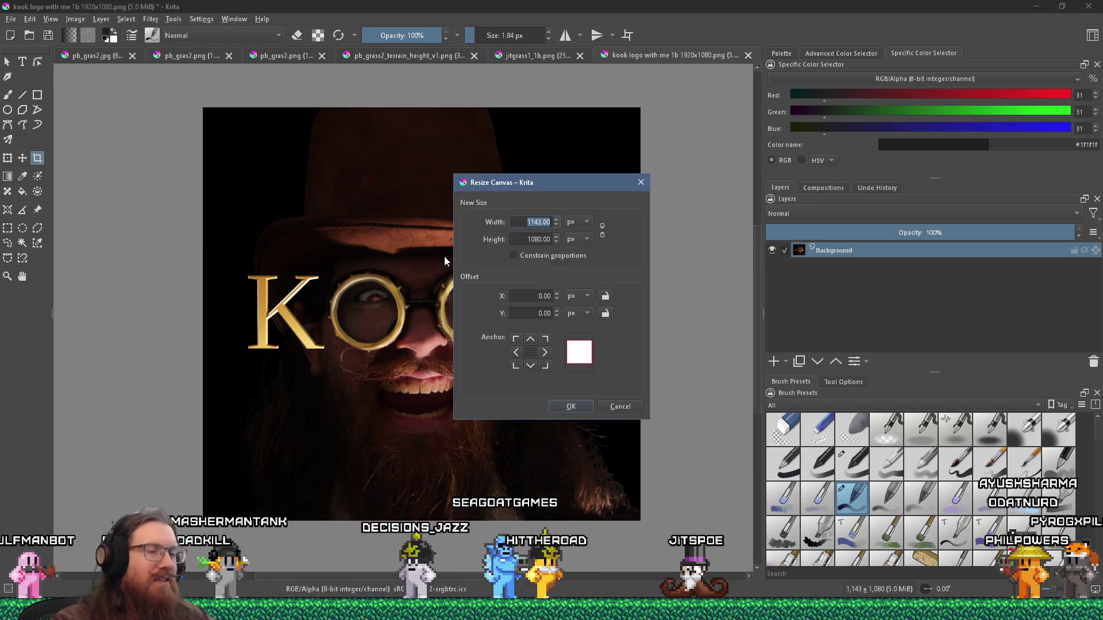
{"action": "type", "text": "1080"}
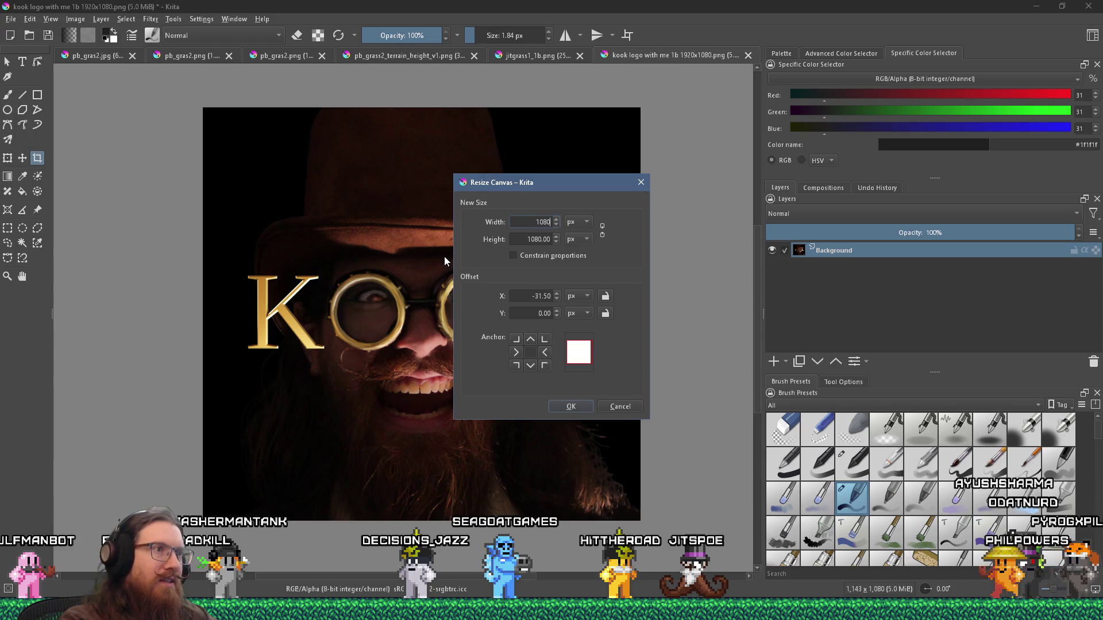
{"action": "key", "text": "Return"}
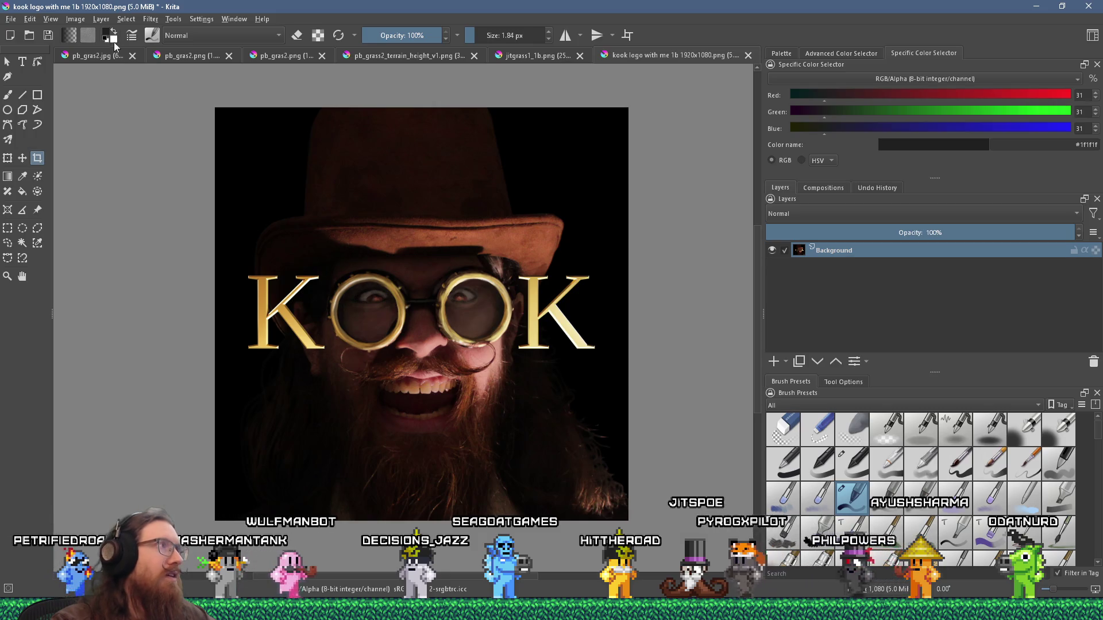
{"action": "left_click", "coordinate": [80, 19]}
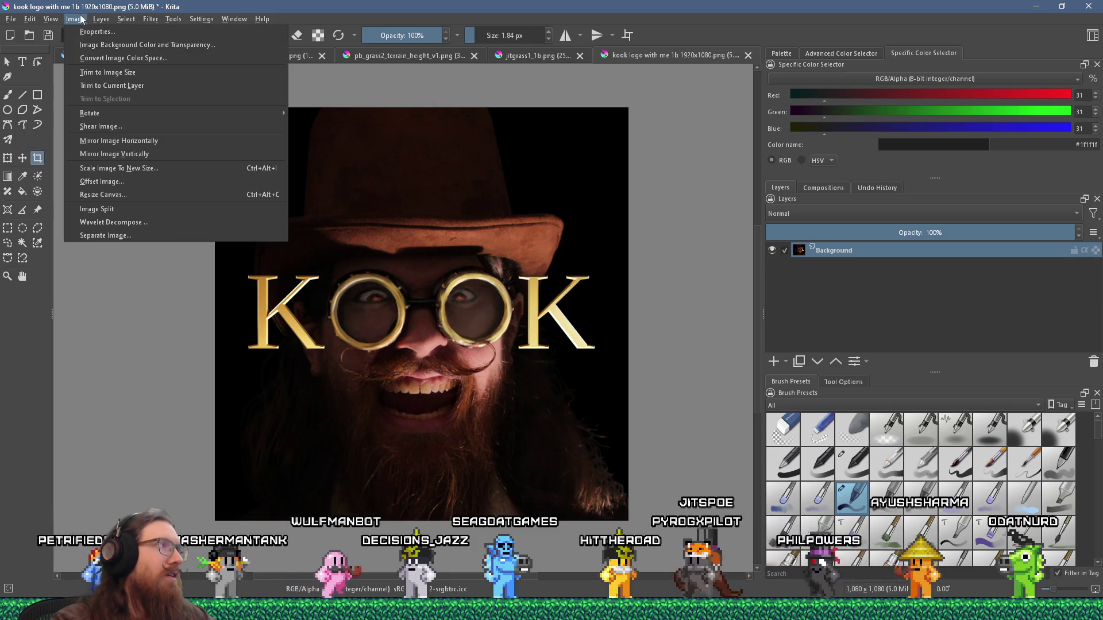
Step: Scale the image down to 128×128 and zoom and pan around to inspect the result
{"action": "left_click", "coordinate": [156, 171]}
{"action": "type", "text": "128"}
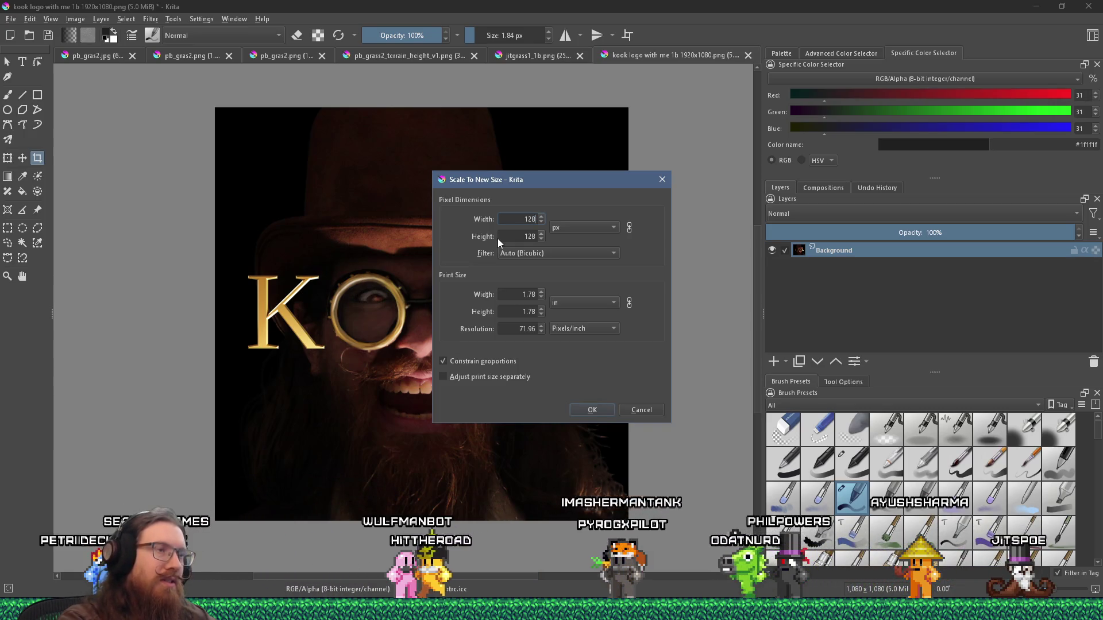
{"action": "key", "text": "Return"}
{"action": "scroll", "coordinate": [463, 402], "scroll_direction": "up", "scroll_amount": 6}
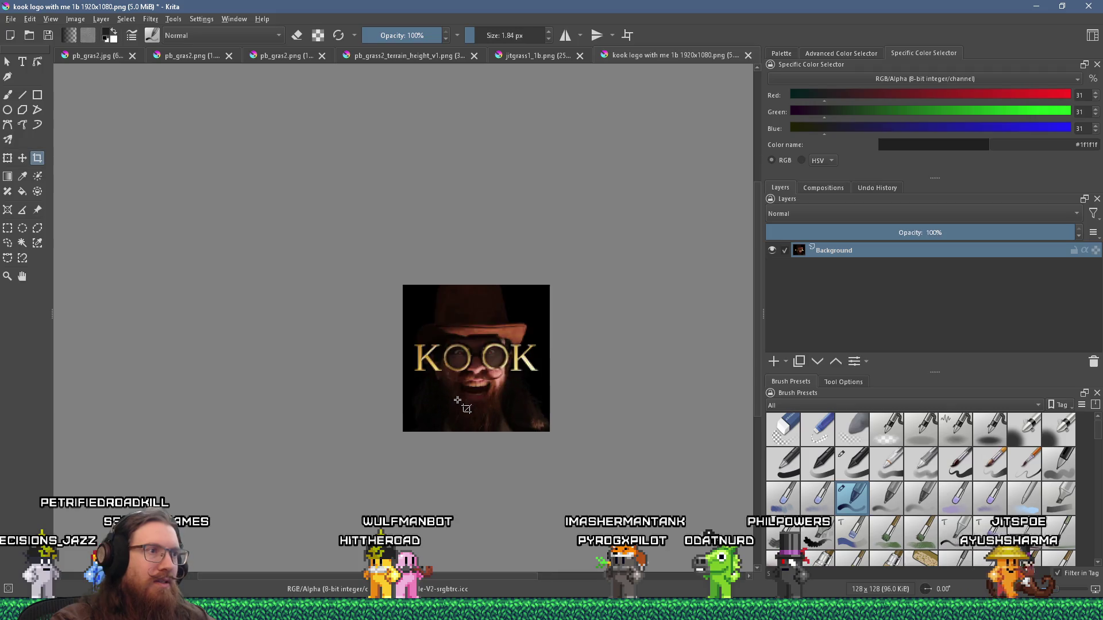
{"action": "scroll", "coordinate": [387, 402], "scroll_direction": "down", "scroll_amount": 2}
{"action": "scroll", "coordinate": [396, 393], "scroll_direction": "up", "scroll_amount": 1}
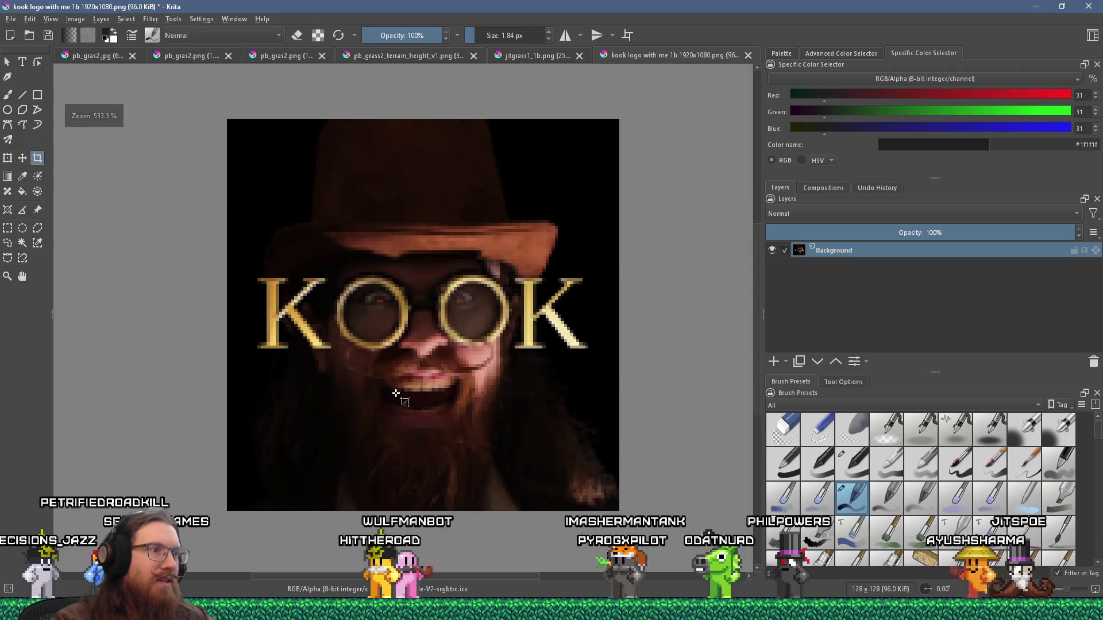
{"action": "scroll", "coordinate": [414, 398], "scroll_direction": "down", "scroll_amount": 3}
{"action": "scroll", "coordinate": [446, 401], "scroll_direction": "up", "scroll_amount": 3}
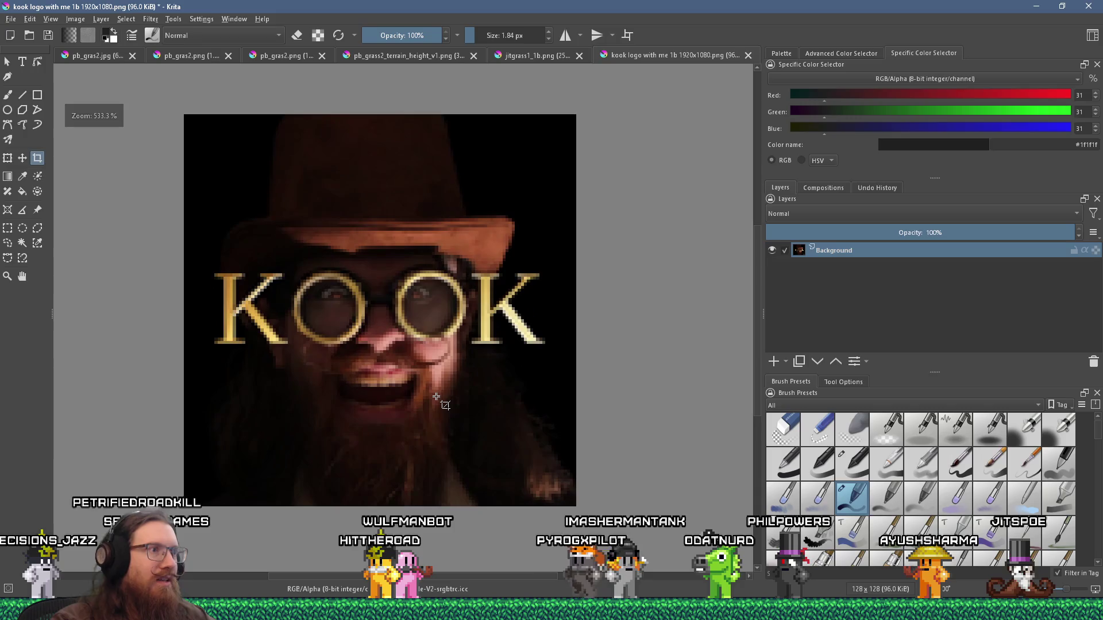
{"action": "left_click_drag", "start_coordinate": [421, 385], "coordinate": [486, 412]}
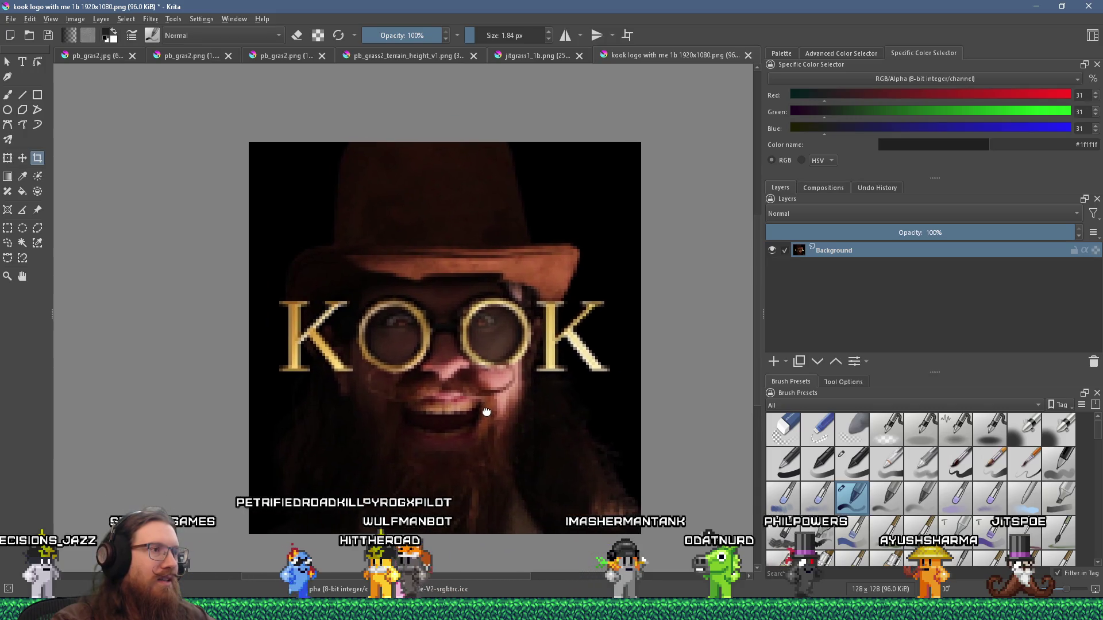
{"action": "scroll", "coordinate": [486, 411], "scroll_direction": "down", "scroll_amount": 2}
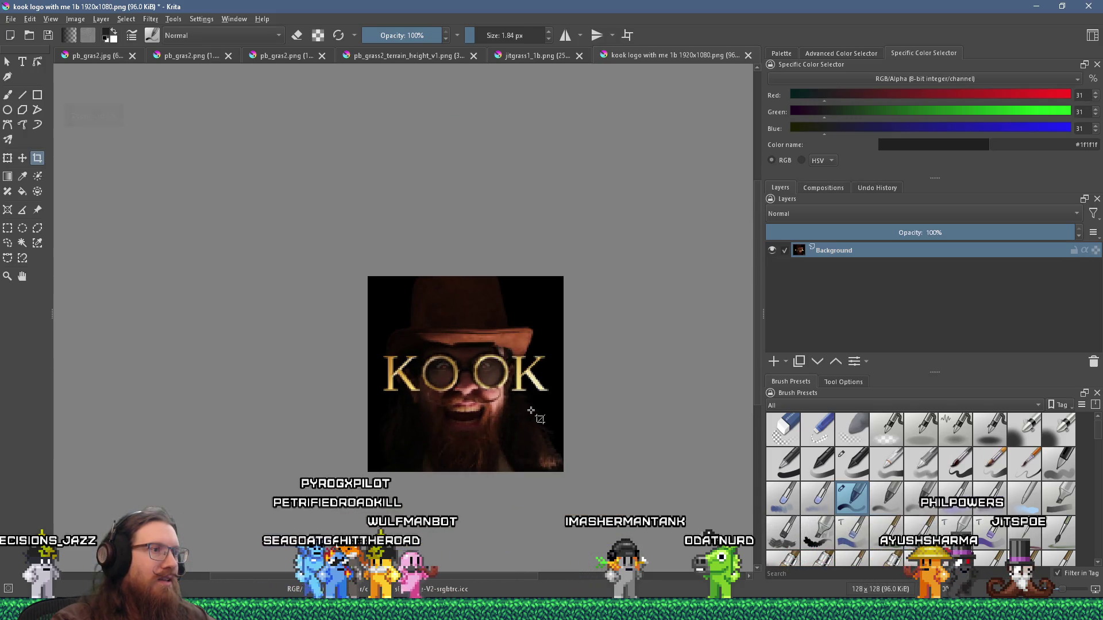
{"action": "scroll", "coordinate": [531, 411], "scroll_direction": "up", "scroll_amount": 2}
{"action": "scroll", "coordinate": [532, 412], "scroll_direction": "up", "scroll_amount": 1}
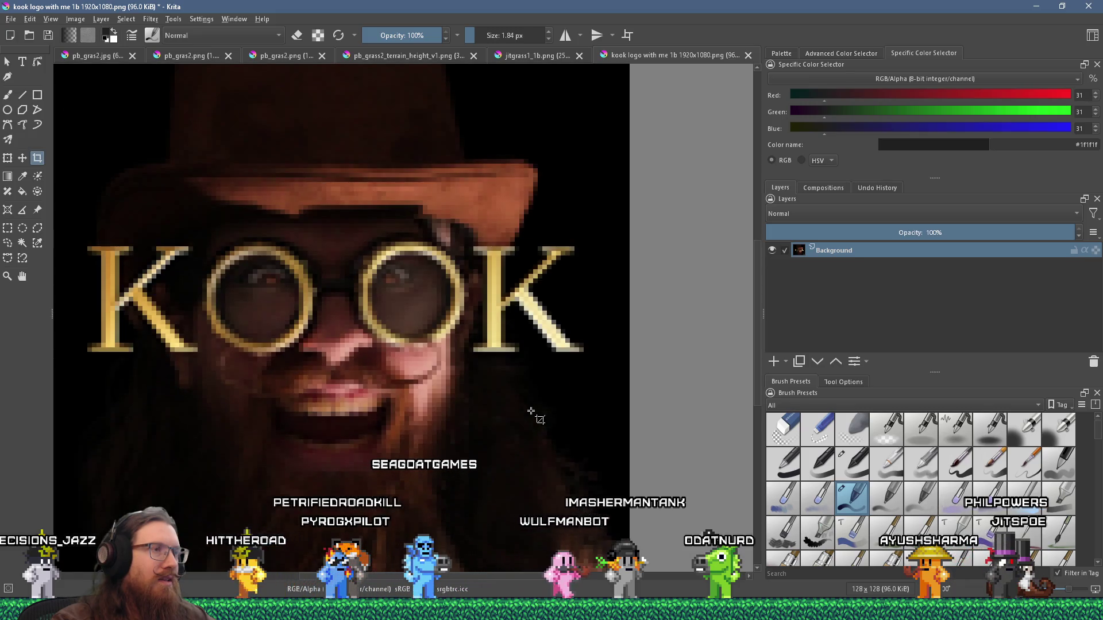
{"action": "scroll", "coordinate": [531, 412], "scroll_direction": "down", "scroll_amount": 3}
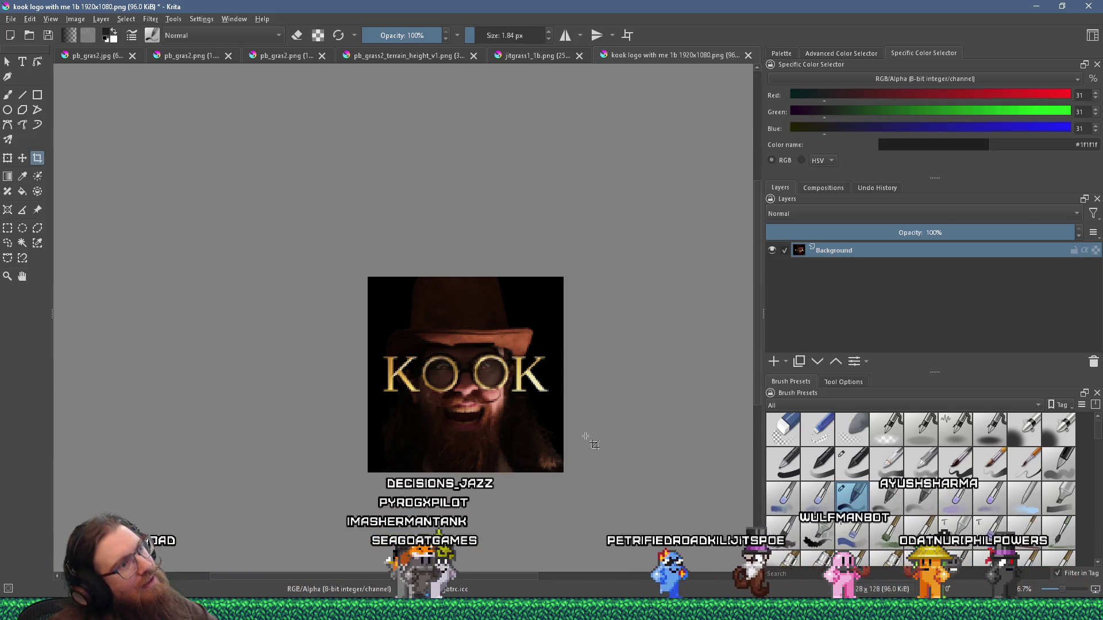
{"action": "scroll", "coordinate": [585, 437], "scroll_direction": "up", "scroll_amount": 2}
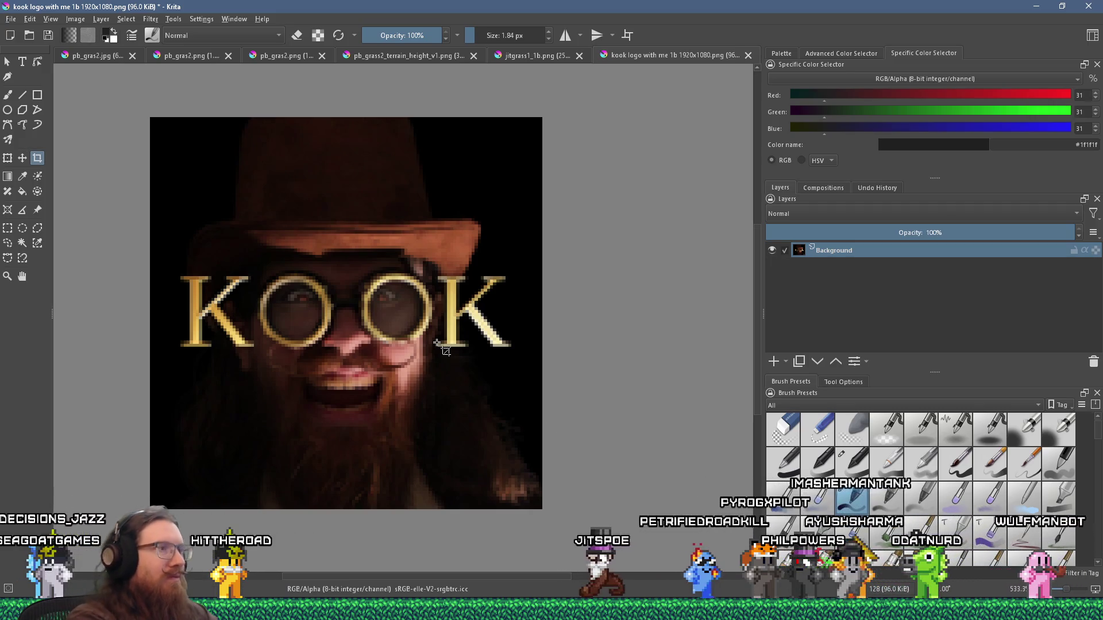
{"action": "scroll", "coordinate": [443, 345], "scroll_direction": "up", "scroll_amount": 5}
{"action": "scroll", "coordinate": [461, 303], "scroll_direction": "down", "scroll_amount": 8}
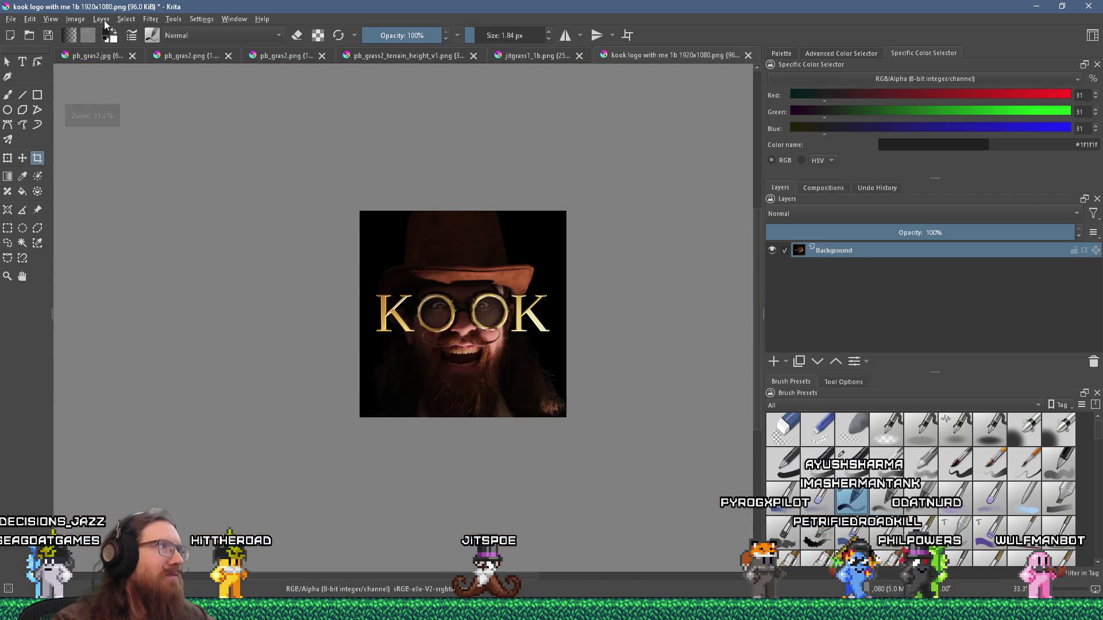
Step: Rescale the image to a 256 px width, making it 256×256
{"action": "left_click", "coordinate": [75, 19]}
{"action": "left_click", "coordinate": [162, 178]}
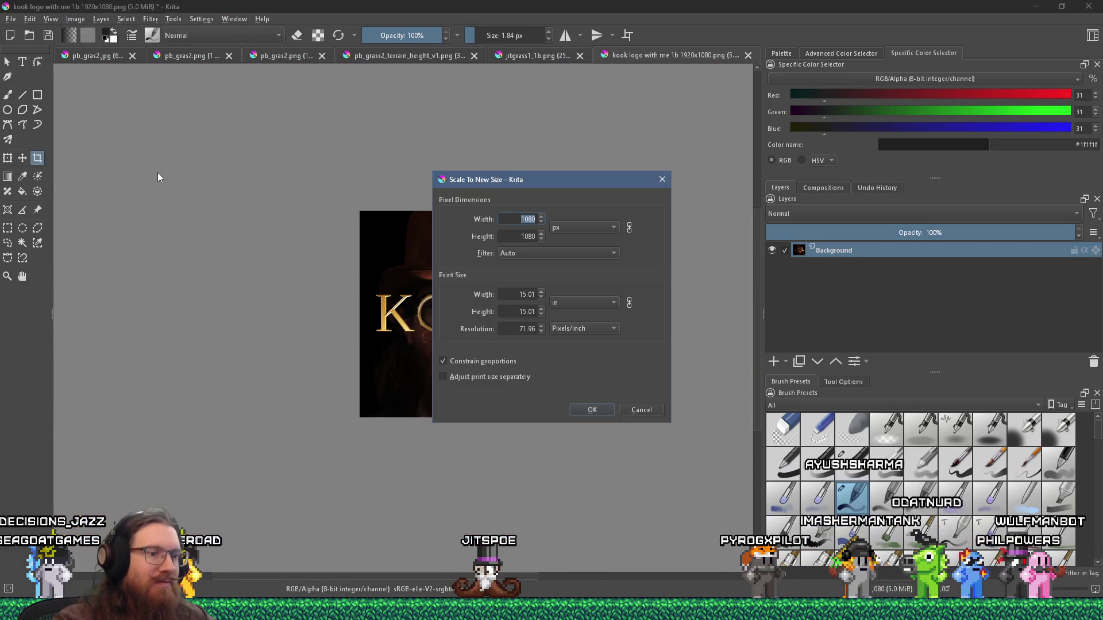
{"action": "type", "text": "56"}
{"action": "key", "text": "Return"}
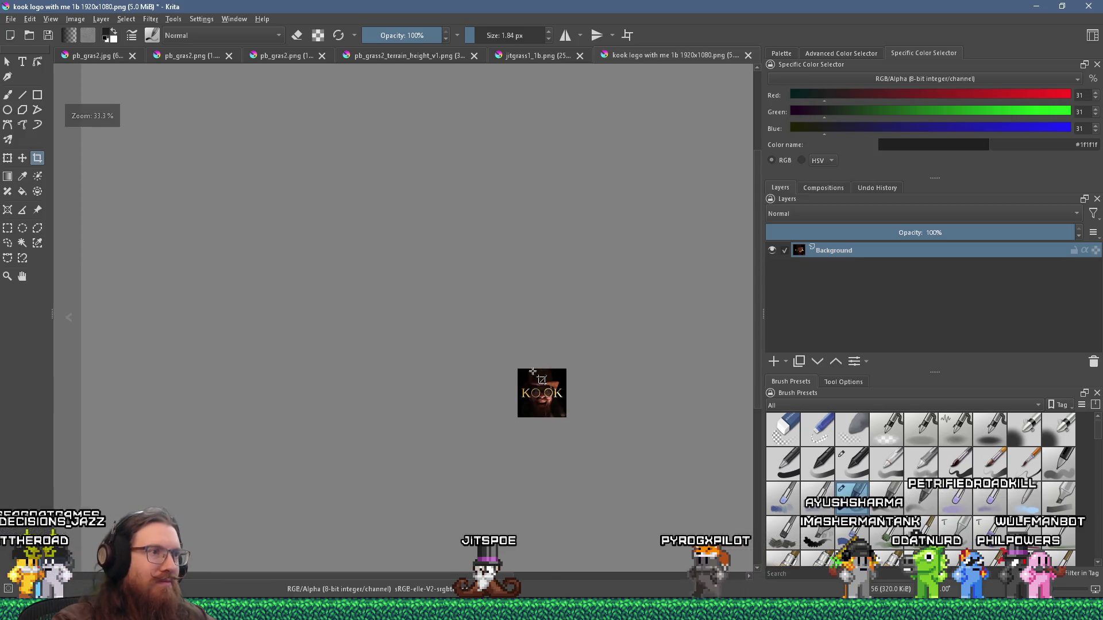
{"action": "scroll", "coordinate": [533, 373], "scroll_direction": "up", "scroll_amount": 7}
{"action": "scroll", "coordinate": [457, 331], "scroll_direction": "down", "scroll_amount": 1}
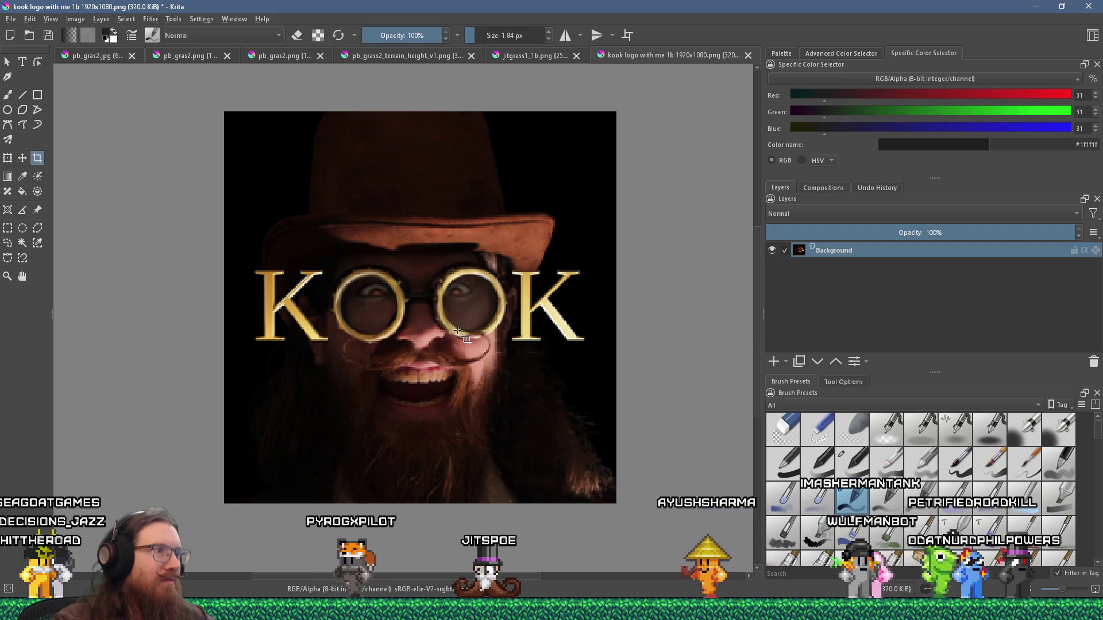
{"action": "scroll", "coordinate": [458, 332], "scroll_direction": "up", "scroll_amount": 1}
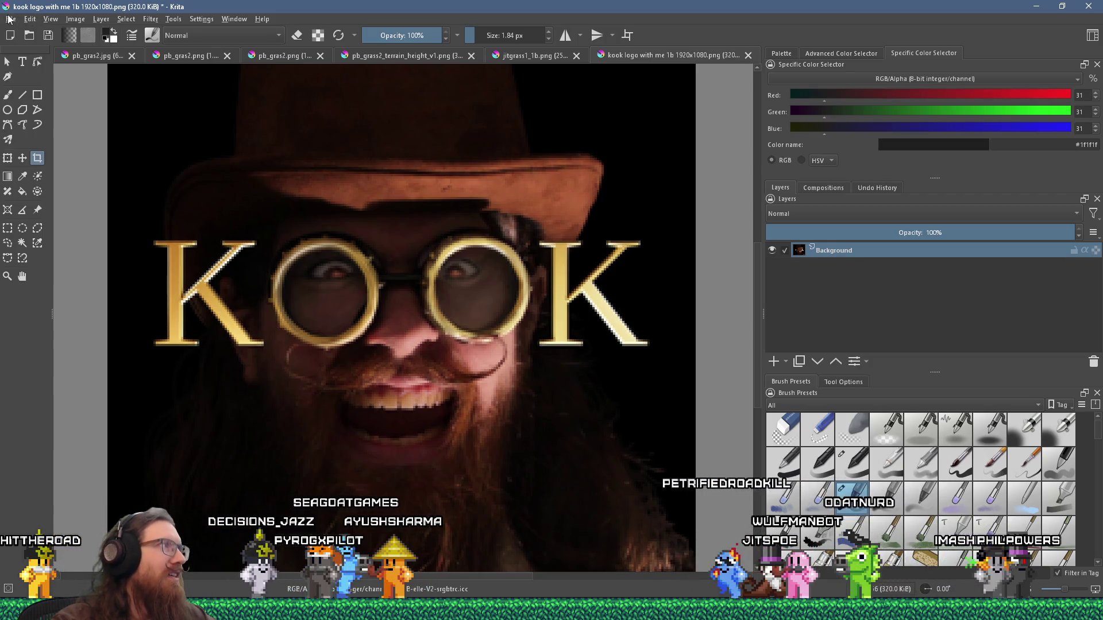
{"action": "left_click", "coordinate": [11, 19]}
Step: Save the logo as e:\projects\kook\art_source\logo\kook_logo_256_for_q.png, accepting the default PNG options
{"action": "left_click", "coordinate": [43, 82]}
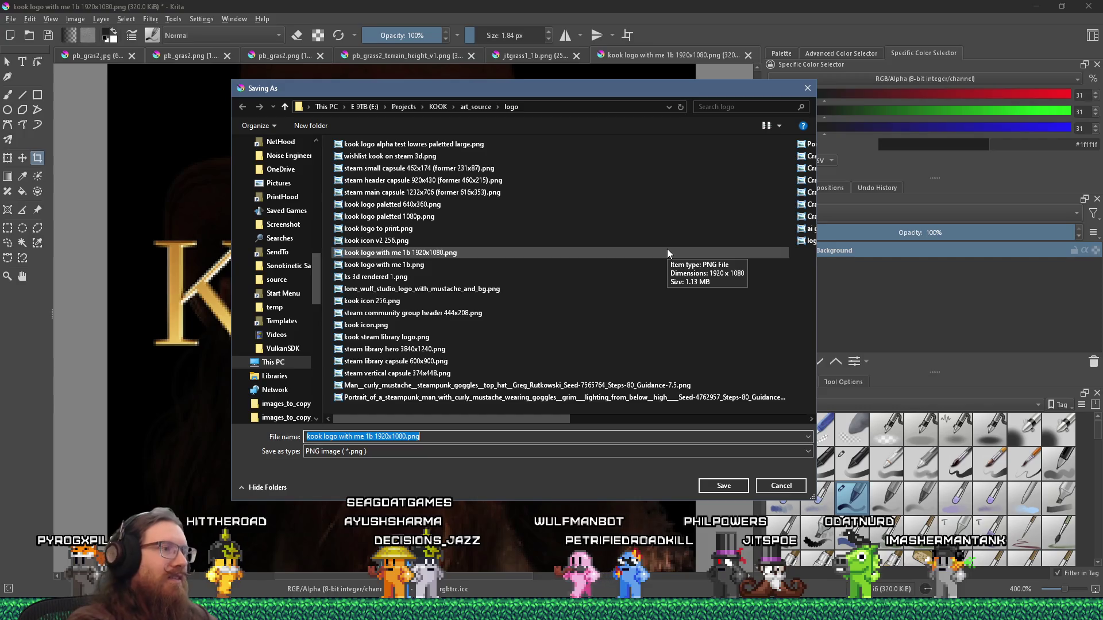
{"action": "type", "text": "e:\\projects\\kook"}
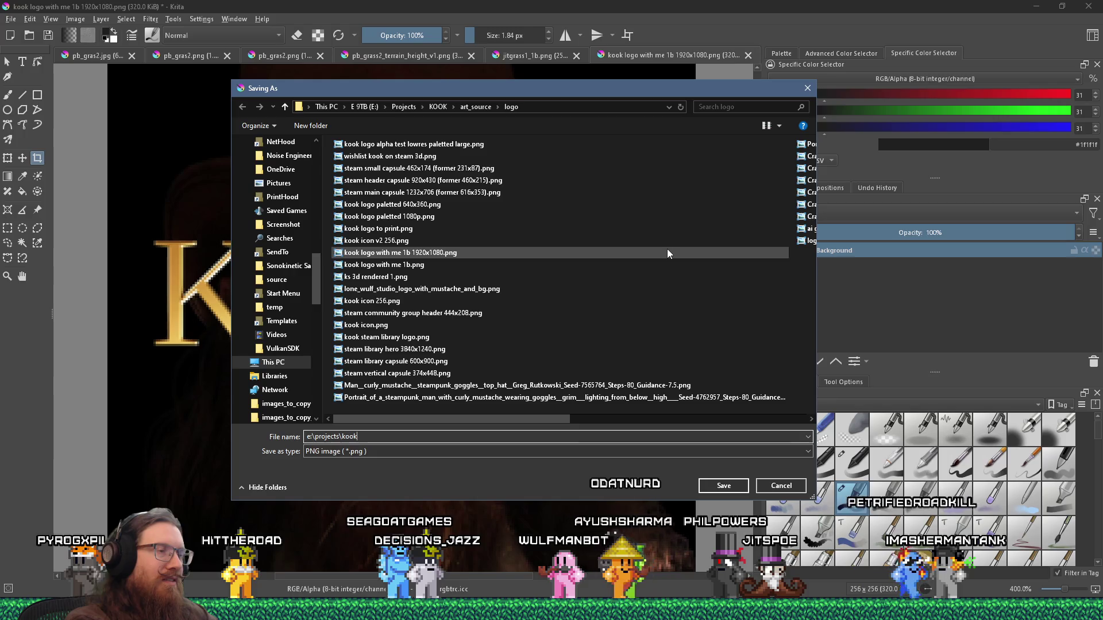
{"action": "type", "text": "\\lo"}
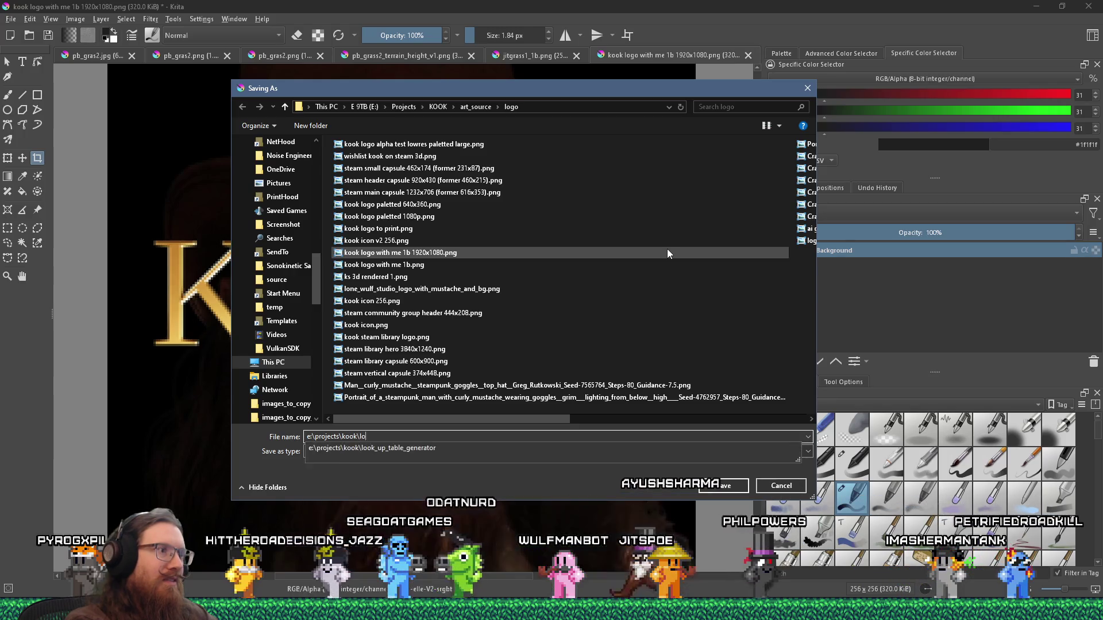
{"action": "key", "text": "BackSpace"}
{"action": "key", "text": "BackSpace"}
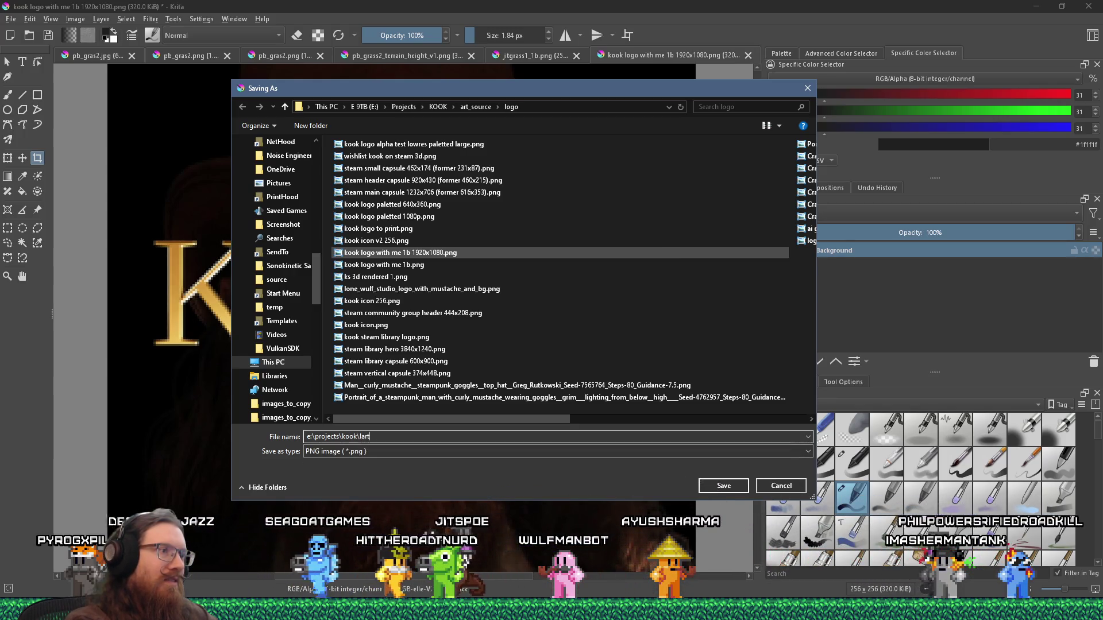
{"action": "type", "text": "art_source"}
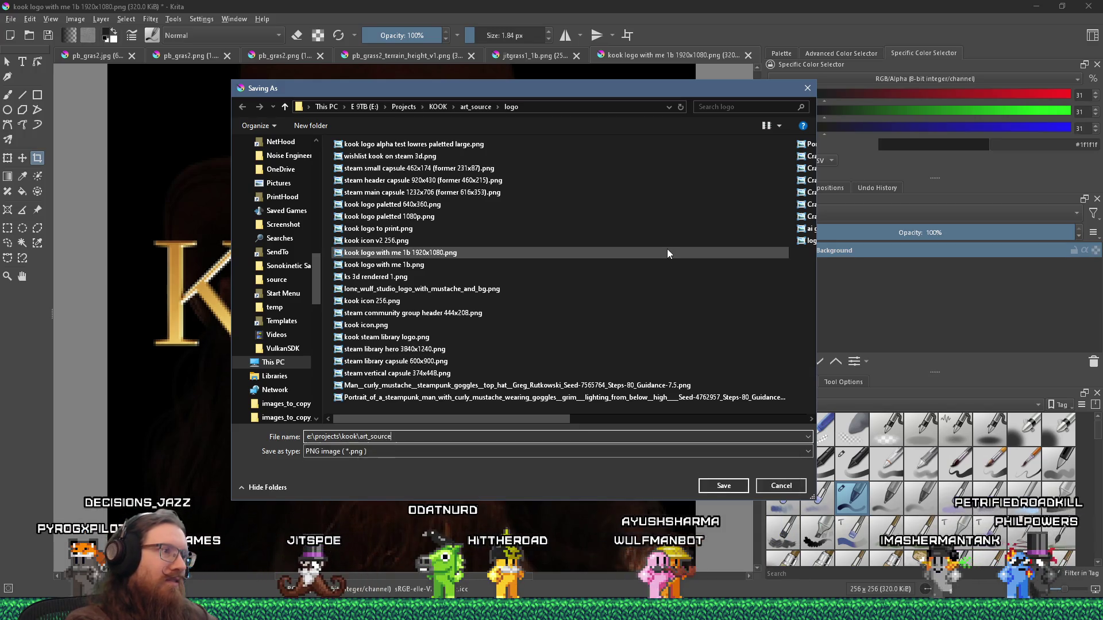
{"action": "type", "text": "\\logo"}
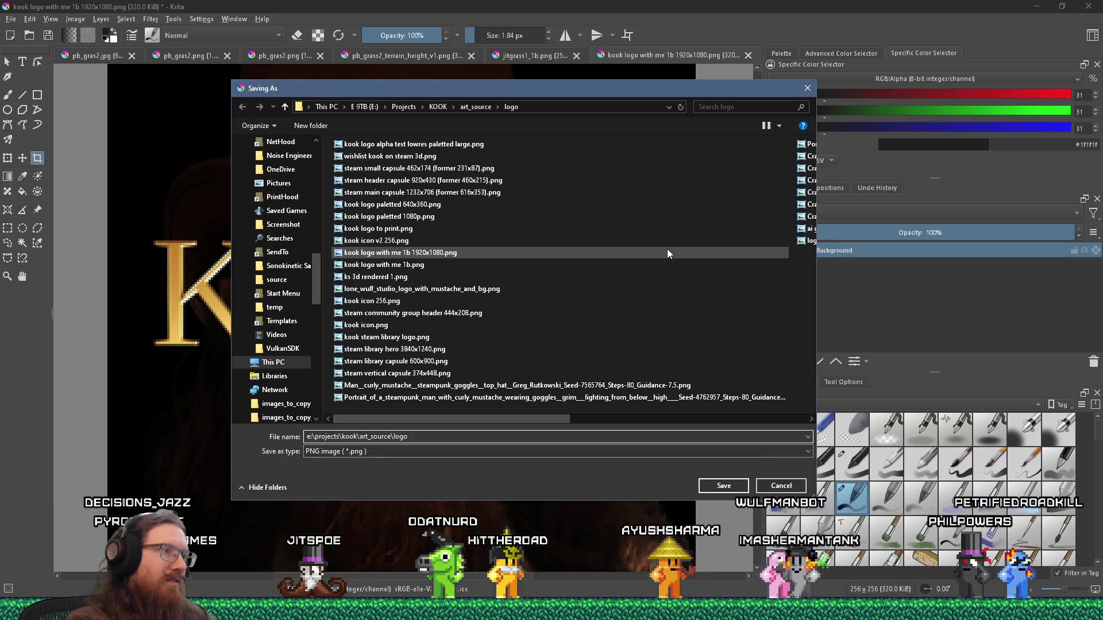
{"action": "type", "text": "\\kook"}
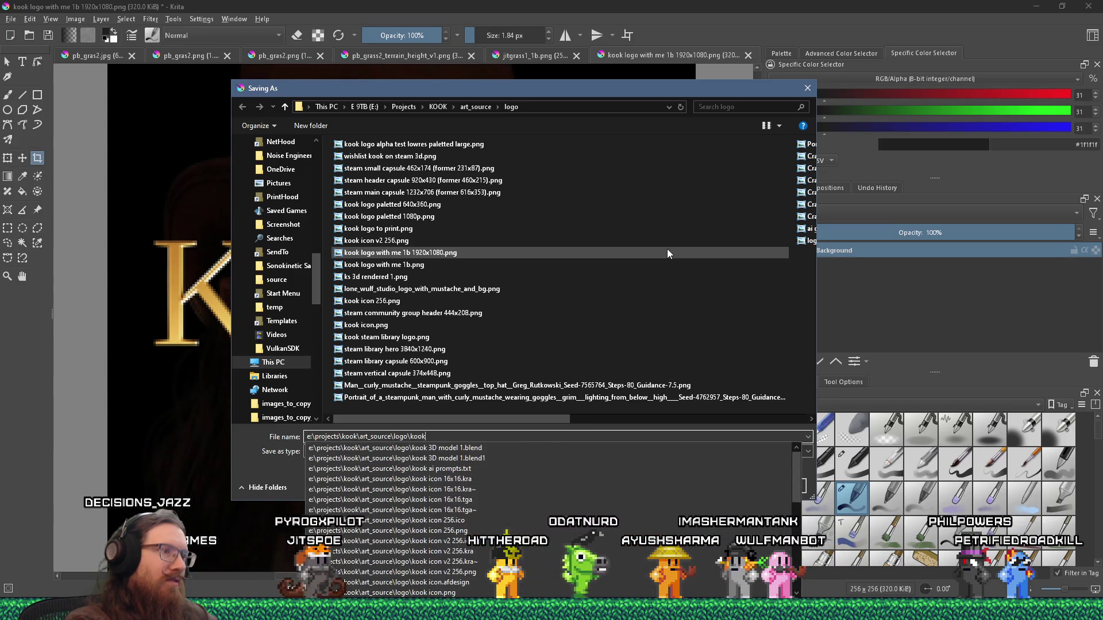
{"action": "type", "text": "ogo"}
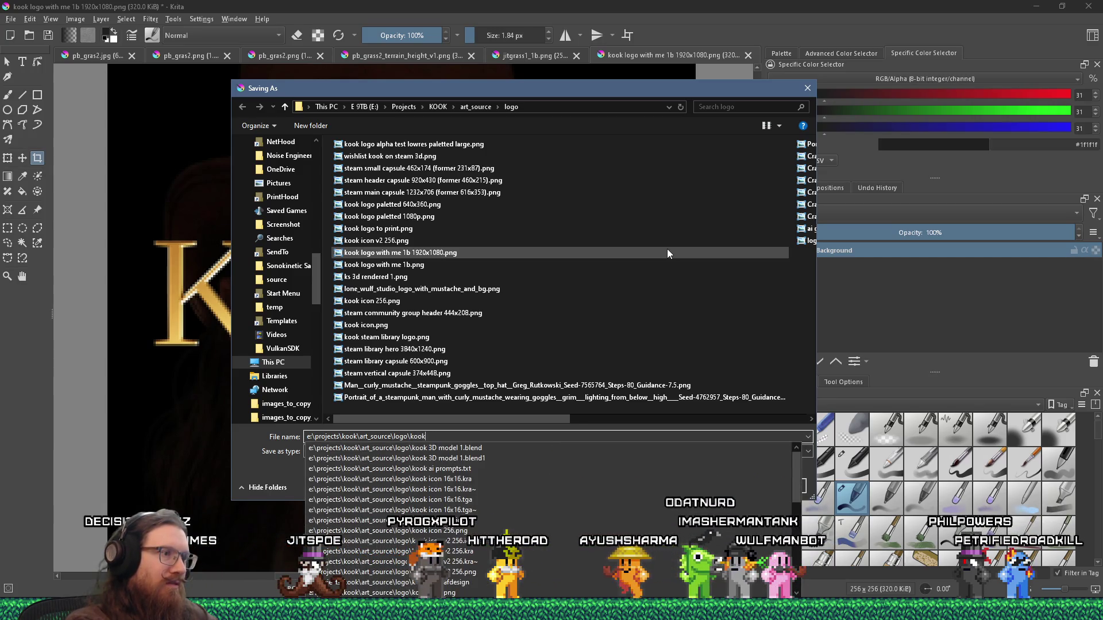
{"action": "type", "text": "_logo_256_"}
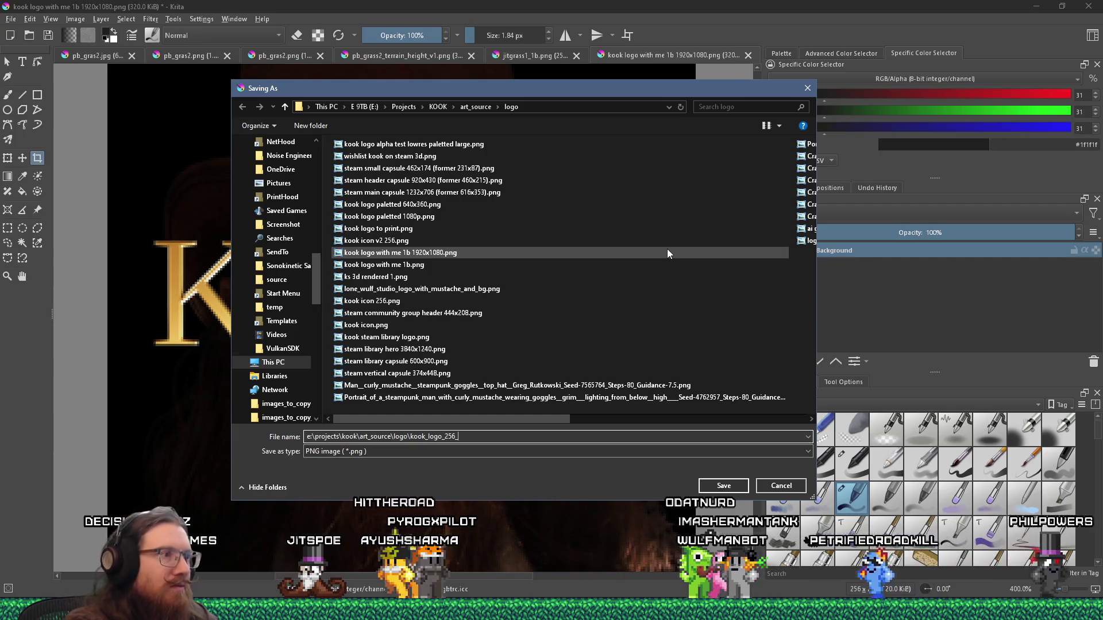
{"action": "type", "text": "for_qua"}
{"action": "key", "text": "BackSpace"}
{"action": "key", "text": "BackSpace"}
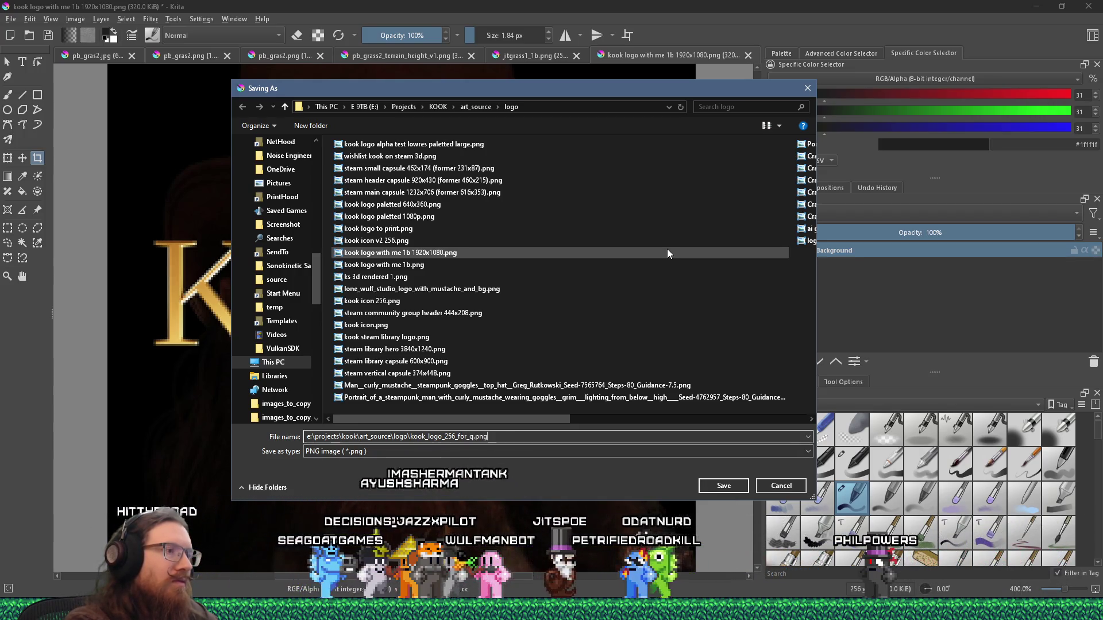
{"action": "key", "text": "Return"}
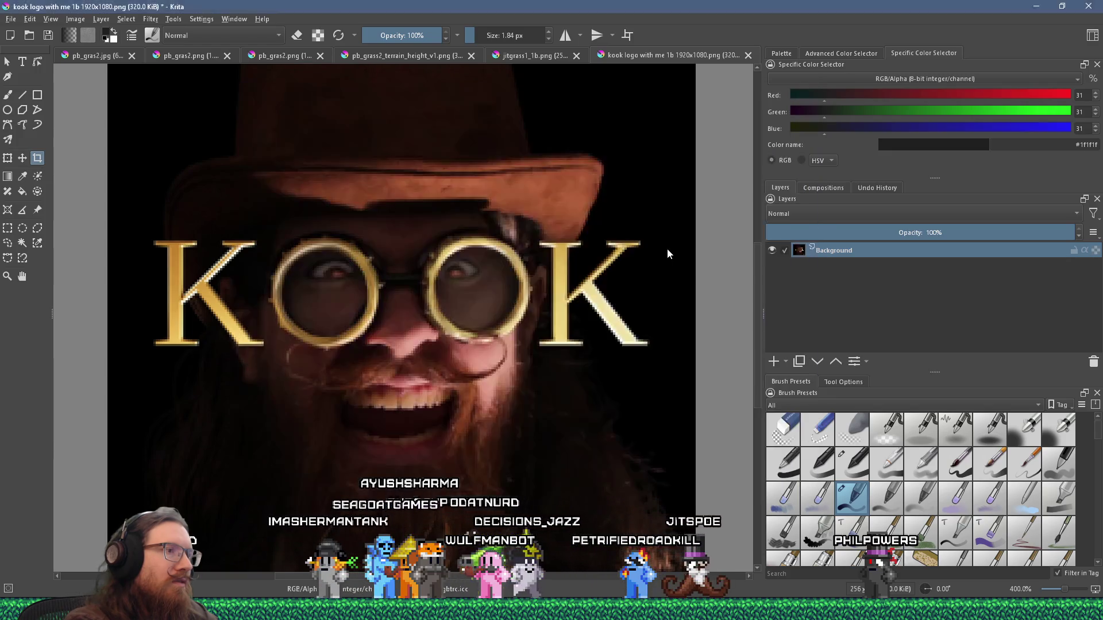
{"action": "left_click", "coordinate": [621, 440]}
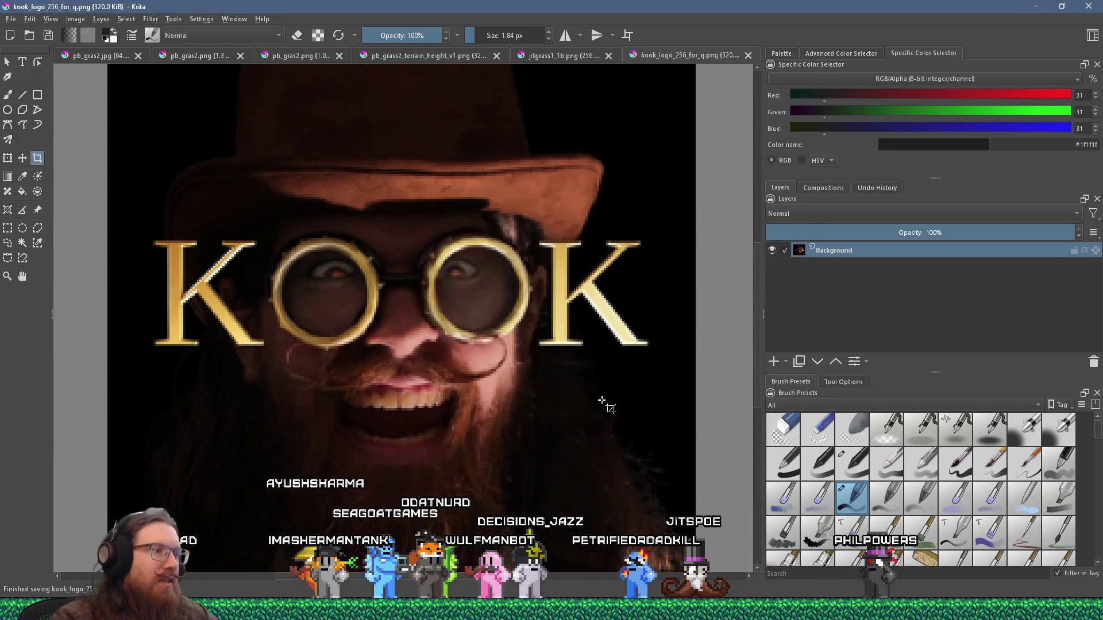
{"action": "key", "text": "alt+Tab"}
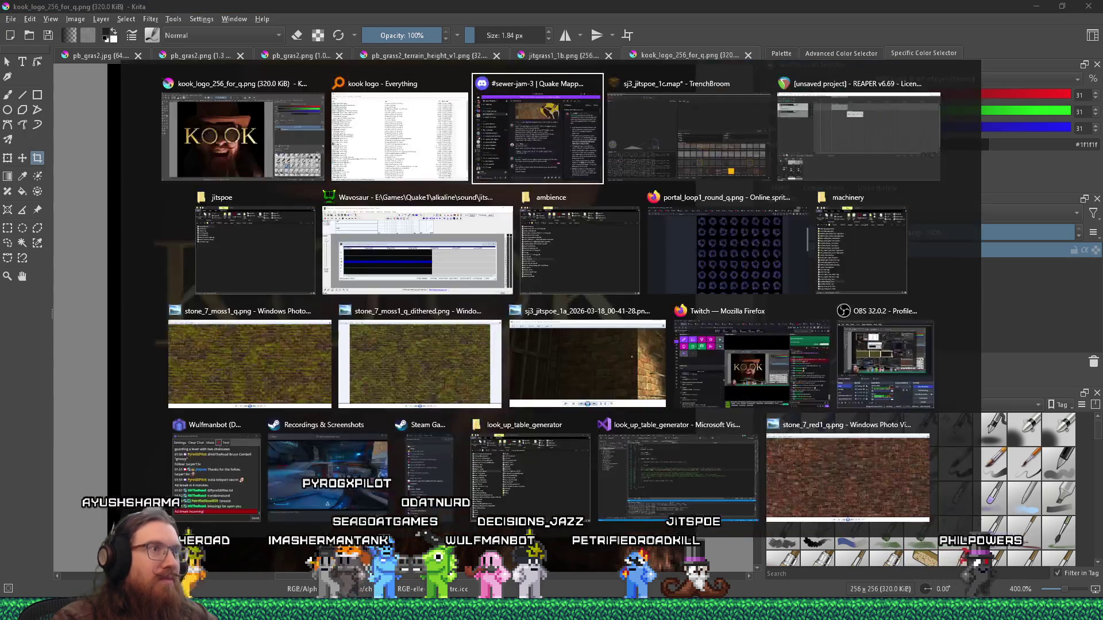
Step: Switch to the LUT generator project in Visual Studio
{"action": "key", "text": "Tab"}
{"action": "key", "text": "Tab"}
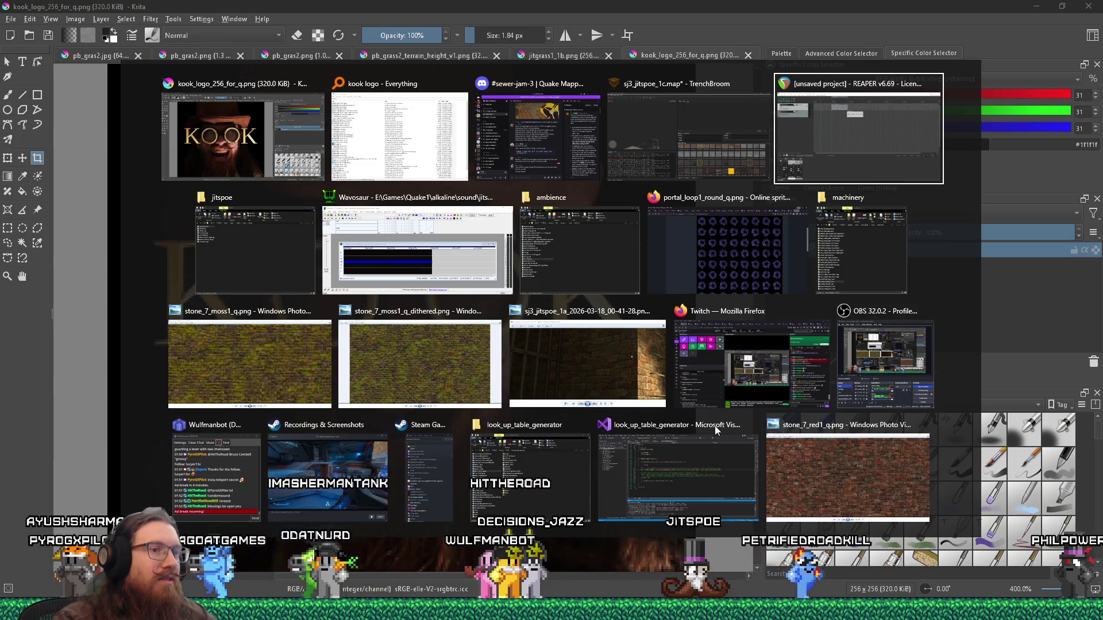
{"action": "key", "text": "Down"}
{"action": "key", "text": "Down"}
{"action": "key", "text": "Down"}
{"action": "key", "text": "Left"}
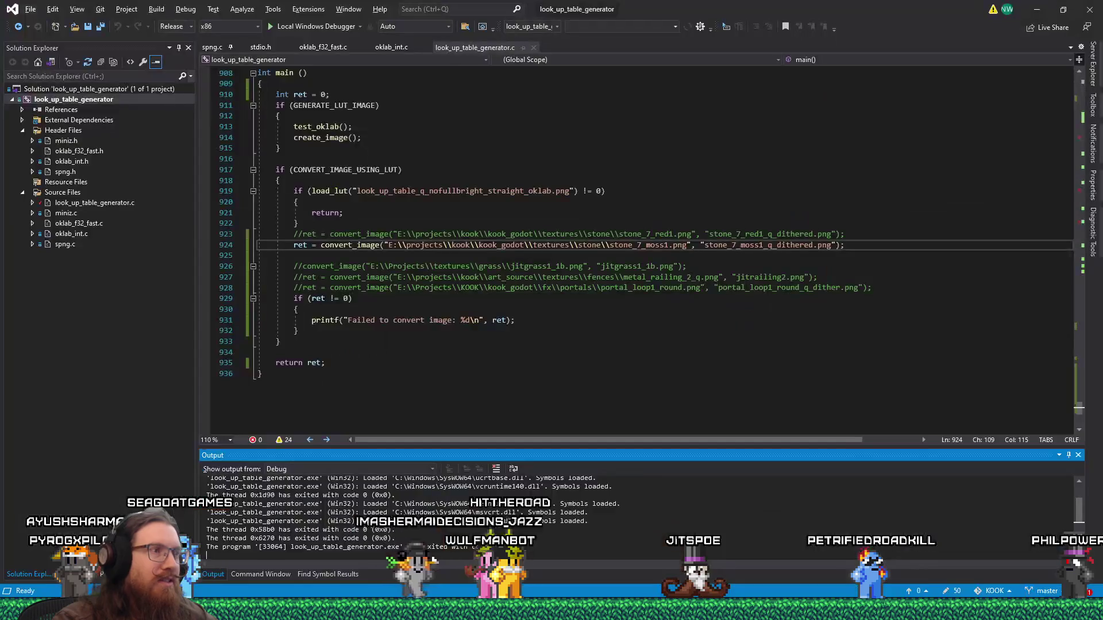
Step: Duplicate the stone_7_moss1 convert_image call from line 924 as an active line 925
{"action": "left_click", "coordinate": [297, 245]}
{"action": "type", "text": "//"}
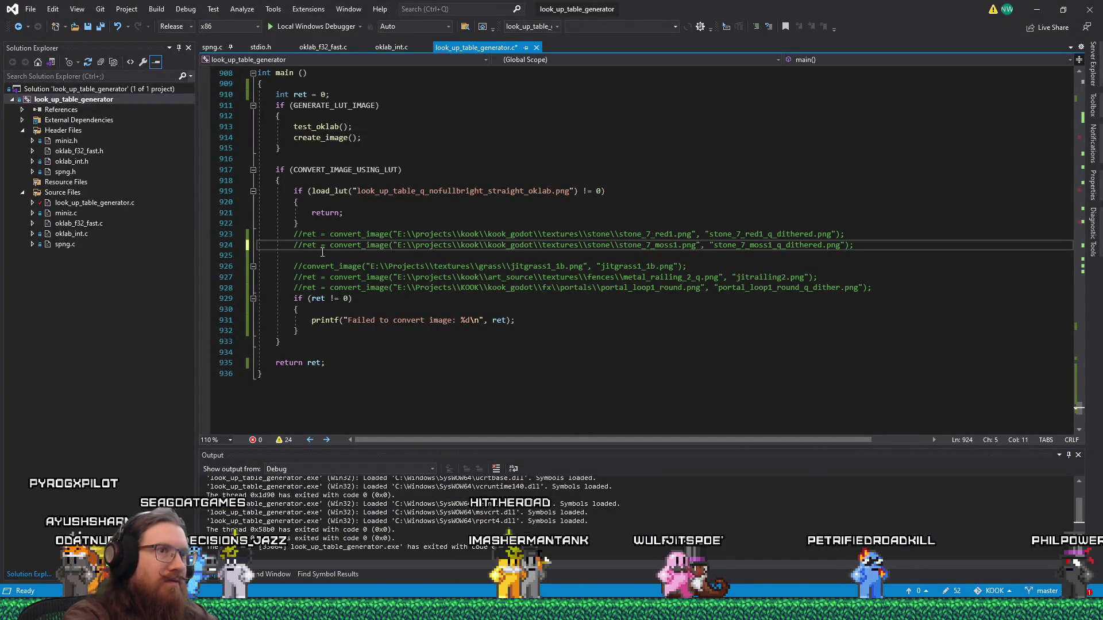
{"action": "key", "text": "shift+End"}
{"action": "key", "text": "ctrl+c"}
{"action": "key", "text": "End"}
{"action": "key", "text": "Return"}
{"action": "key", "text": "ctrl+v"}
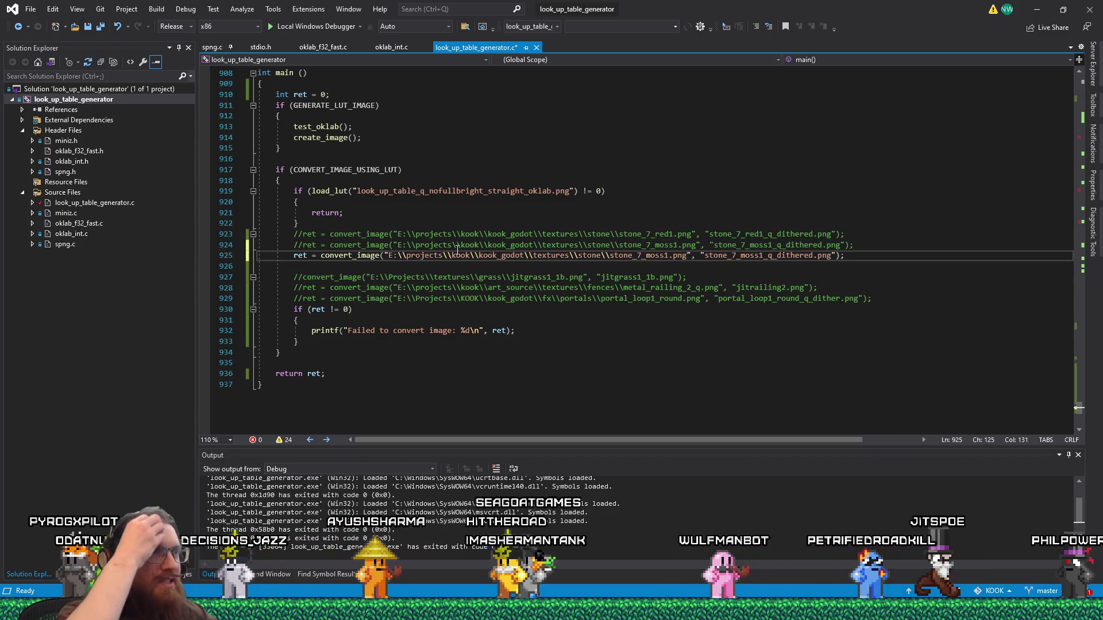
{"action": "key", "text": "alt+Tab"}
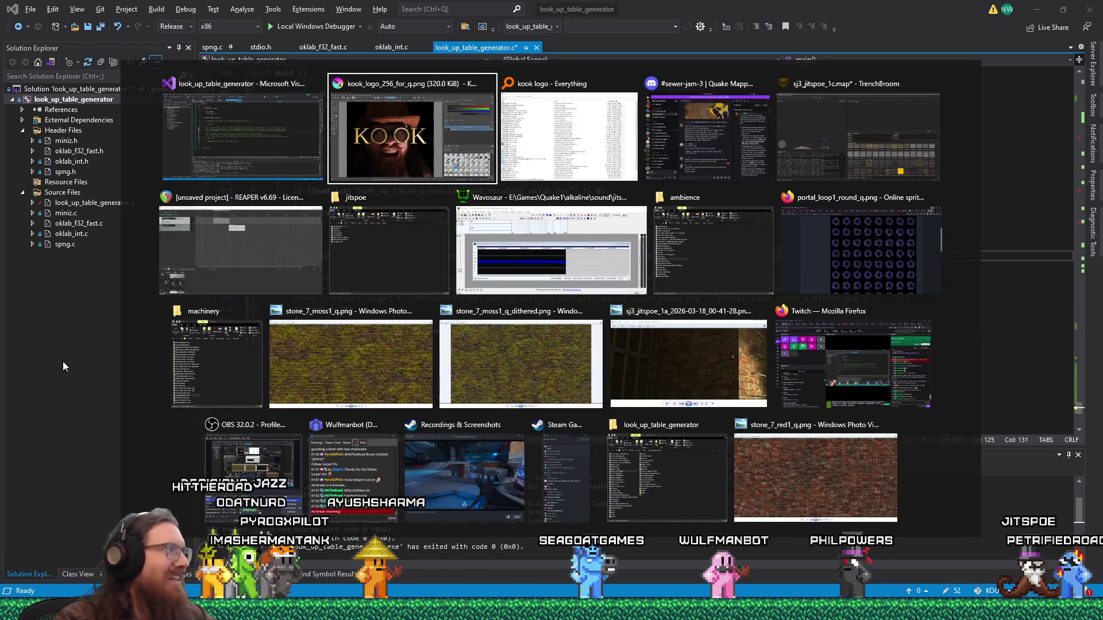
{"action": "key", "text": "Escape"}
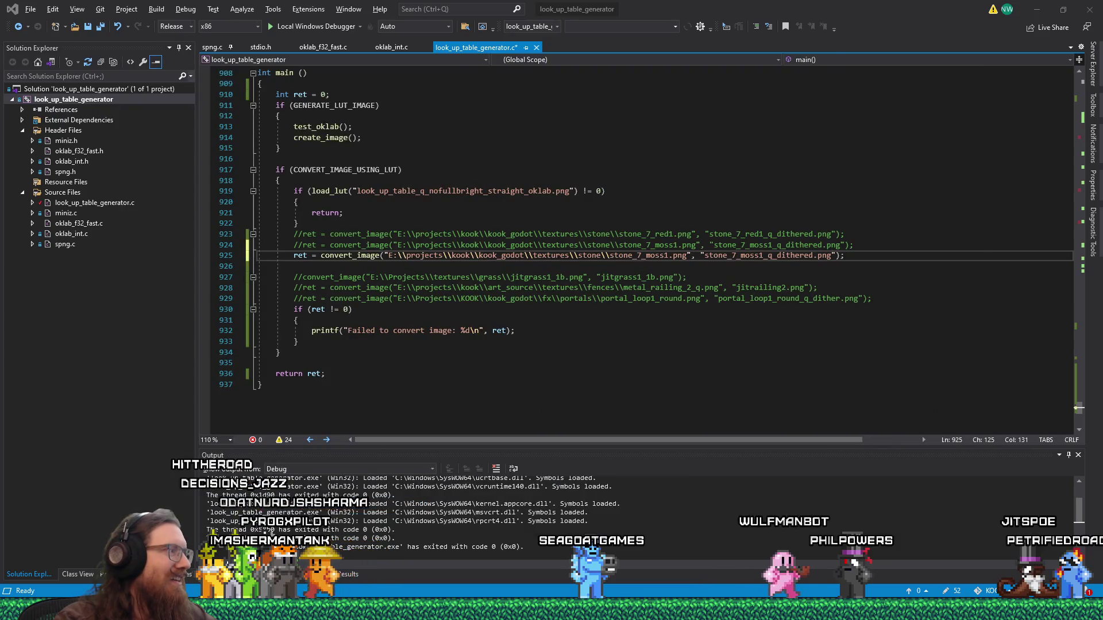
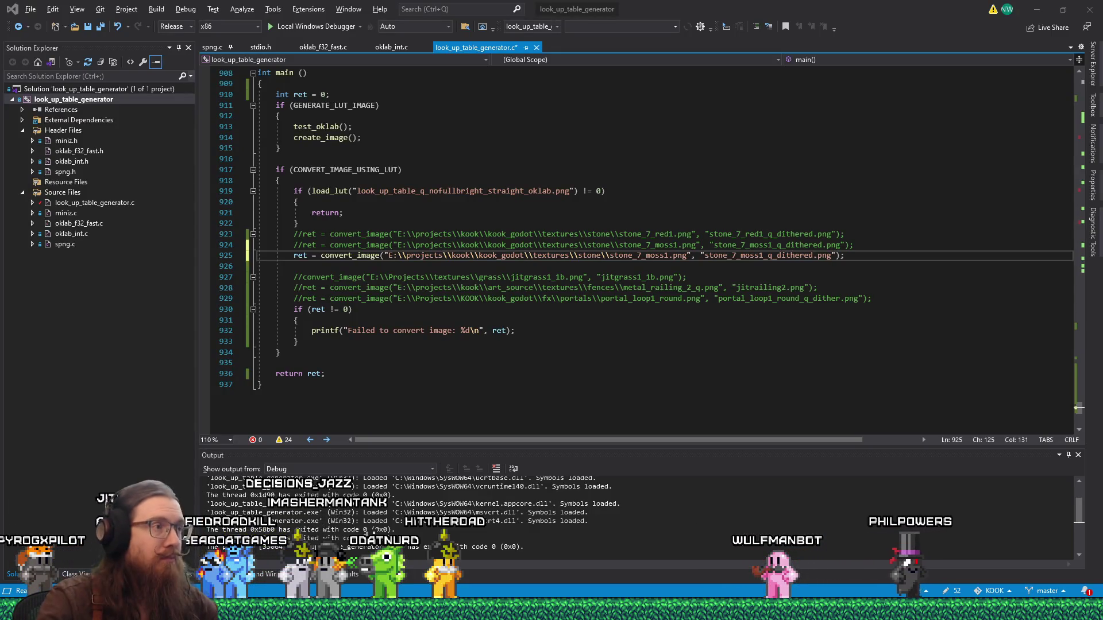
Step: Change the convert_image input path to art_source\logo\ and start opening E:\projects\kook\art_source via Run
{"action": "left_click_drag", "start_coordinate": [479, 255], "coordinate": [608, 255]}
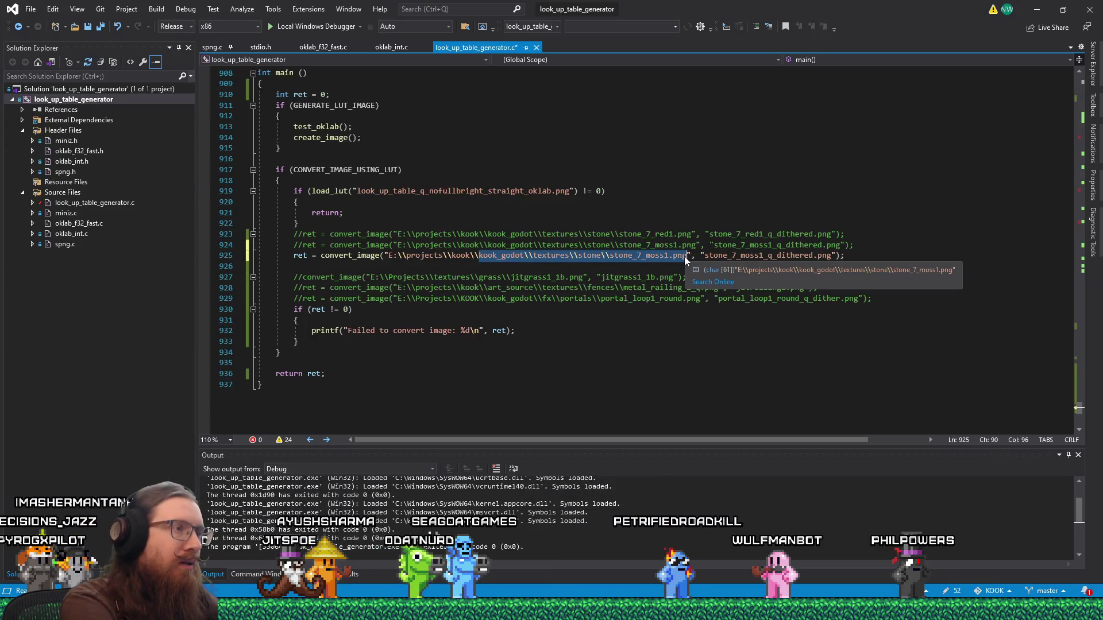
{"action": "type", "text": "art_source\\\\logo\\\\"}
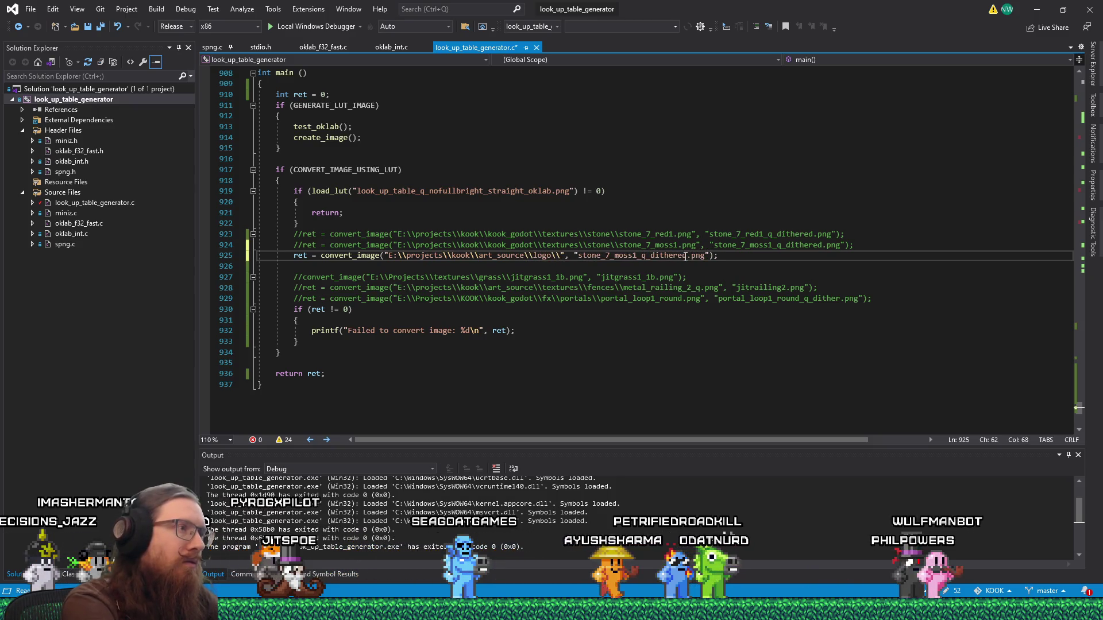
{"action": "key", "text": "super+r"}
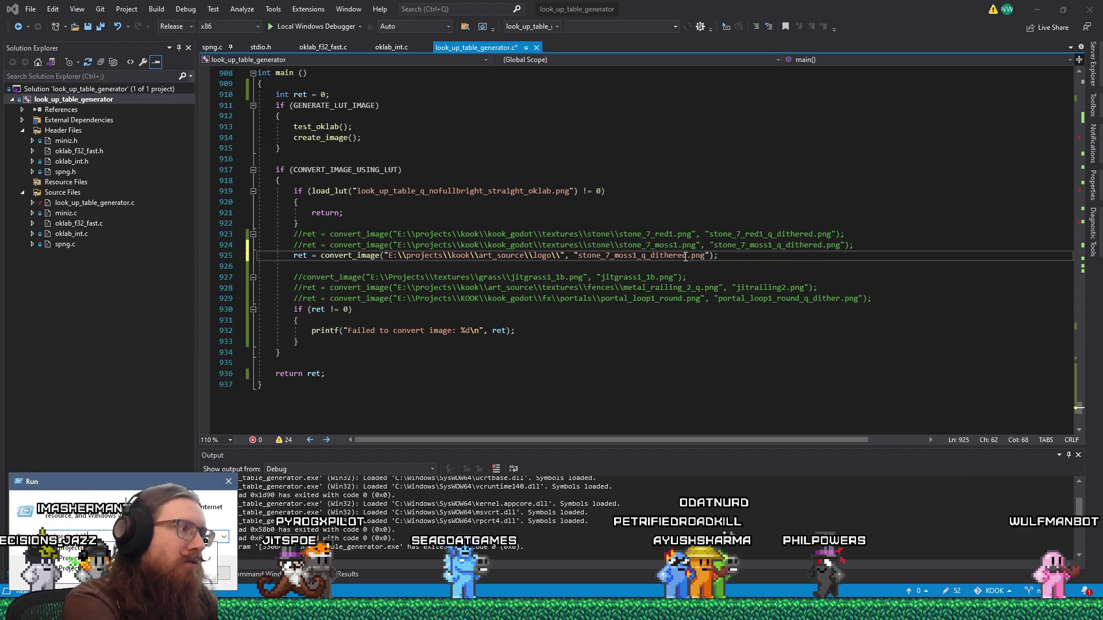
{"action": "type", "text": "e:\\projects\\kook\\art_s"}
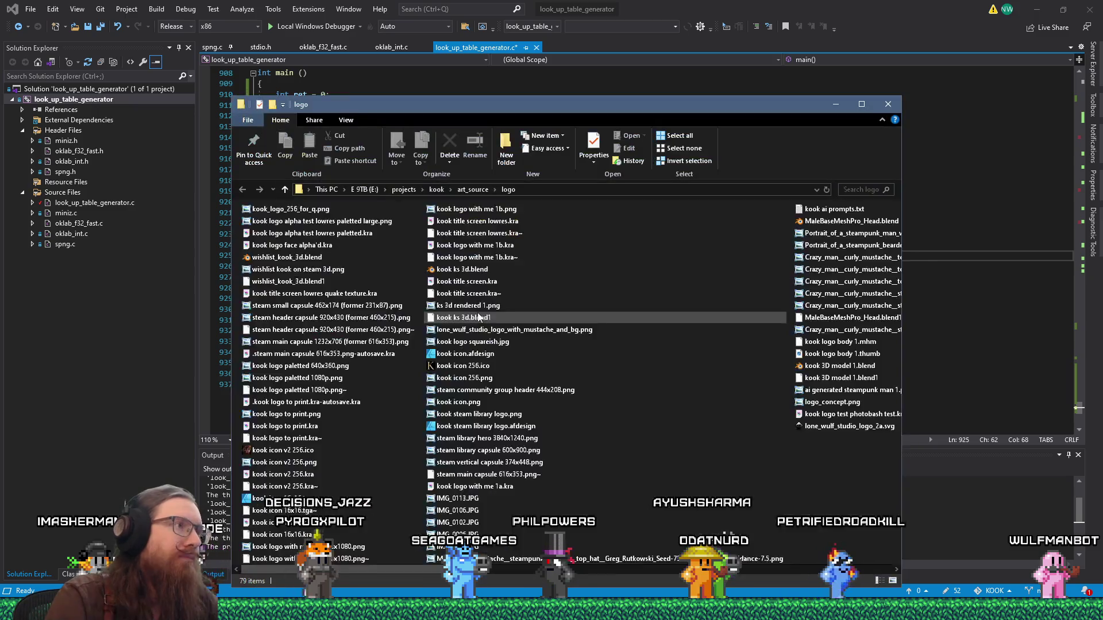
Step: Rename kook_logo_256_for_q.png to kook_logo_256.png and copy the base name kook_logo_256
{"action": "left_click", "coordinate": [282, 209]}
{"action": "key", "text": "F2"}
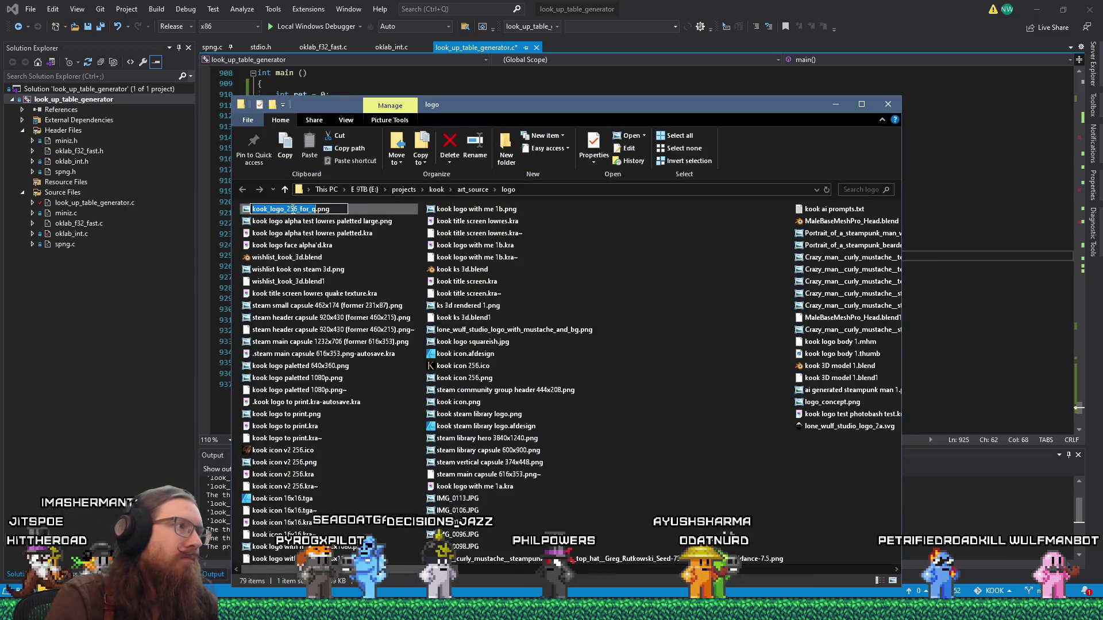
{"action": "right_click", "coordinate": [309, 210]}
{"action": "left_click", "coordinate": [317, 246]}
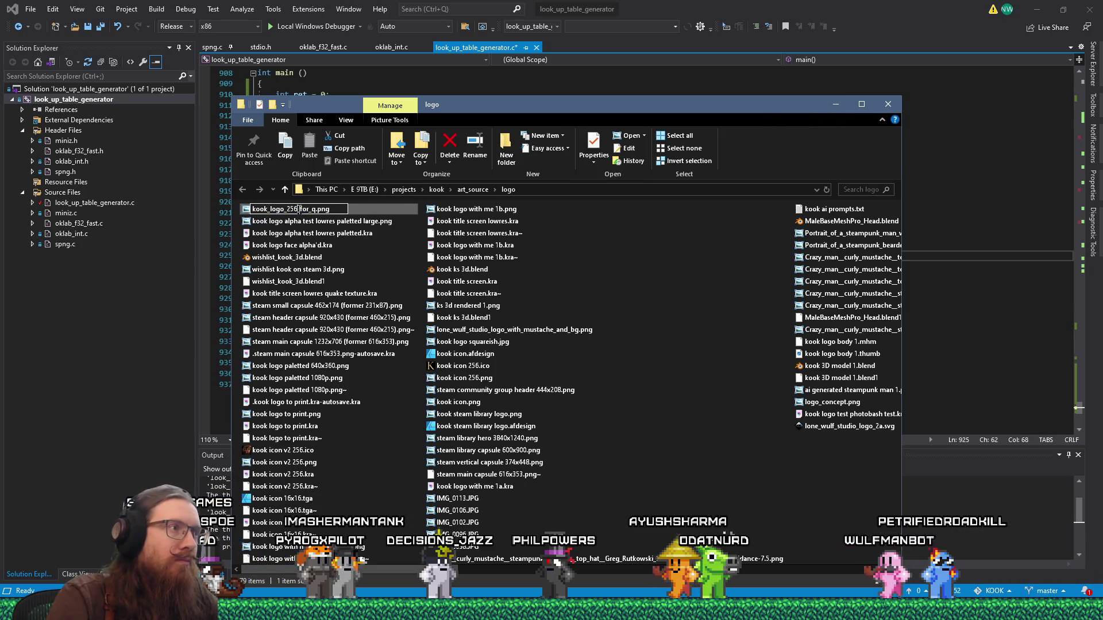
{"action": "key", "text": "BackSpace"}
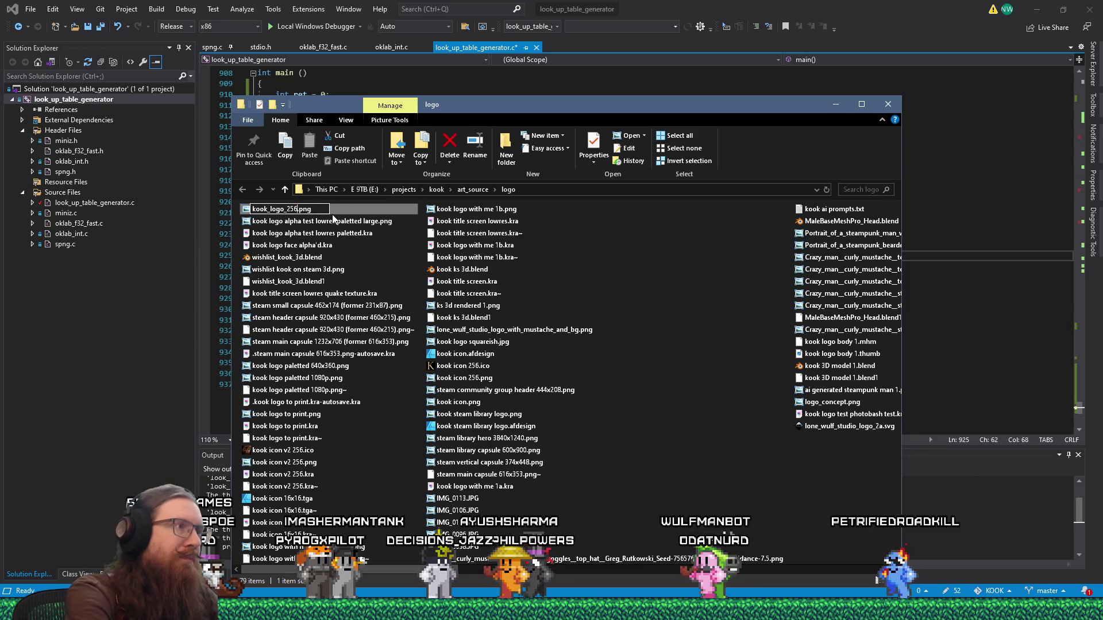
{"action": "double_click", "coordinate": [290, 209]}
{"action": "right_click", "coordinate": [294, 212]}
{"action": "key", "text": "Escape"}
{"action": "key", "text": "Return"}
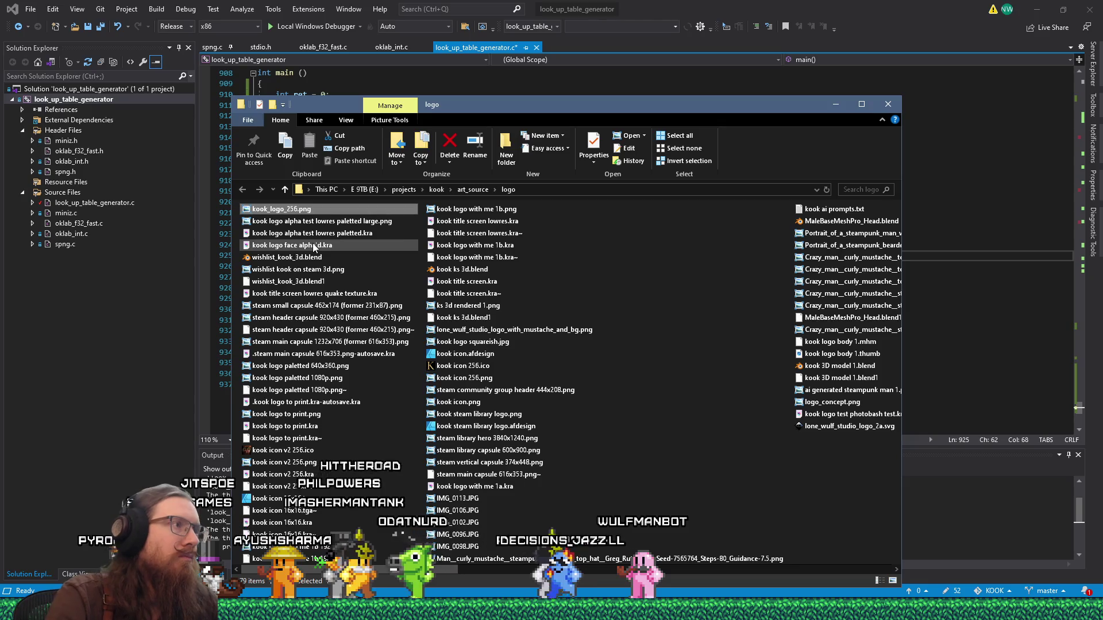
{"action": "left_click", "coordinate": [282, 211]}
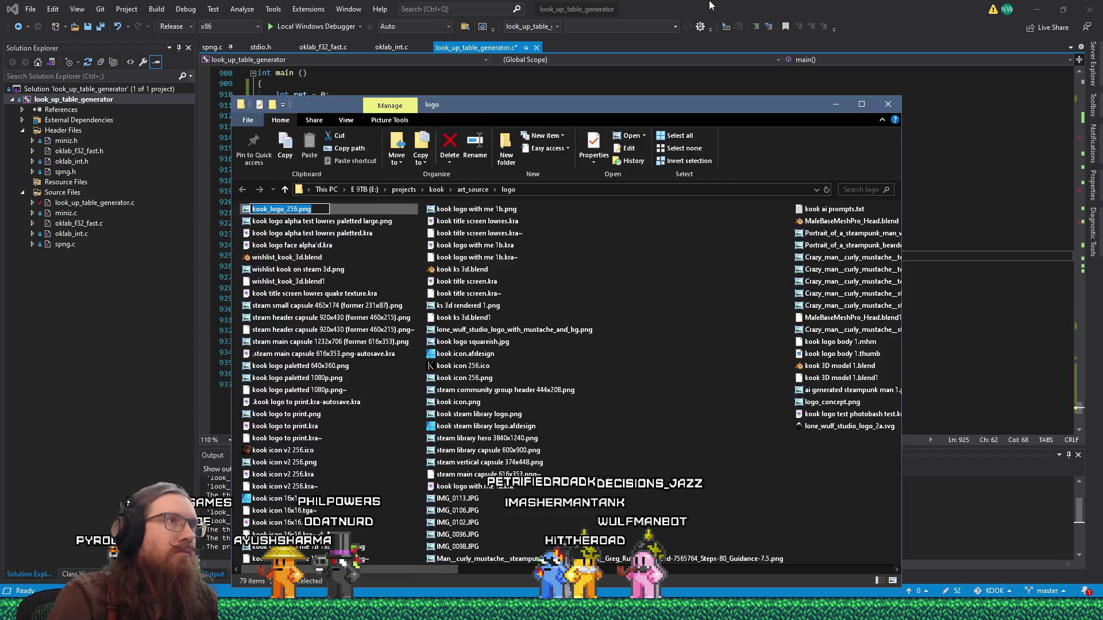
{"action": "left_click", "coordinate": [700, 54]}
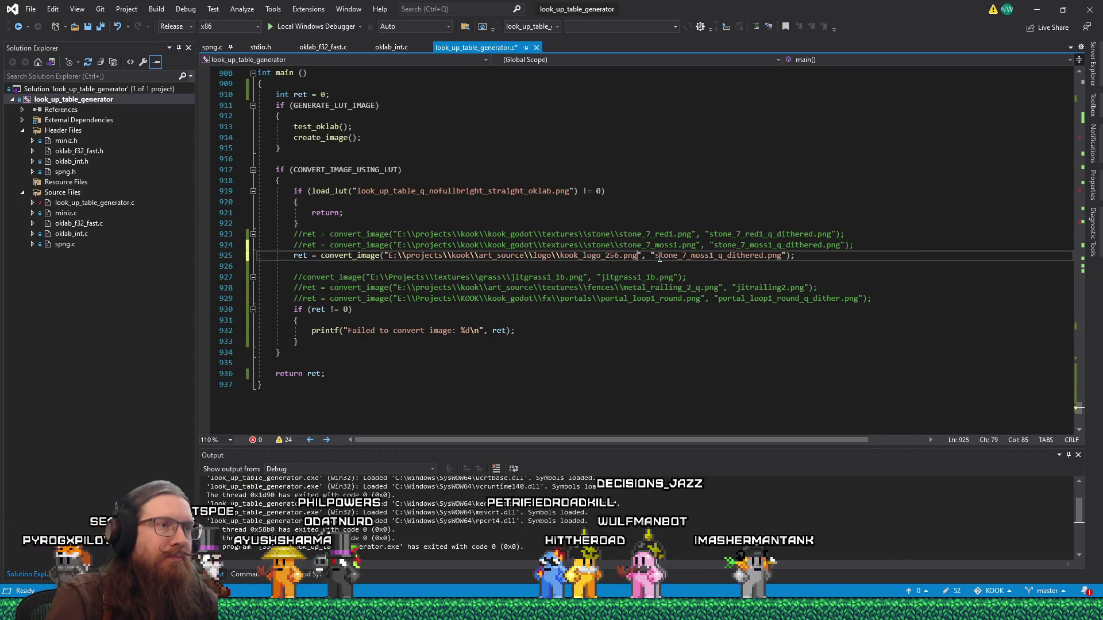
Step: Set the output filename to kook_logo_256_q_dithered.png, save, and run the generator
{"action": "left_click", "coordinate": [658, 258]}
{"action": "left_click", "coordinate": [781, 258], "text": "shift"}
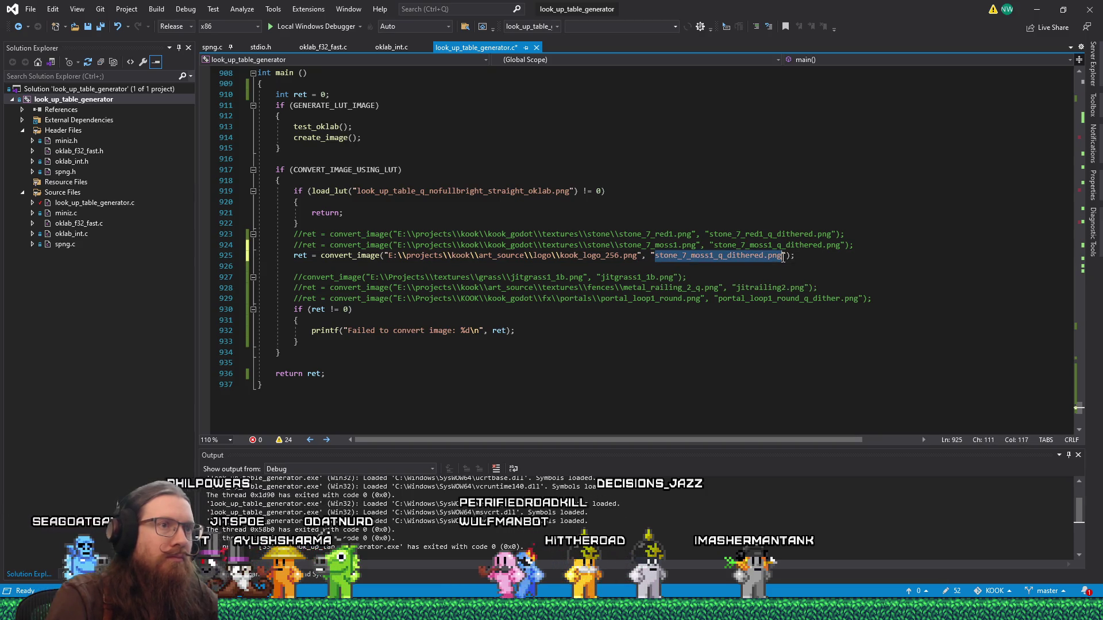
{"action": "type", "text": "kook_logo_256.png"}
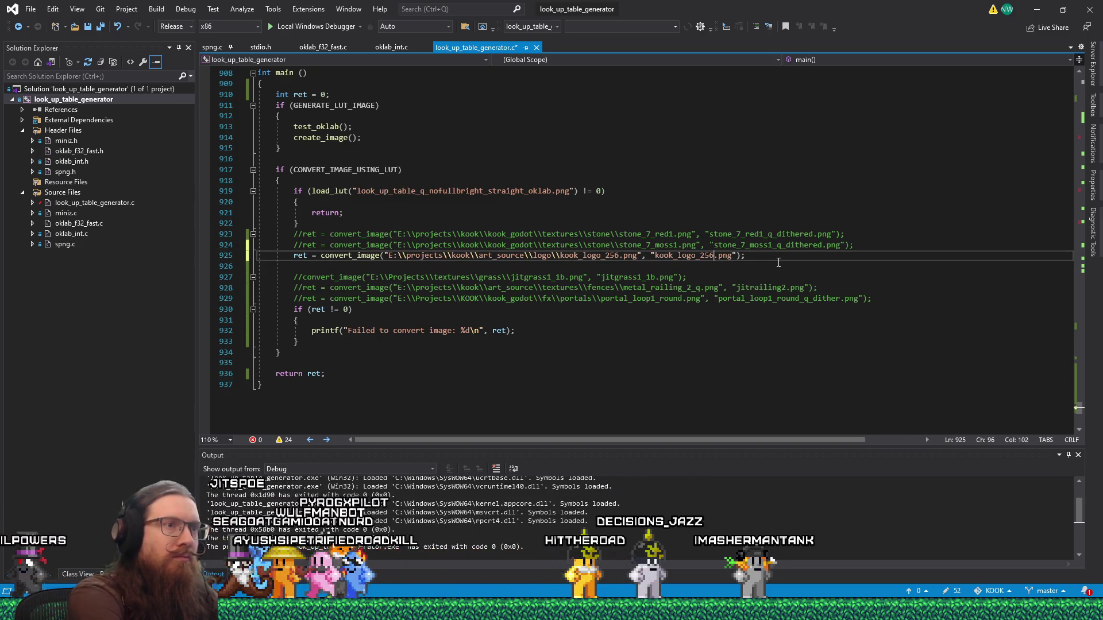
{"action": "type", "text": "_q"}
{"action": "key", "text": "Return"}
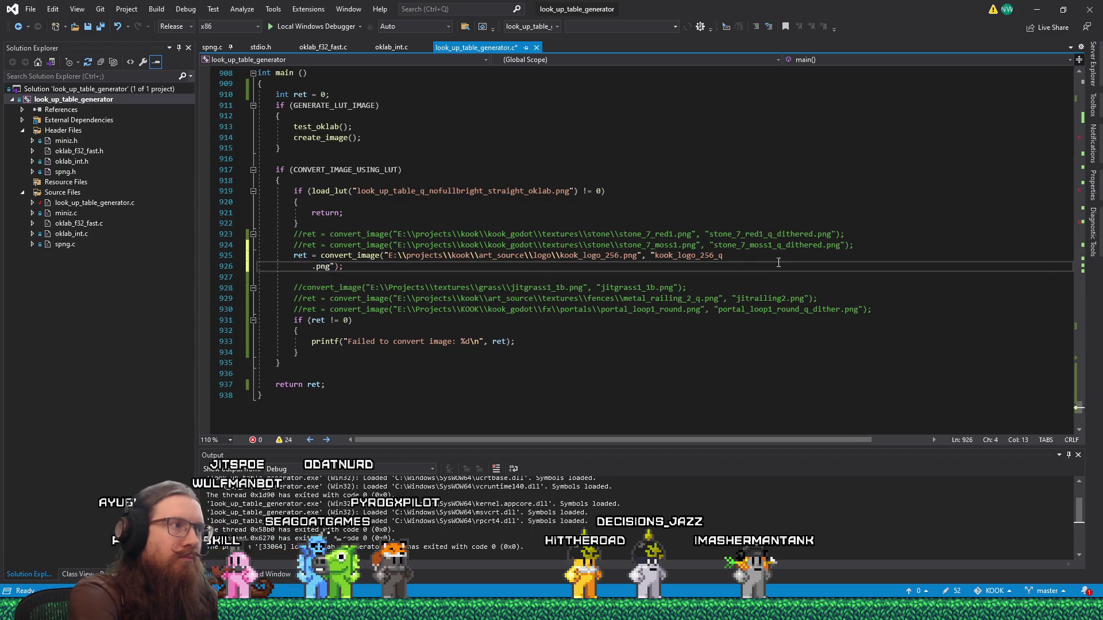
{"action": "key", "text": "ctrl+z"}
{"action": "key", "text": "ctrl+z"}
{"action": "type", "text": "_dithered"}
{"action": "key", "text": "ctrl+s"}
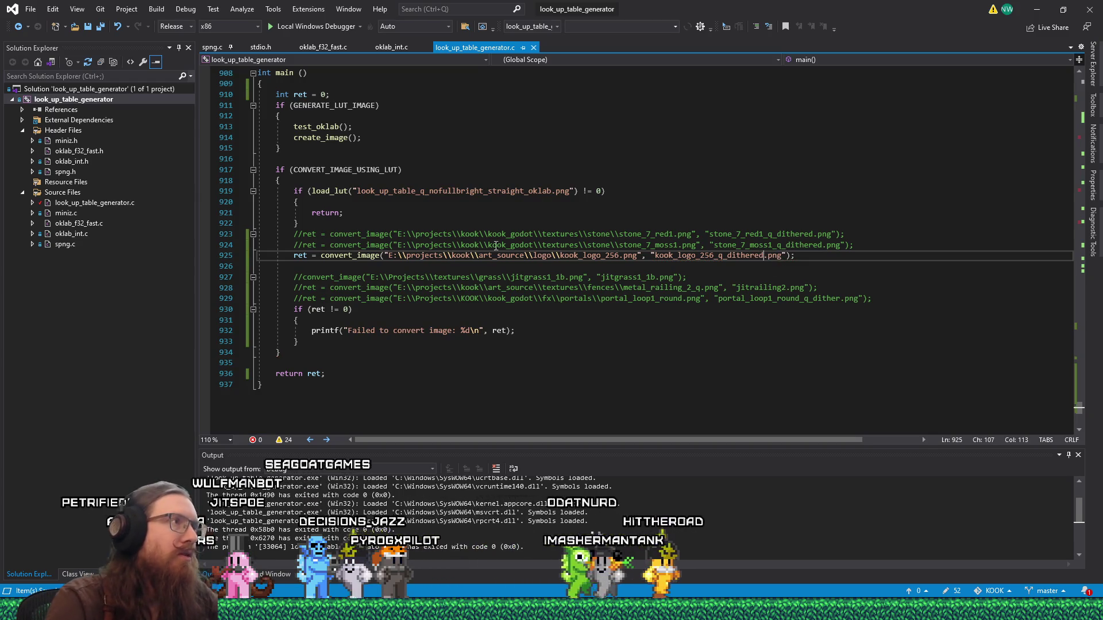
{"action": "left_click", "coordinate": [291, 26]}
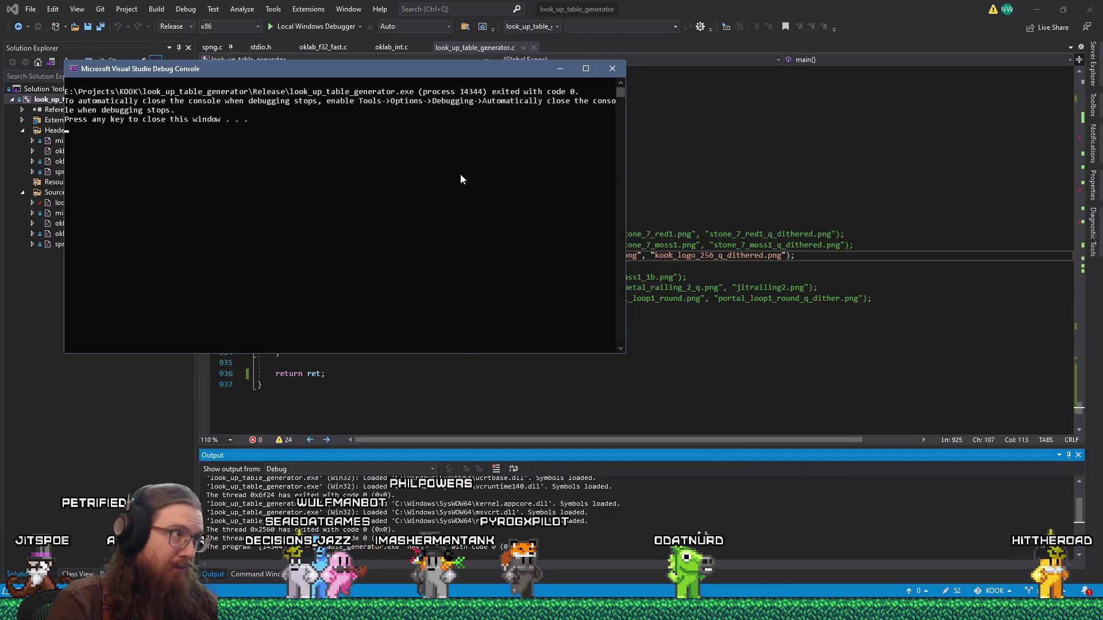
{"action": "key", "text": "Return"}
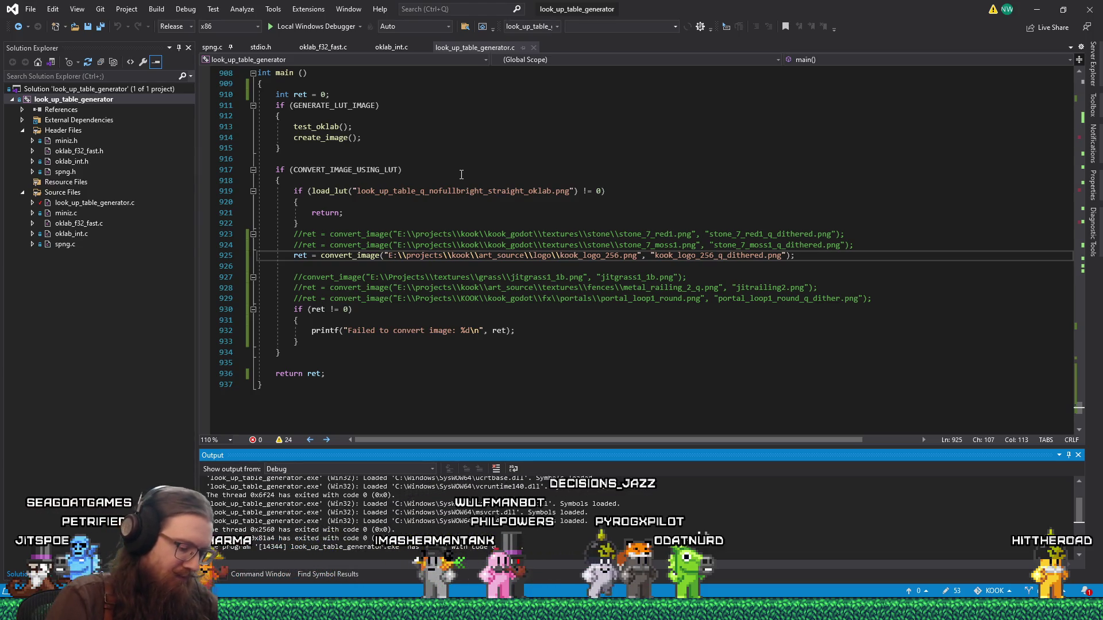
Step: Change the output filename to kook_logo_256_q_nodither.png
{"action": "left_click", "coordinate": [728, 255]}
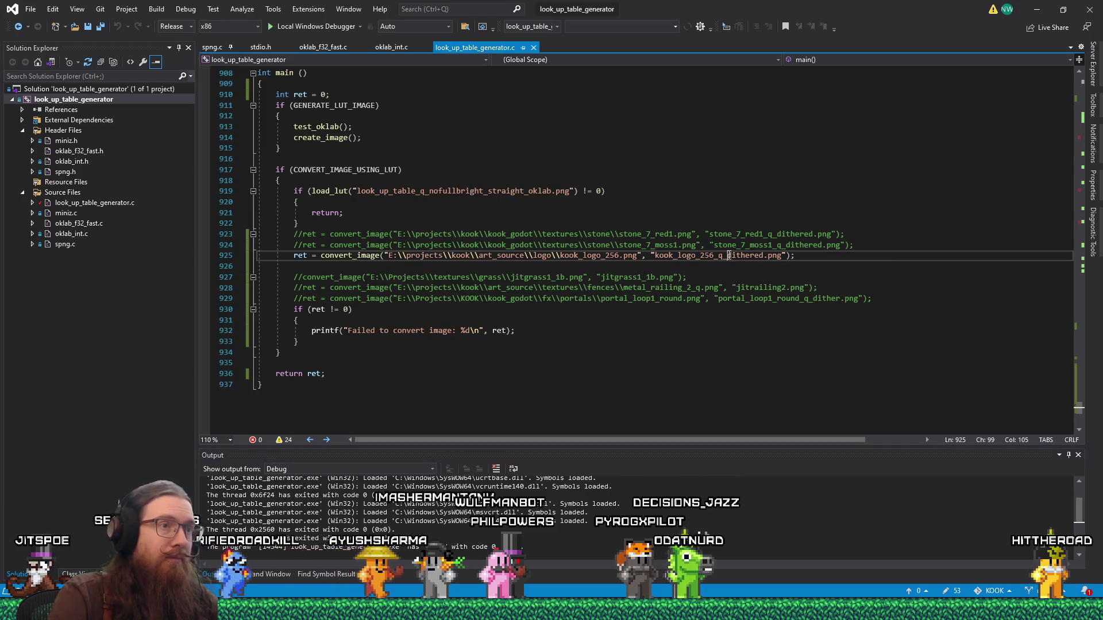
{"action": "type", "text": "nodither"}
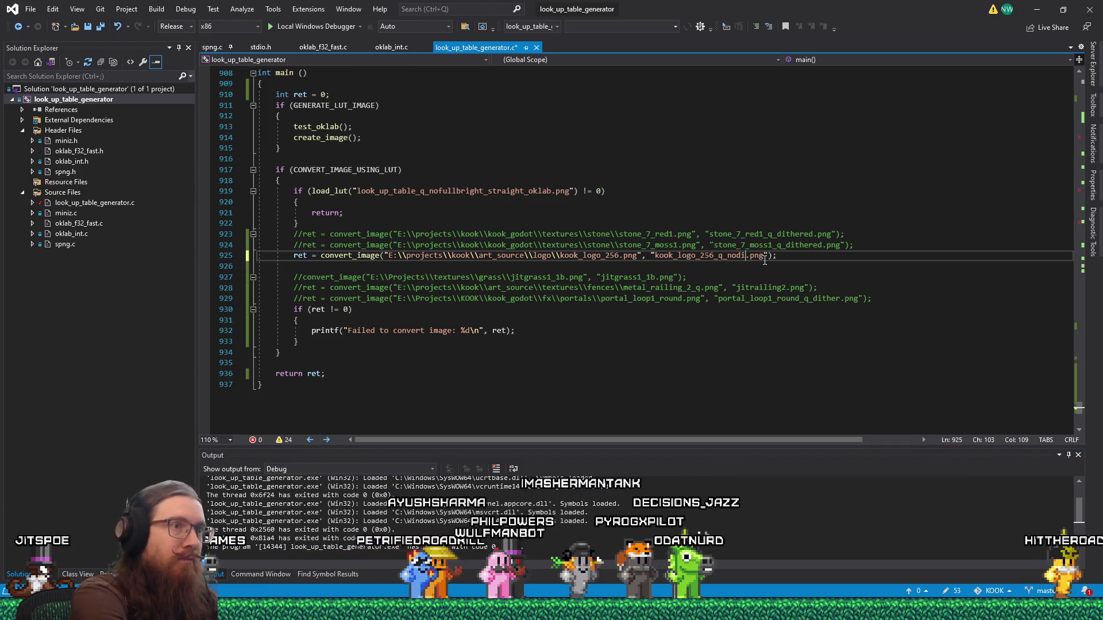
{"action": "scroll", "coordinate": [619, 244], "scroll_direction": "up", "scroll_amount": 1}
{"action": "scroll", "coordinate": [619, 244], "scroll_direction": "up", "scroll_amount": 6}
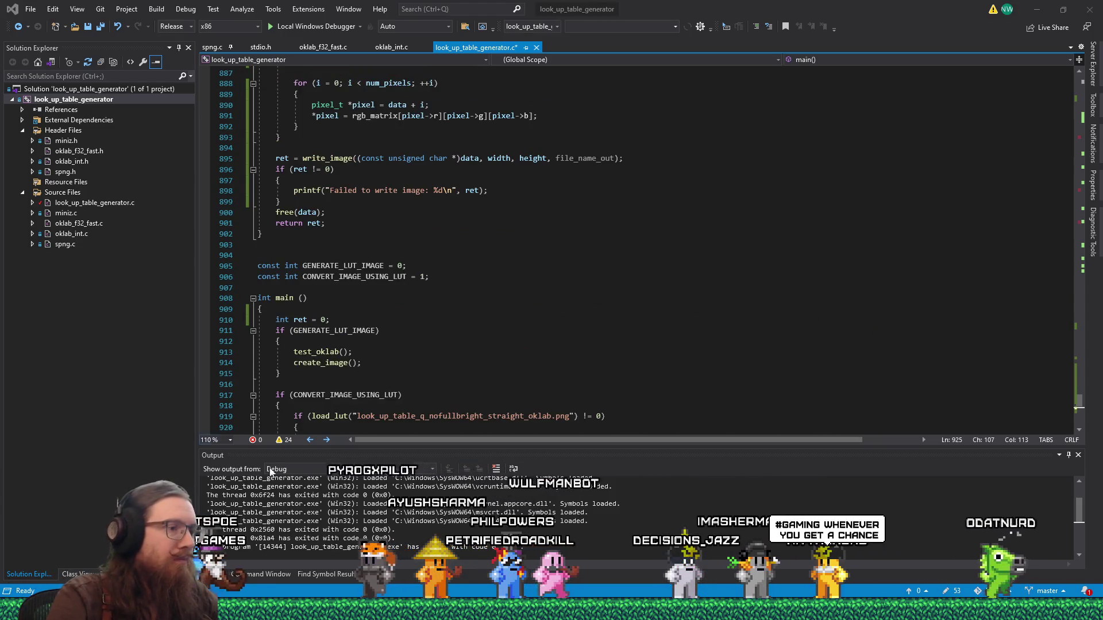
{"action": "mouse_move", "coordinate": [705, 610]}
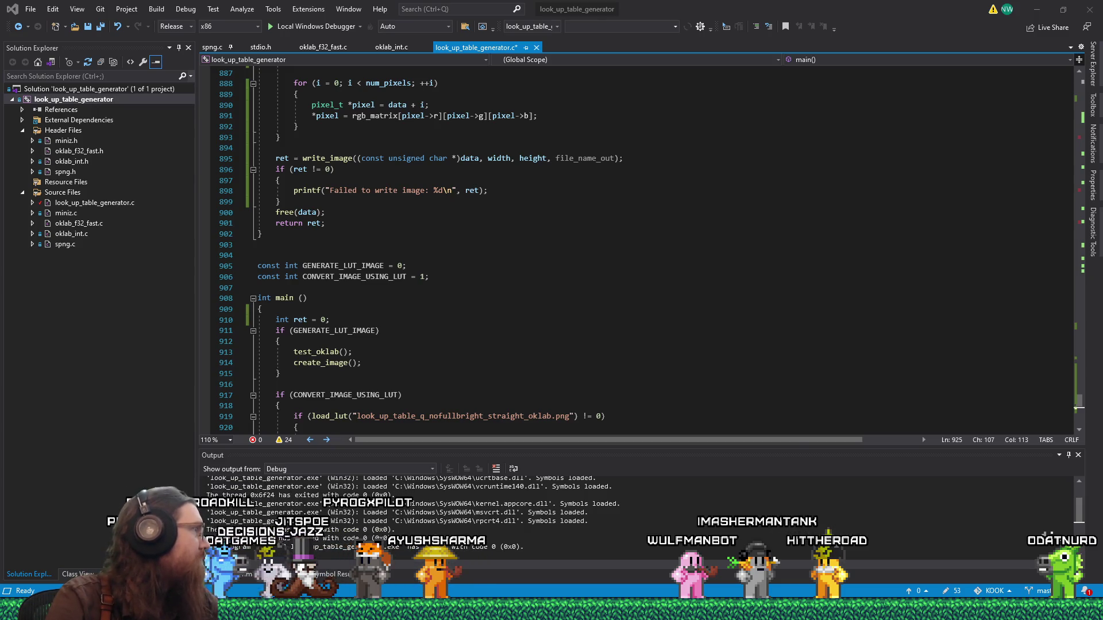
{"action": "key", "text": "alt+Tab"}
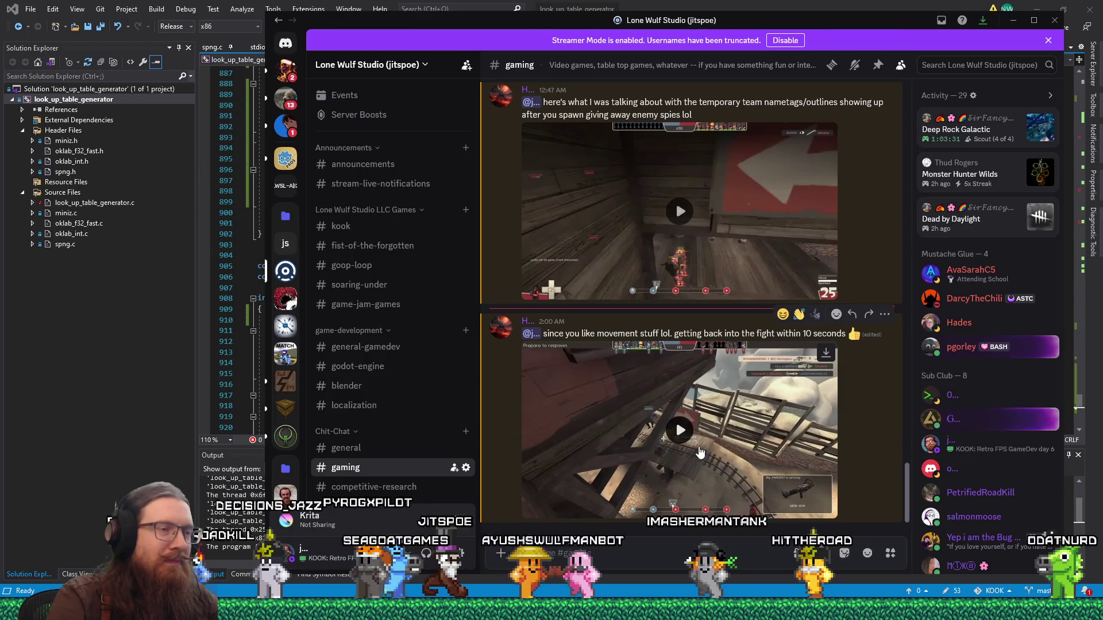
Step: Play the second game clip in Discord's gaming channel full screen, then return to Visual Studio
{"action": "left_click", "coordinate": [699, 452]}
{"action": "left_click", "coordinate": [827, 509]}
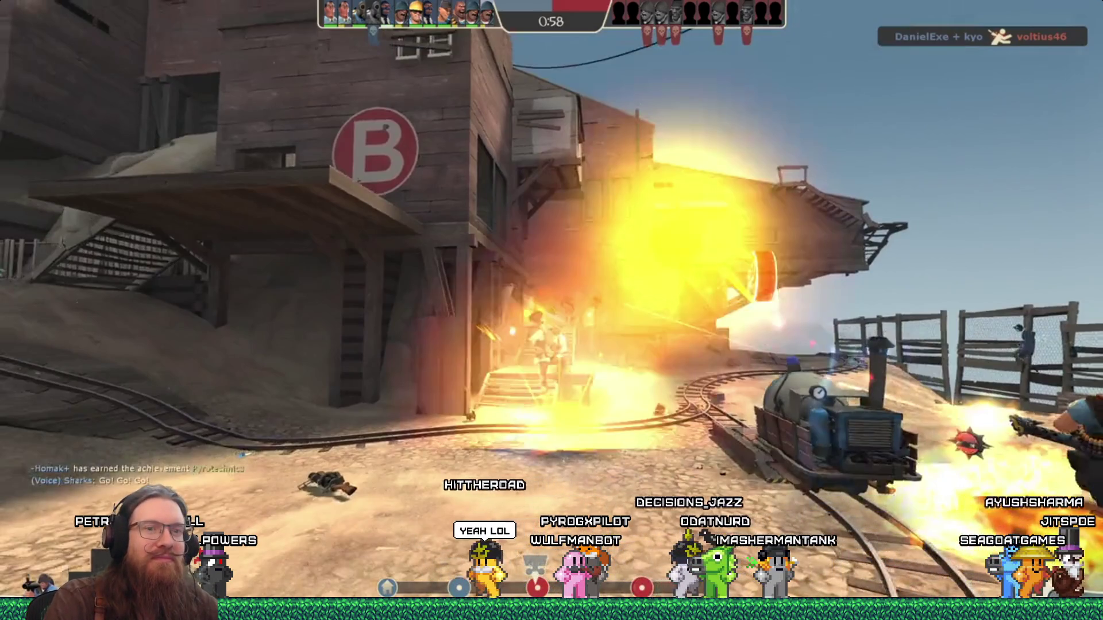
{"action": "key", "text": "Escape"}
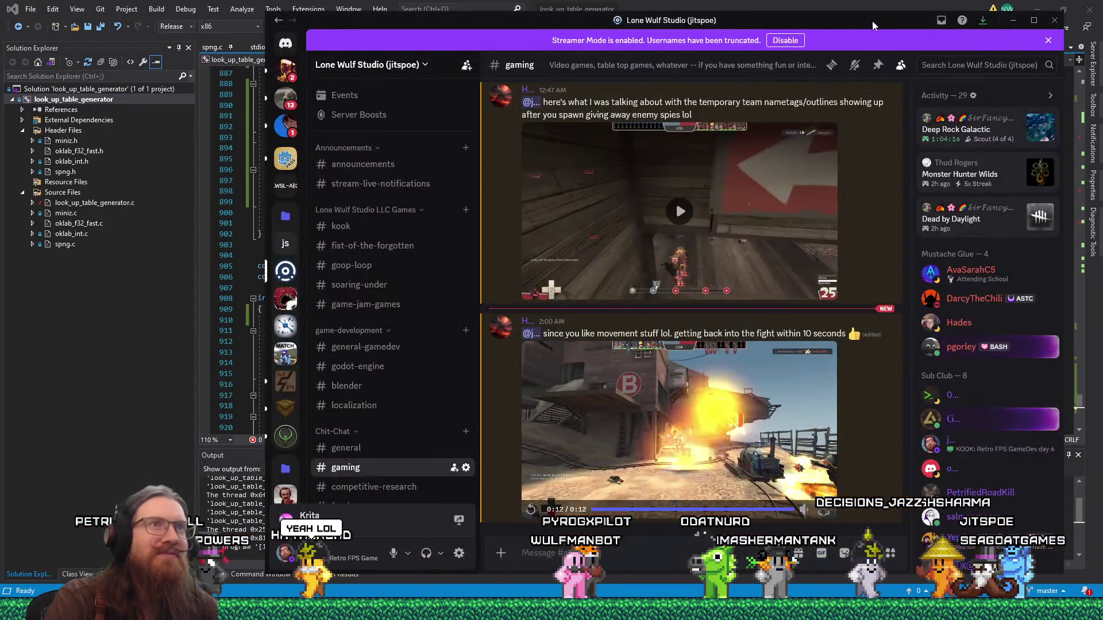
{"action": "key", "text": "alt+Tab"}
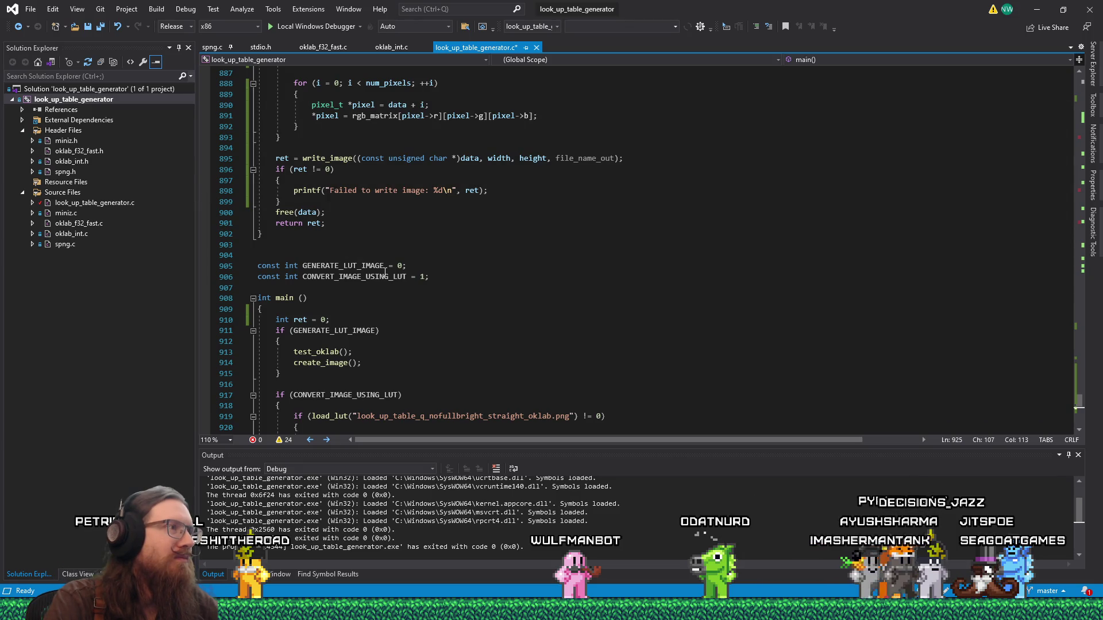
Step: Find USE_DITHER, change its value from 1 to 0, and save the file
{"action": "scroll", "coordinate": [388, 282], "scroll_direction": "up", "scroll_amount": 8}
{"action": "left_click_drag", "start_coordinate": [1070, 401], "coordinate": [1069, 100]}
{"action": "left_click", "coordinate": [985, 112]}
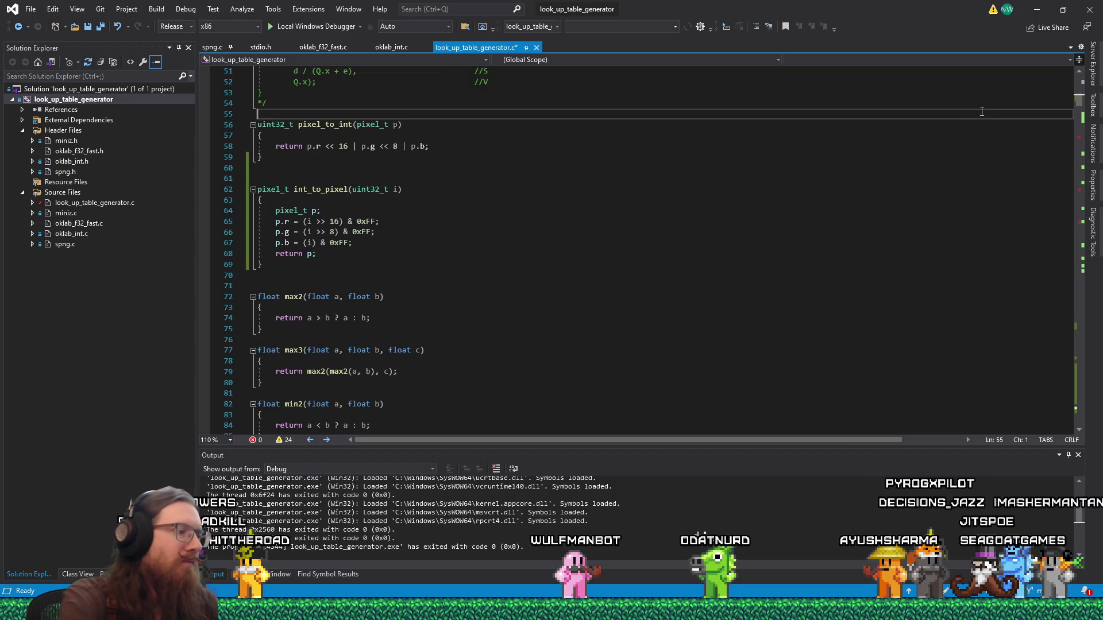
{"action": "key", "text": "ctrl+f"}
{"action": "type", "text": "dither"}
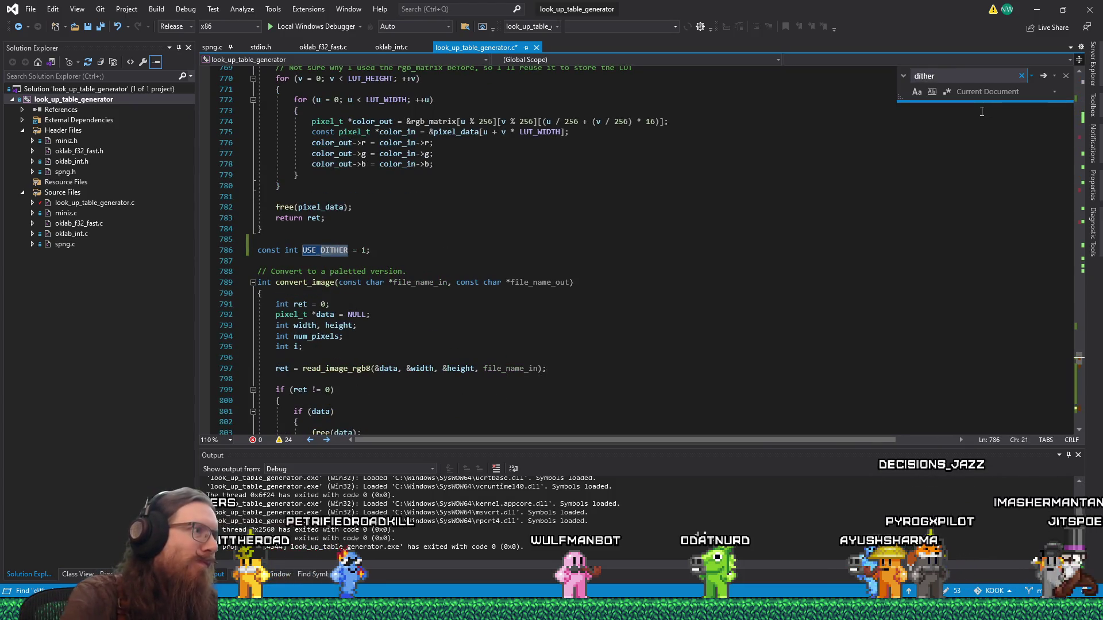
{"action": "double_click", "coordinate": [364, 250]}
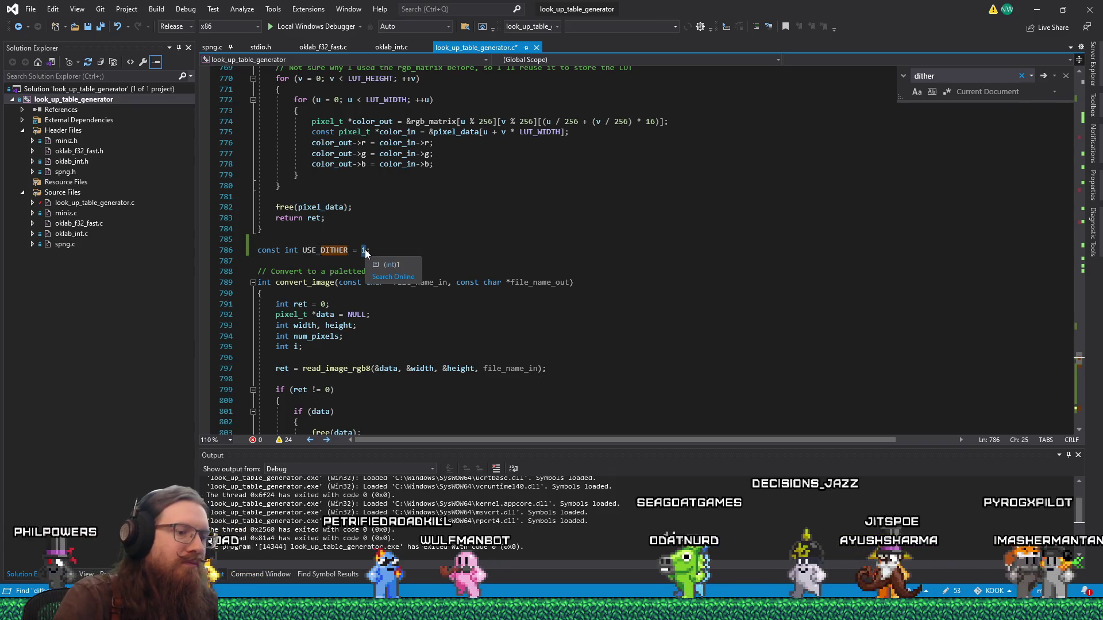
{"action": "type", "text": "0"}
{"action": "key", "text": "ctrl+s"}
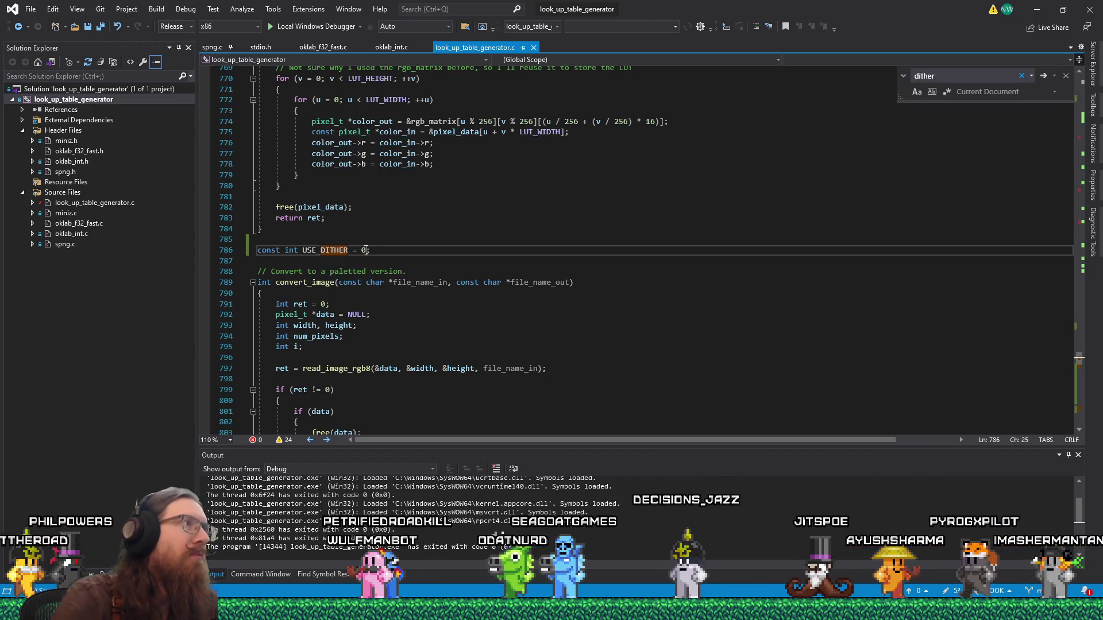
Step: Build and run the no-dither conversion, then bring up File Explorer's recent folders list
{"action": "key", "text": "ctrl+End"}
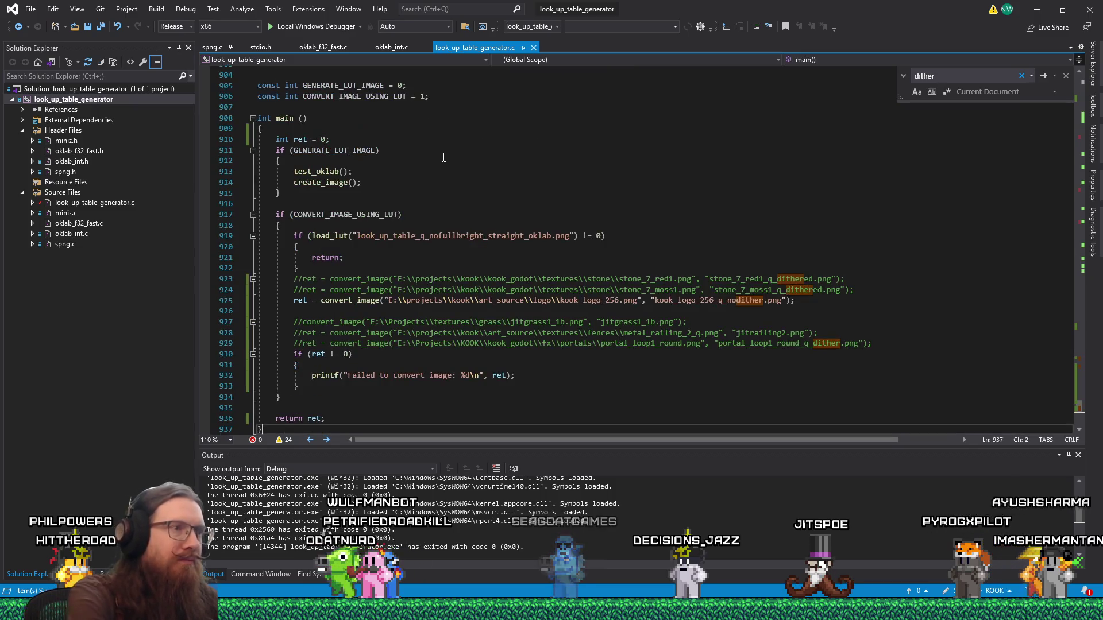
{"action": "left_click", "coordinate": [295, 27]}
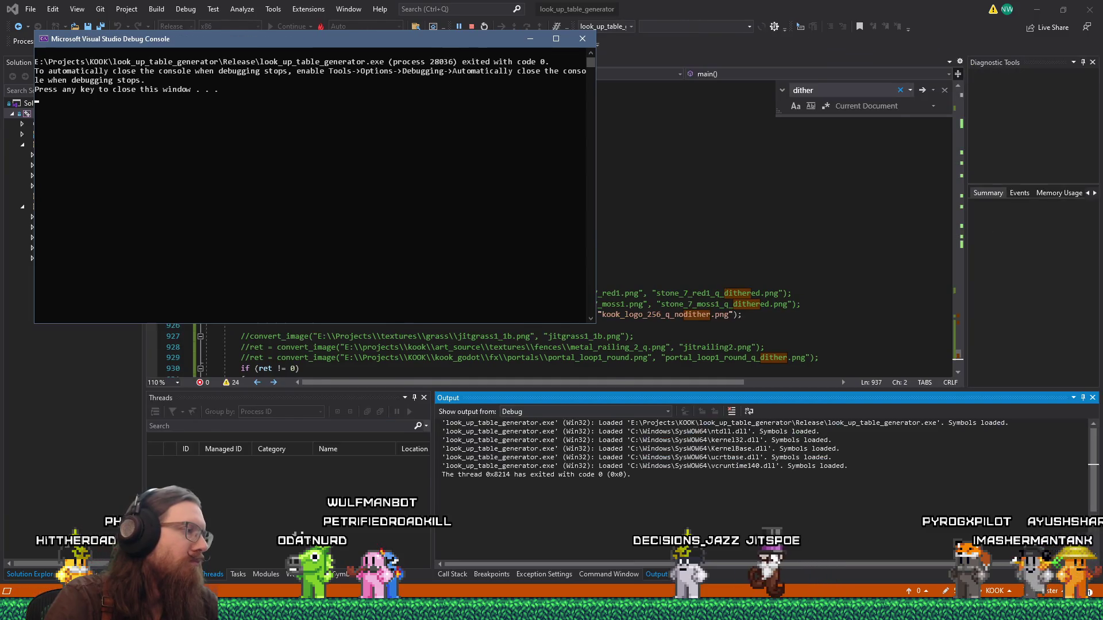
{"action": "key", "text": "Return"}
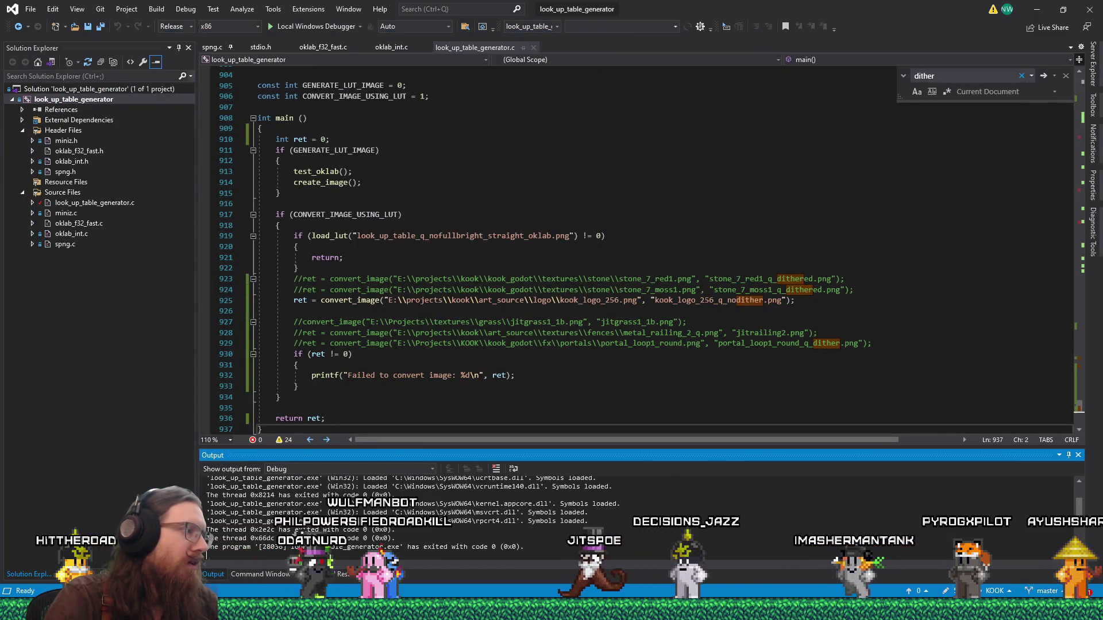
{"action": "right_click", "coordinate": [137, 610]}
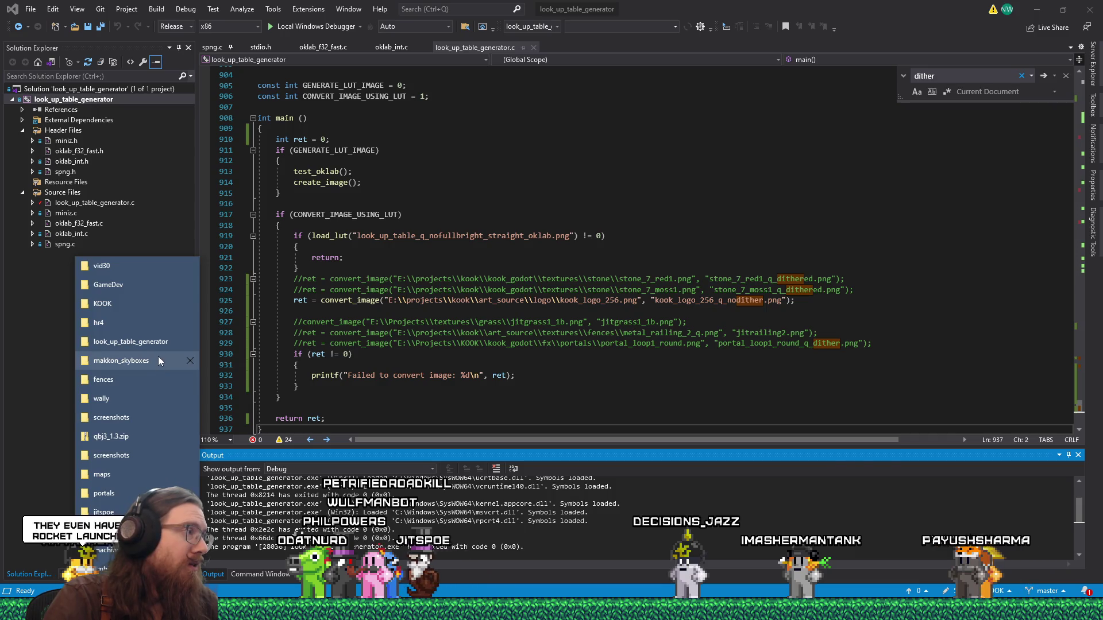
Step: Open kook_logo_256_q_nodither.png from the look_up_table_generator folder and zoom in to inspect it
{"action": "left_click", "coordinate": [169, 347]}
{"action": "double_click", "coordinate": [709, 253]}
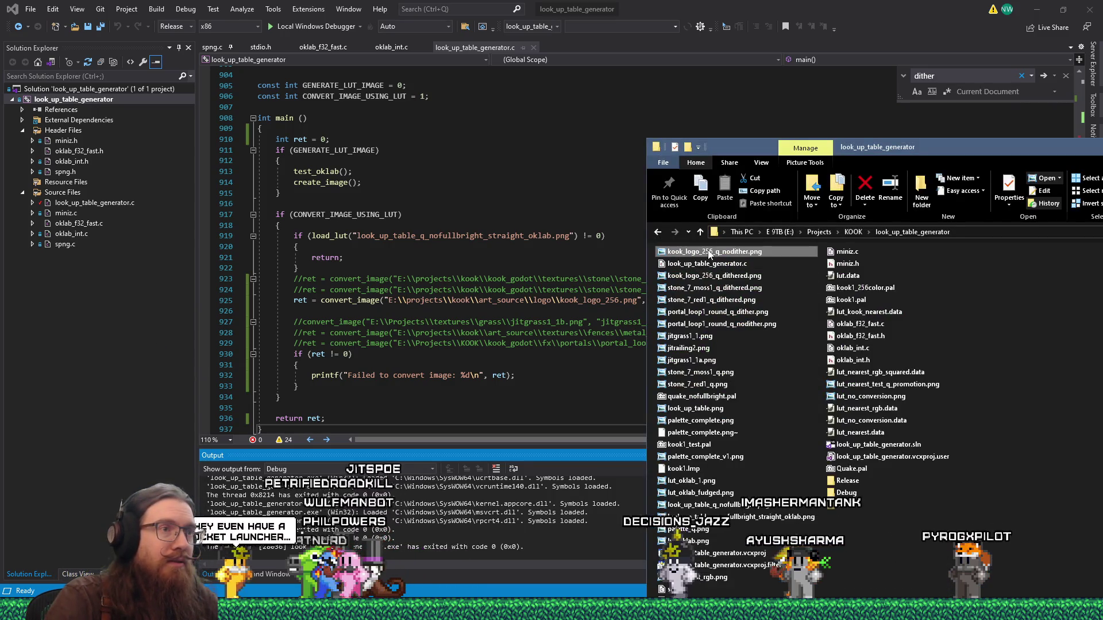
{"action": "scroll", "coordinate": [586, 285], "scroll_direction": "up", "scroll_amount": 1}
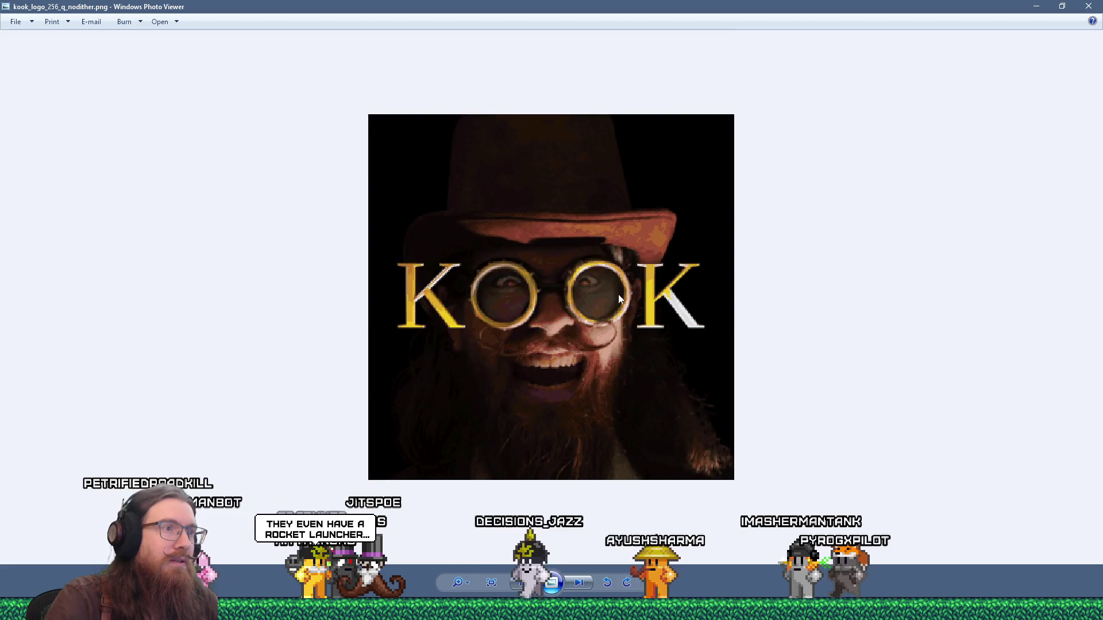
{"action": "scroll", "coordinate": [757, 316], "scroll_direction": "down", "scroll_amount": 3}
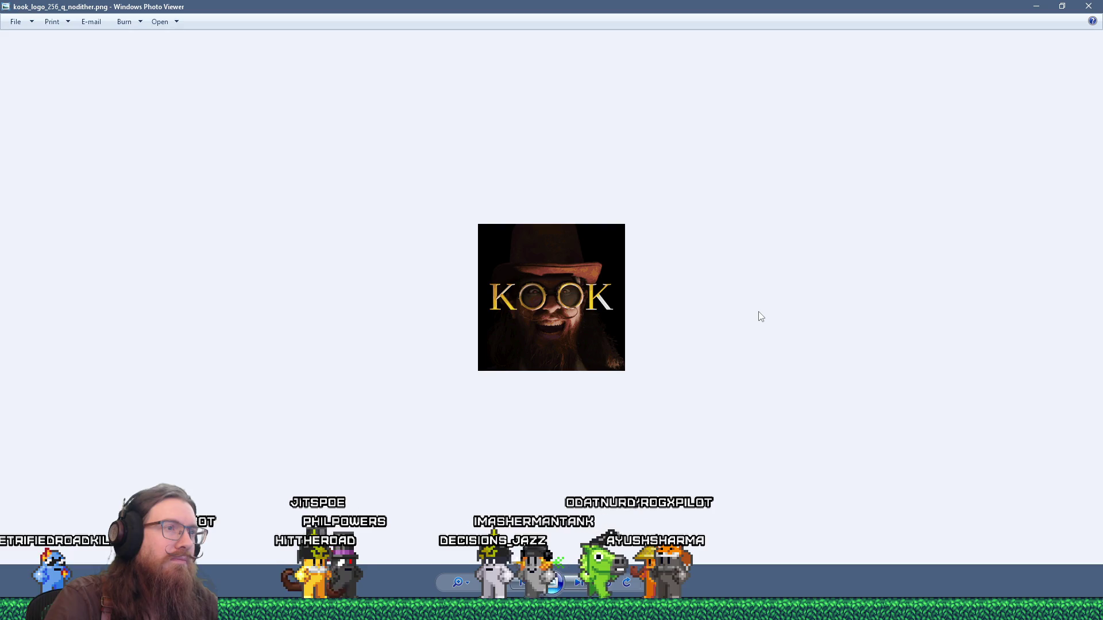
{"action": "scroll", "coordinate": [660, 306], "scroll_direction": "up", "scroll_amount": 3}
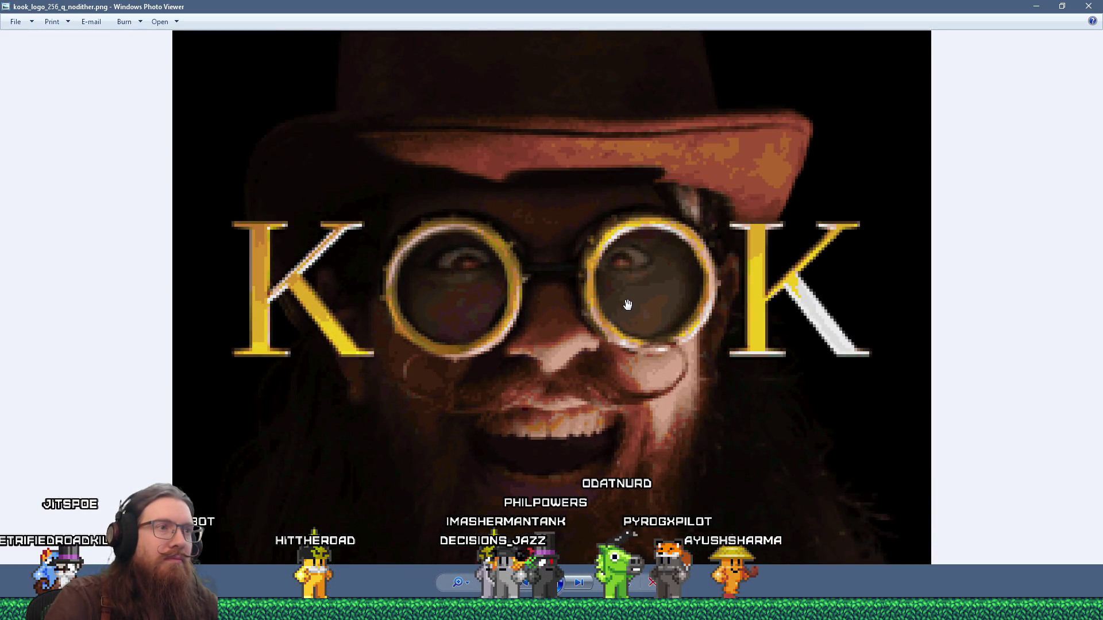
{"action": "scroll", "coordinate": [628, 305], "scroll_direction": "down", "scroll_amount": 3}
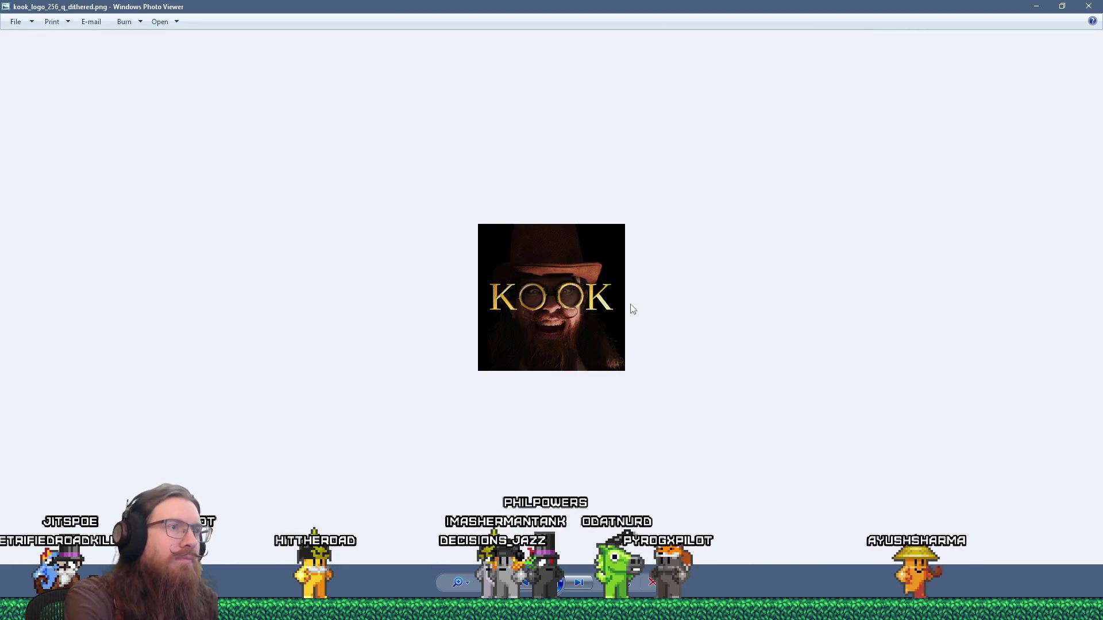
Step: Zoom into the current logo, then open kook_logo_256_q_dithered.png in a restored, windowed Photo Viewer
{"action": "scroll", "coordinate": [534, 319], "scroll_direction": "up", "scroll_amount": 4}
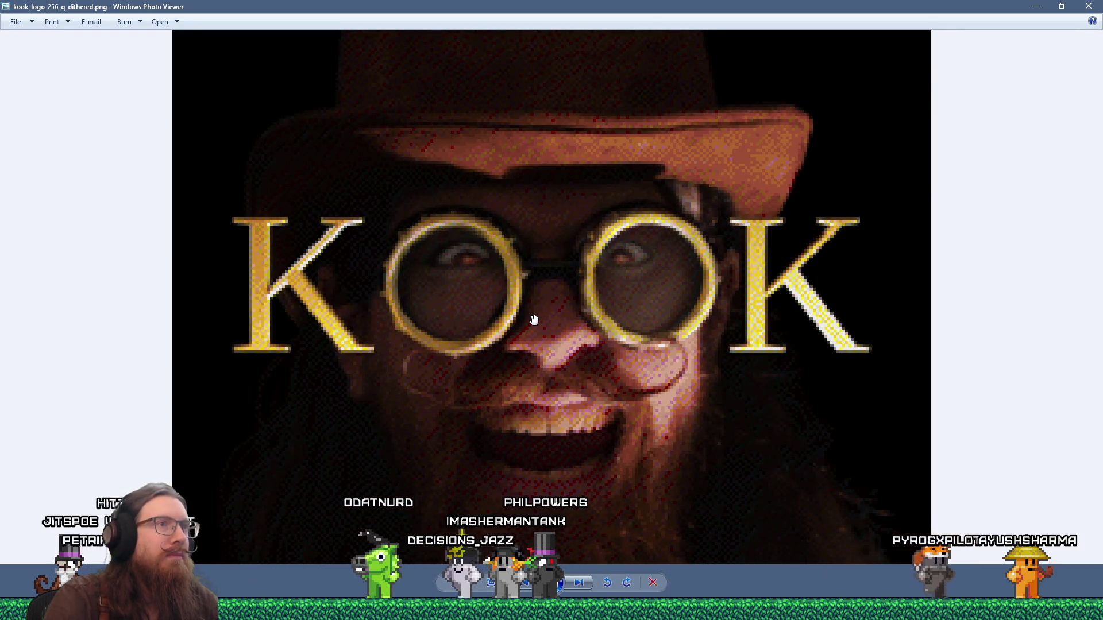
{"action": "scroll", "coordinate": [534, 320], "scroll_direction": "down", "scroll_amount": 4}
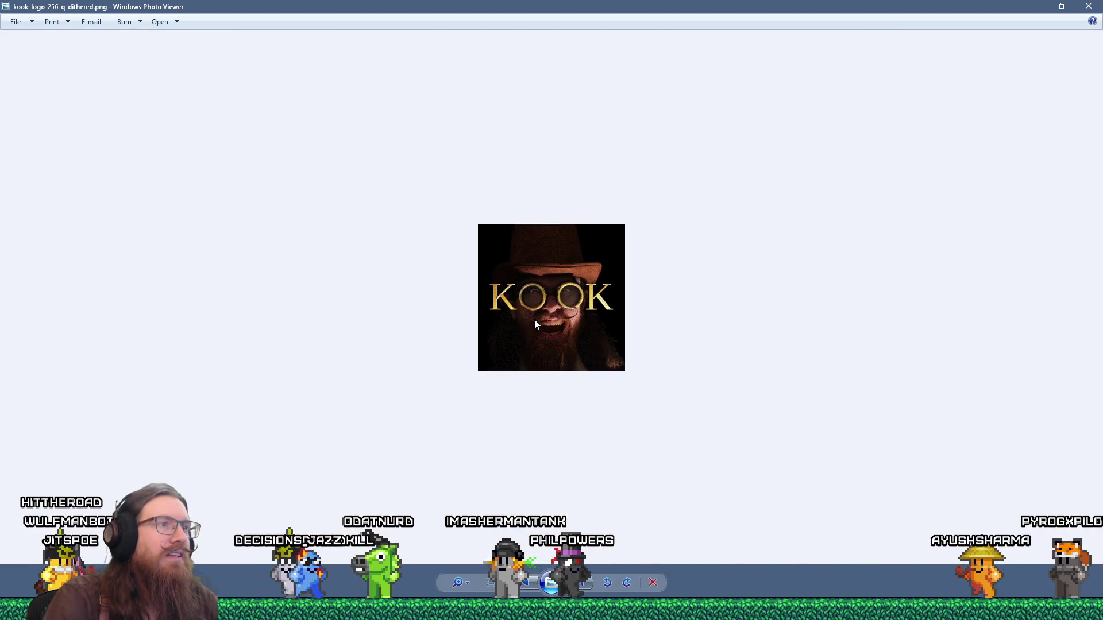
{"action": "key", "text": "alt+Tab"}
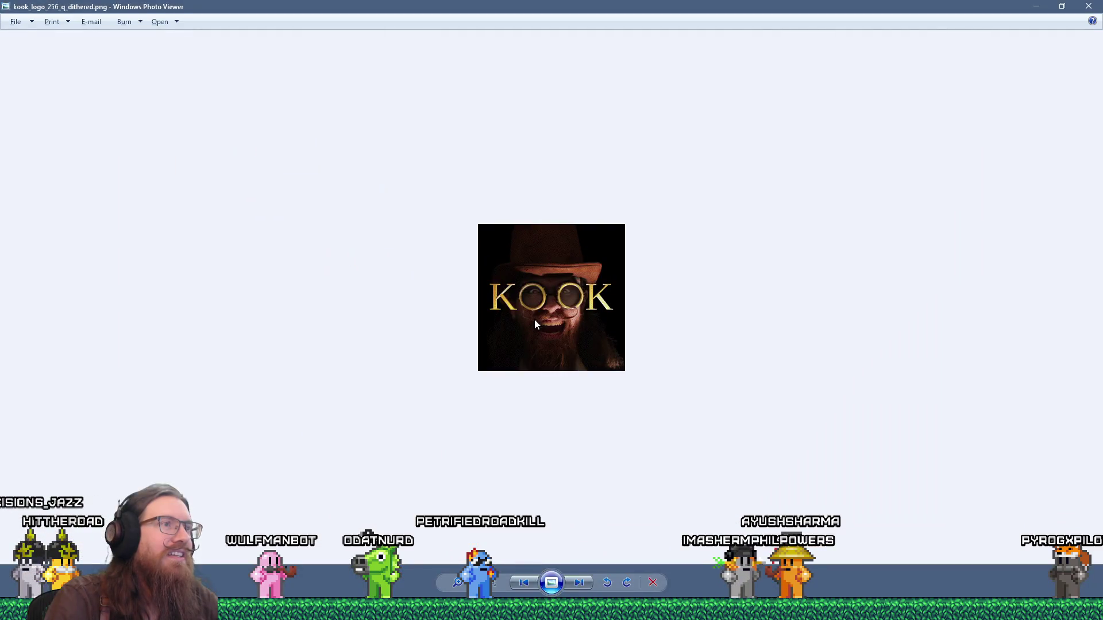
{"action": "key", "text": "alt+Tab"}
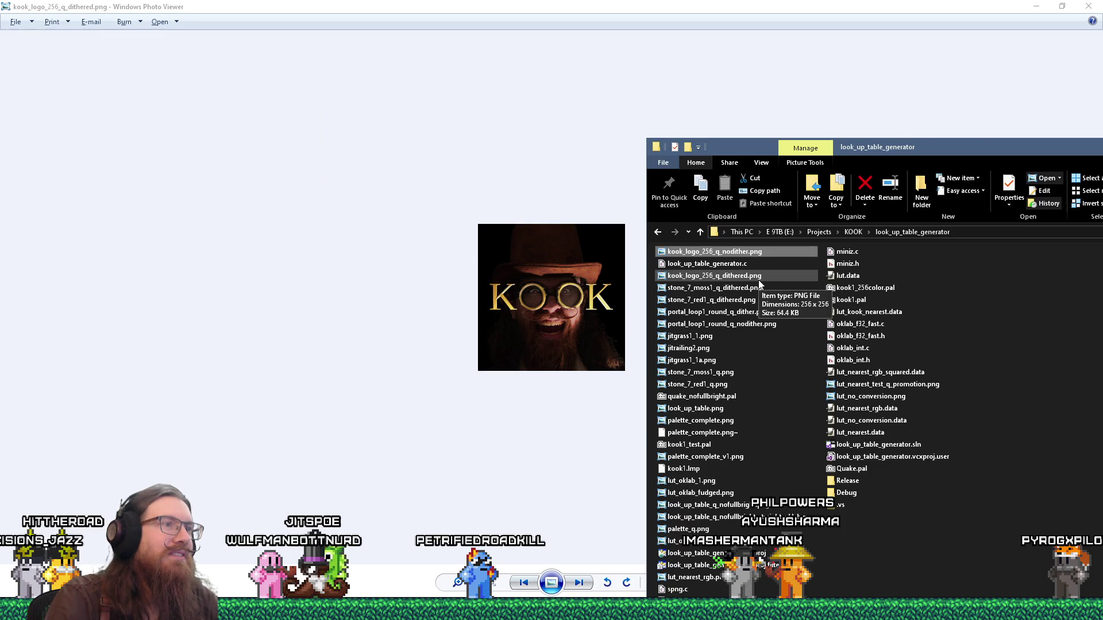
{"action": "double_click", "coordinate": [679, 5]}
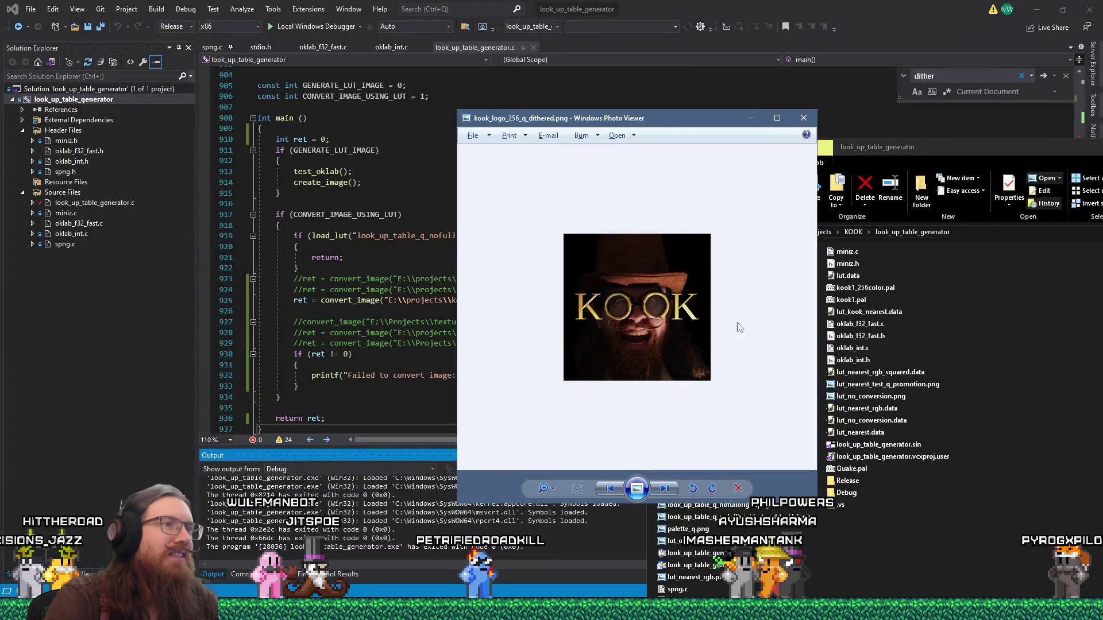
{"action": "key", "text": "alt+Tab"}
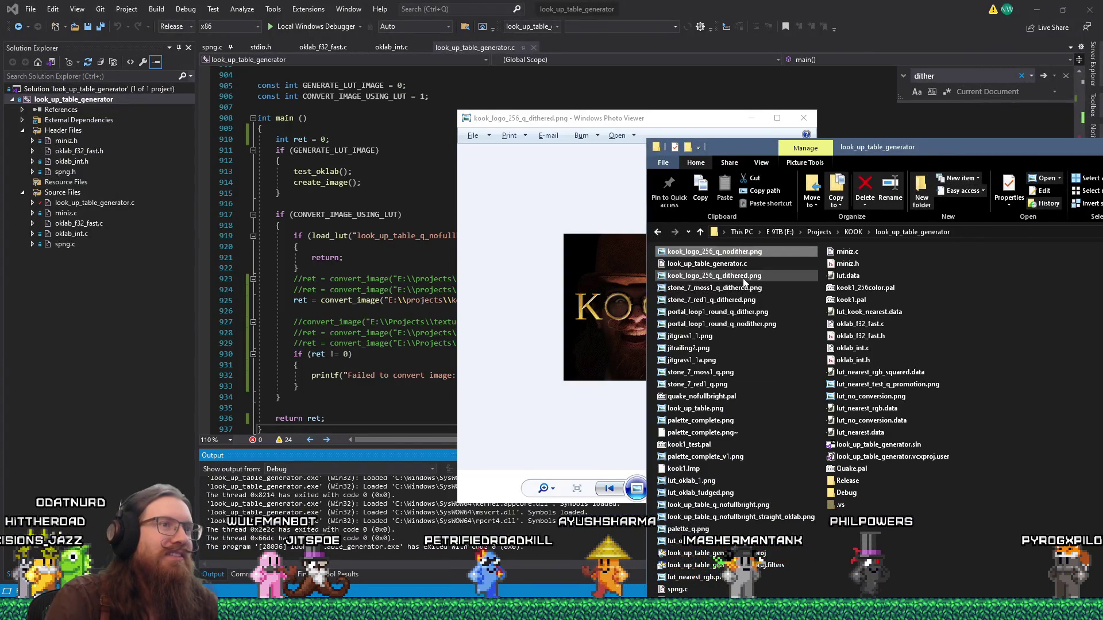
{"action": "double_click", "coordinate": [745, 280]}
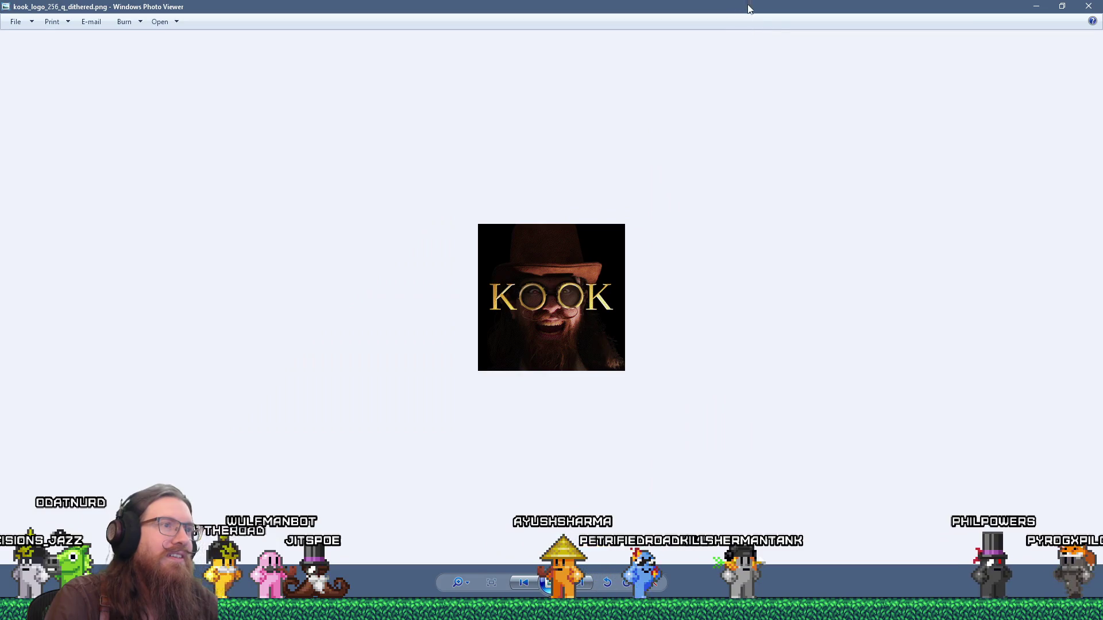
{"action": "double_click", "coordinate": [750, 8]}
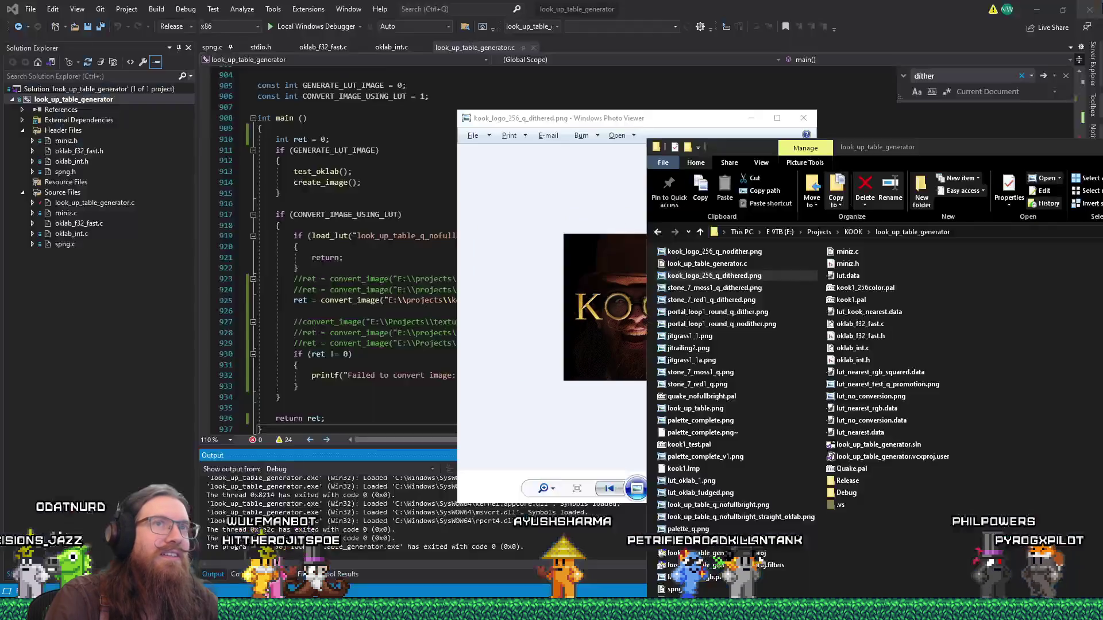
Step: Open kook_logo_256_q_nodither.png in a second window, place both viewers side by side, and zoom in
{"action": "double_click", "coordinate": [753, 257]}
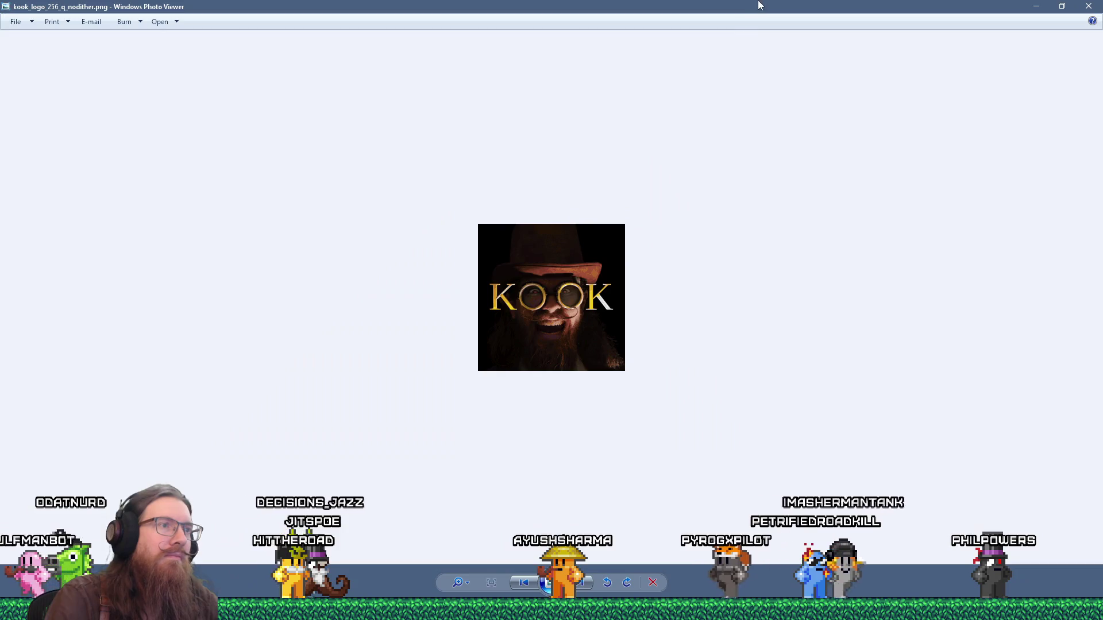
{"action": "double_click", "coordinate": [758, 5]}
{"action": "mouse_move", "coordinate": [695, 117]}
{"action": "left_mouse_down"}
{"action": "mouse_move", "coordinate": [407, 117]}
{"action": "mouse_move", "coordinate": [417, 117]}
{"action": "left_mouse_up"}
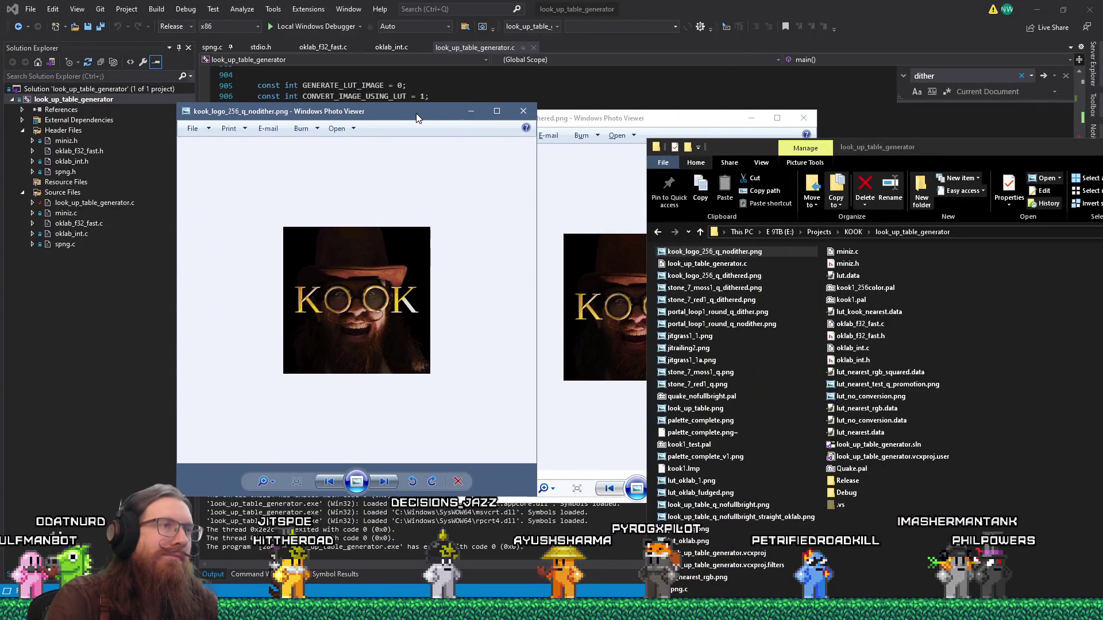
{"action": "left_click_drag", "start_coordinate": [596, 127], "coordinate": [588, 111]}
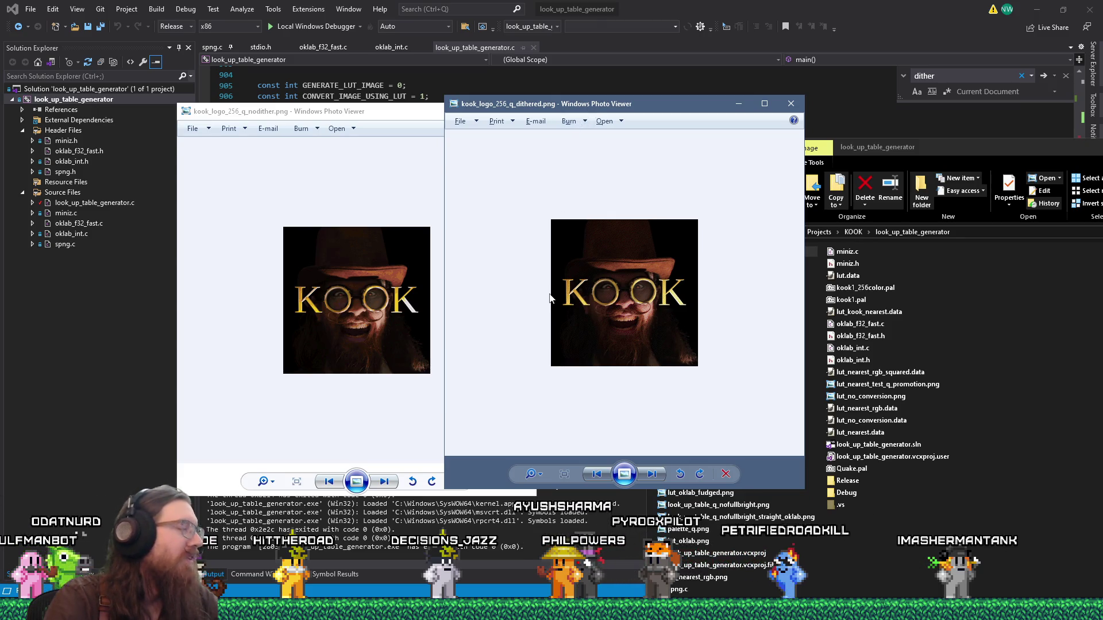
{"action": "scroll", "coordinate": [640, 277], "scroll_direction": "up", "scroll_amount": 4}
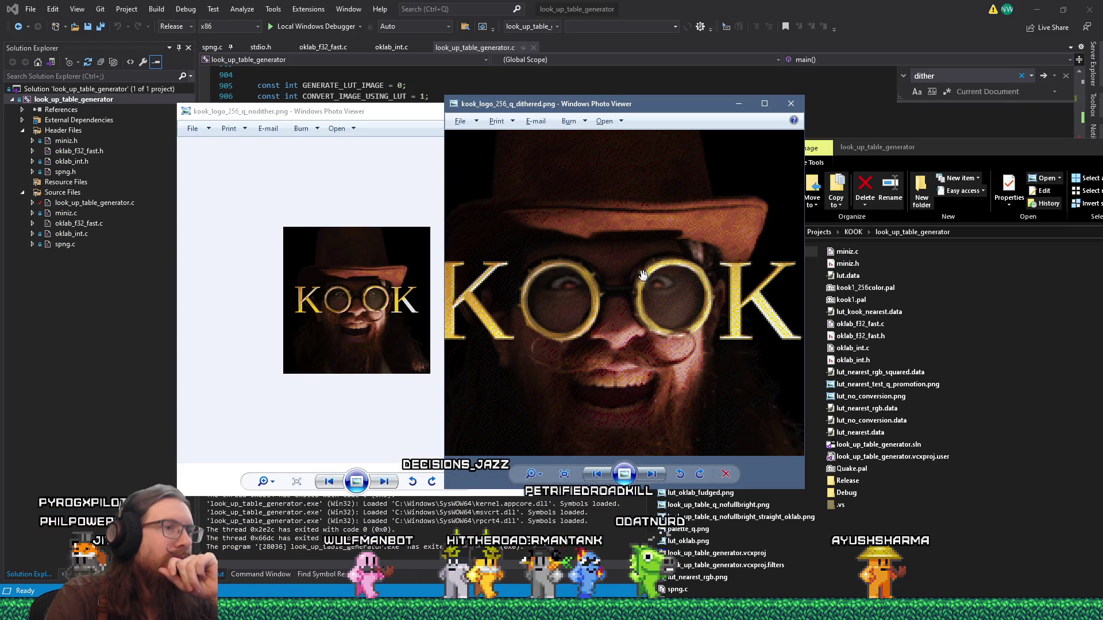
{"action": "scroll", "coordinate": [643, 275], "scroll_direction": "down", "scroll_amount": 3}
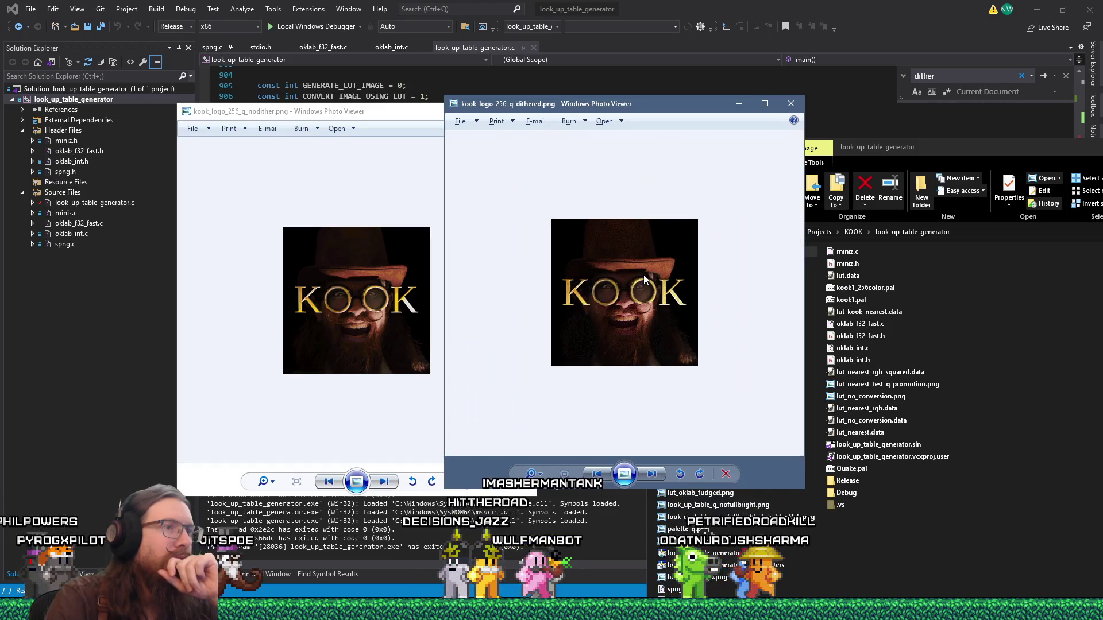
{"action": "scroll", "coordinate": [643, 274], "scroll_direction": "up", "scroll_amount": 2}
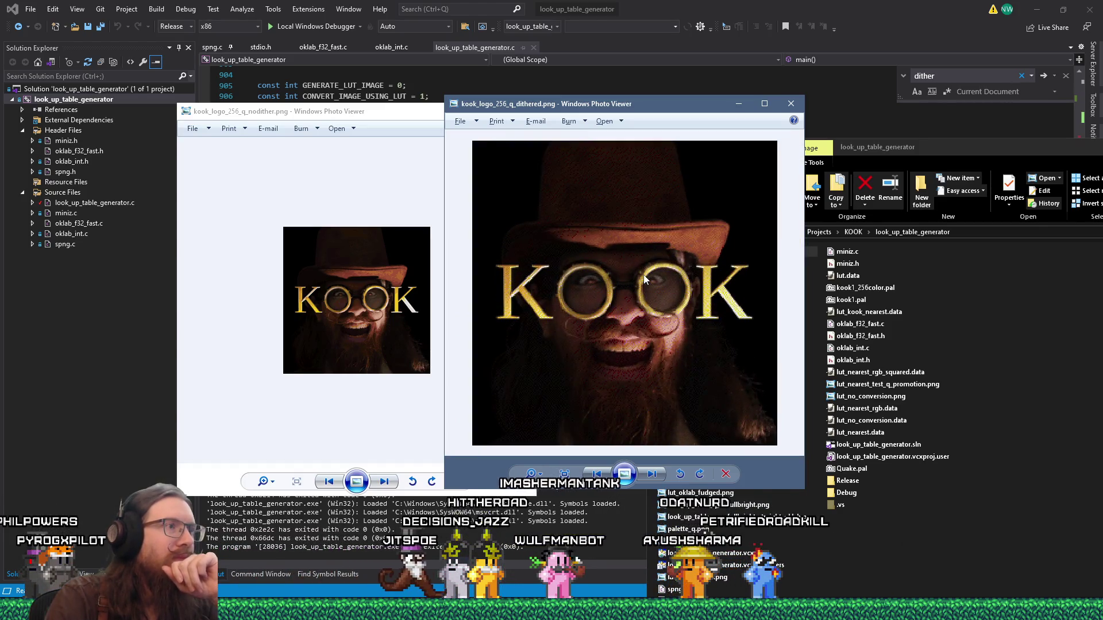
{"action": "scroll", "coordinate": [644, 277], "scroll_direction": "up", "scroll_amount": 1}
{"action": "scroll", "coordinate": [392, 341], "scroll_direction": "up", "scroll_amount": 3}
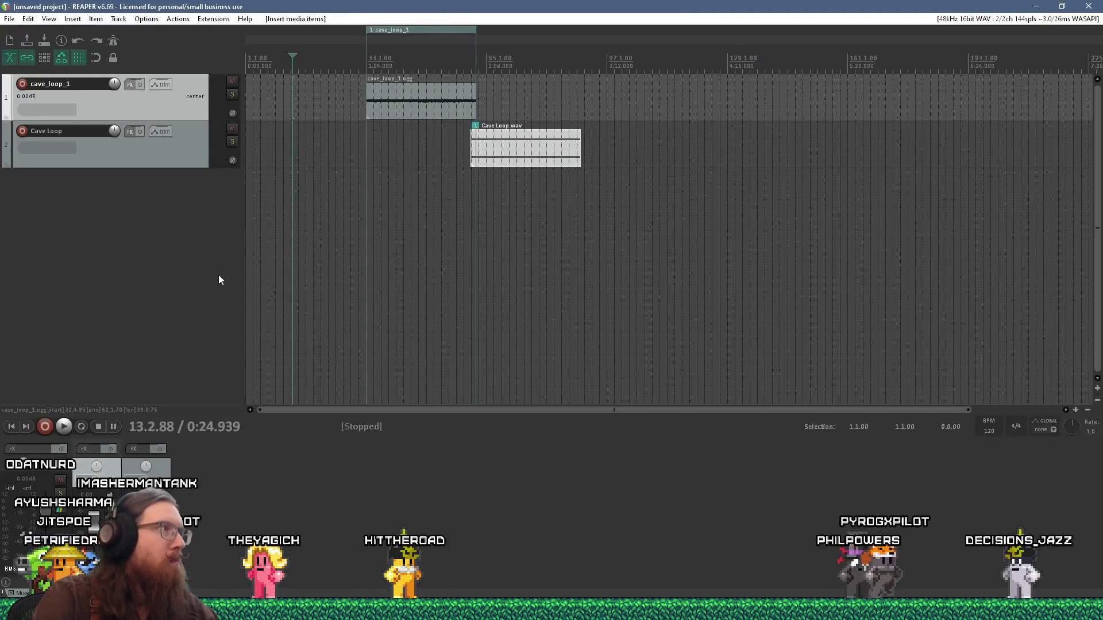
Step: Create a new project tab from the File menu and add a track to it
{"action": "left_click", "coordinate": [9, 19]}
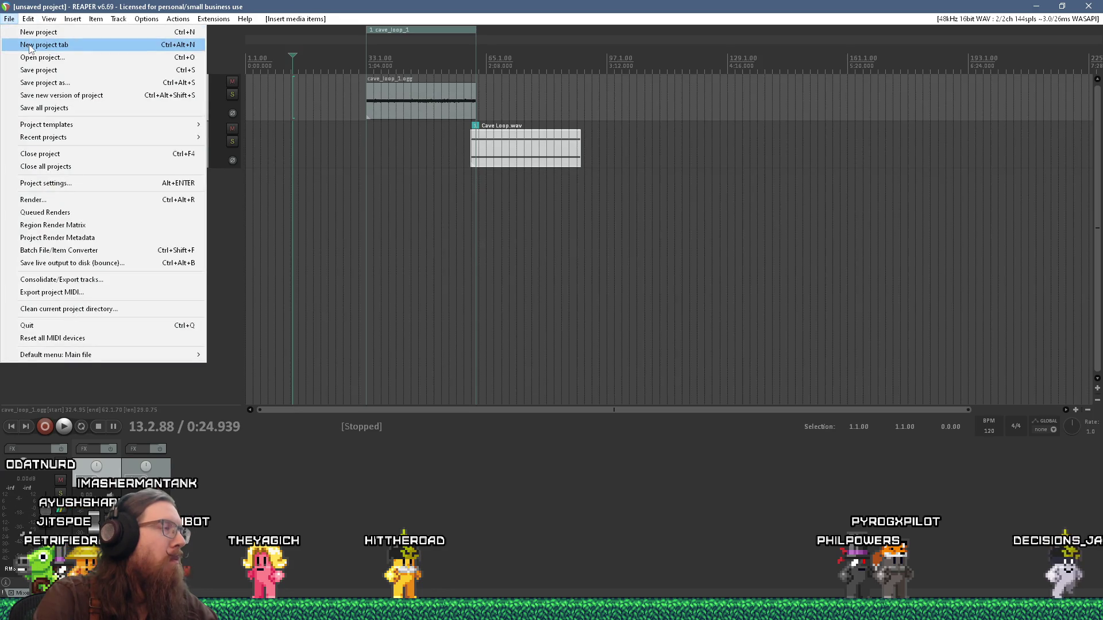
{"action": "left_click", "coordinate": [92, 44]}
{"action": "double_click", "coordinate": [122, 134]}
Step: Load the VST3i Pianoteq 7 instrument onto Track 1 and move its window aside
{"action": "left_click", "coordinate": [131, 91]}
{"action": "type", "text": "piano"}
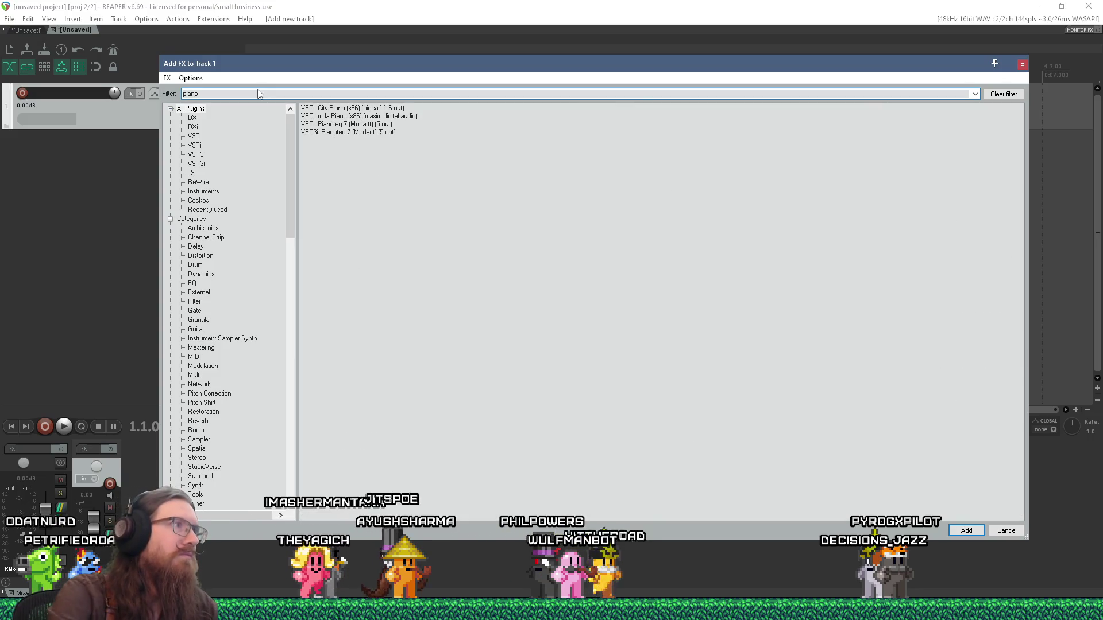
{"action": "left_click", "coordinate": [382, 132]}
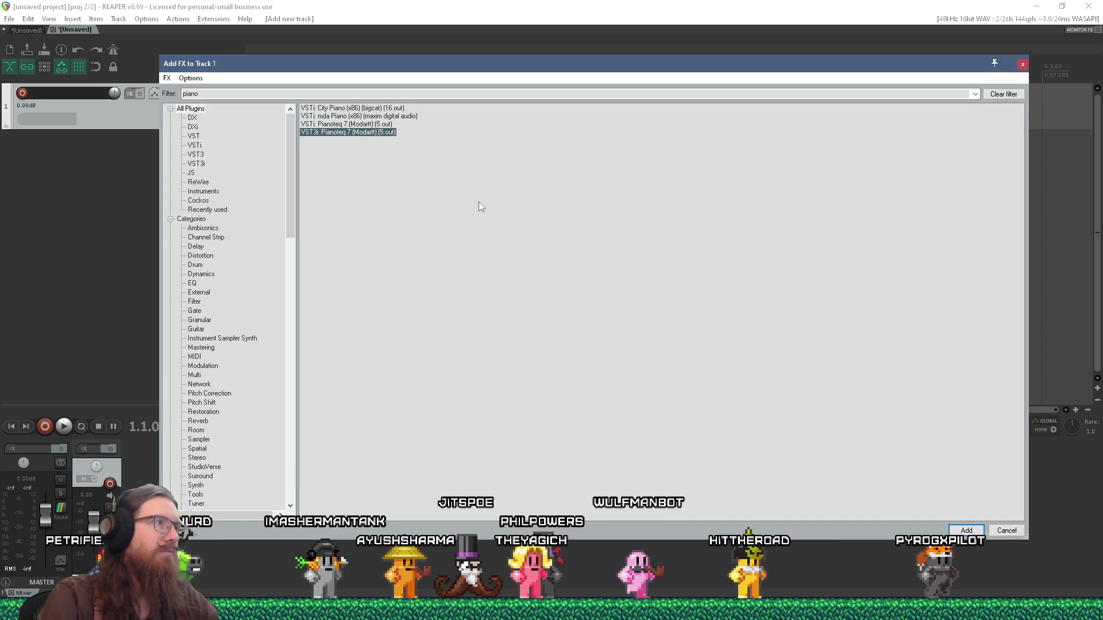
{"action": "key", "text": "Return"}
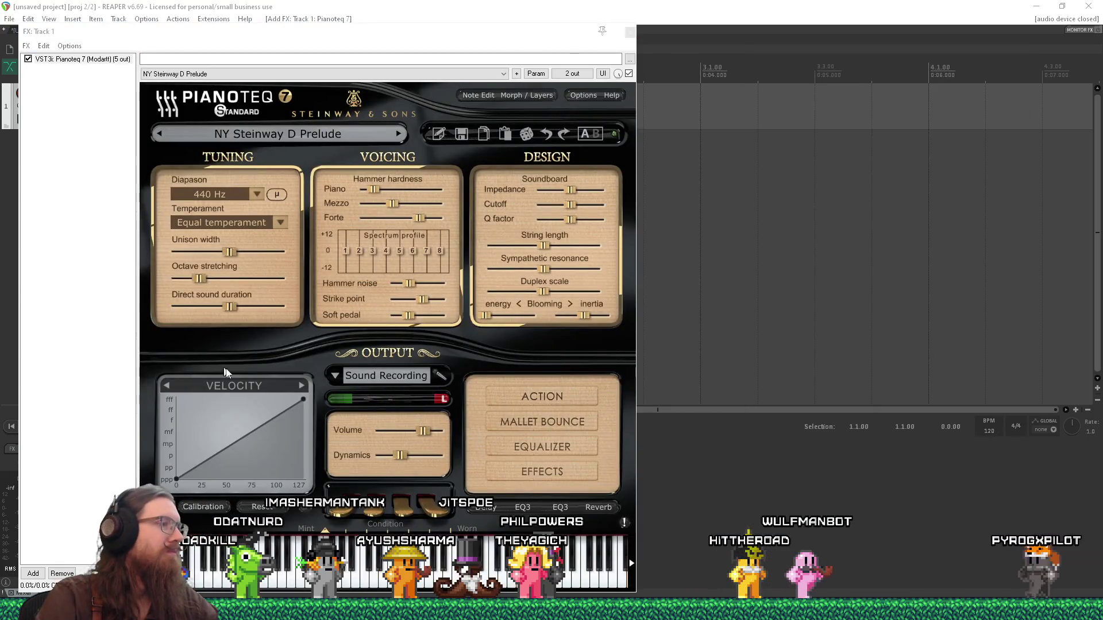
{"action": "left_click_drag", "start_coordinate": [375, 30], "coordinate": [641, 9]}
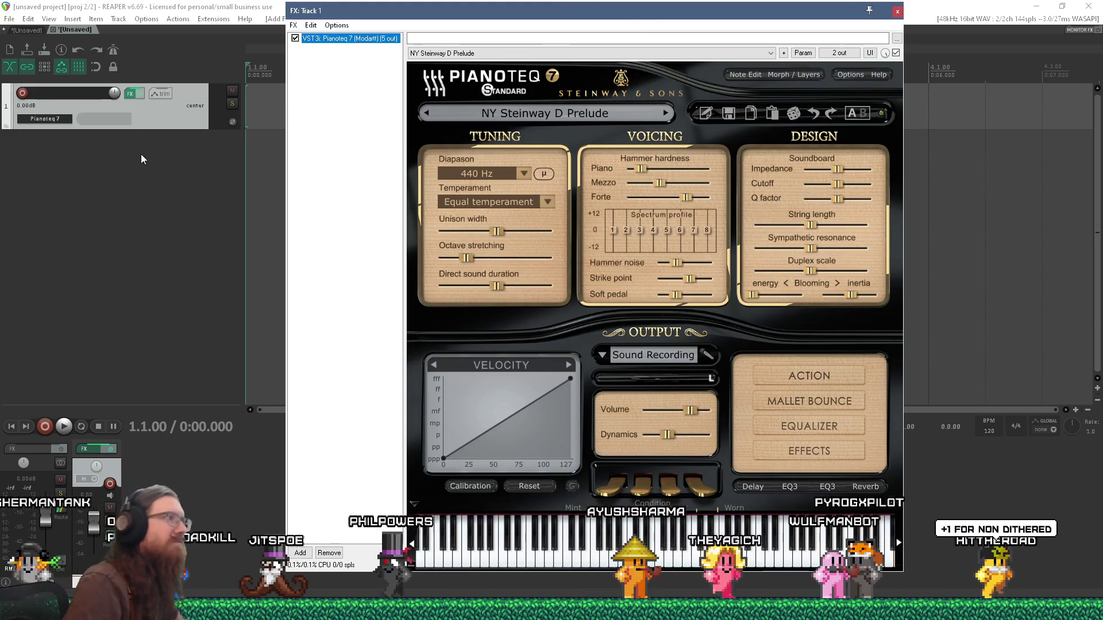
Step: Set Track 1's input to MIDI, leaving recording disarmed
{"action": "left_click", "coordinate": [112, 109]}
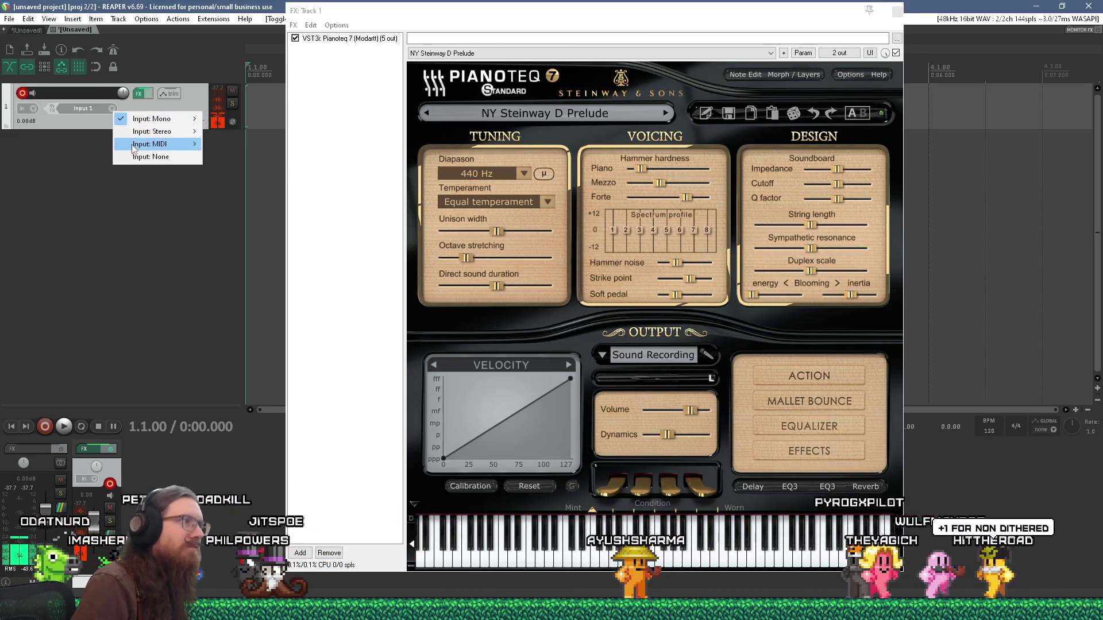
{"action": "left_click", "coordinate": [22, 94]}
{"action": "left_click", "coordinate": [22, 95]}
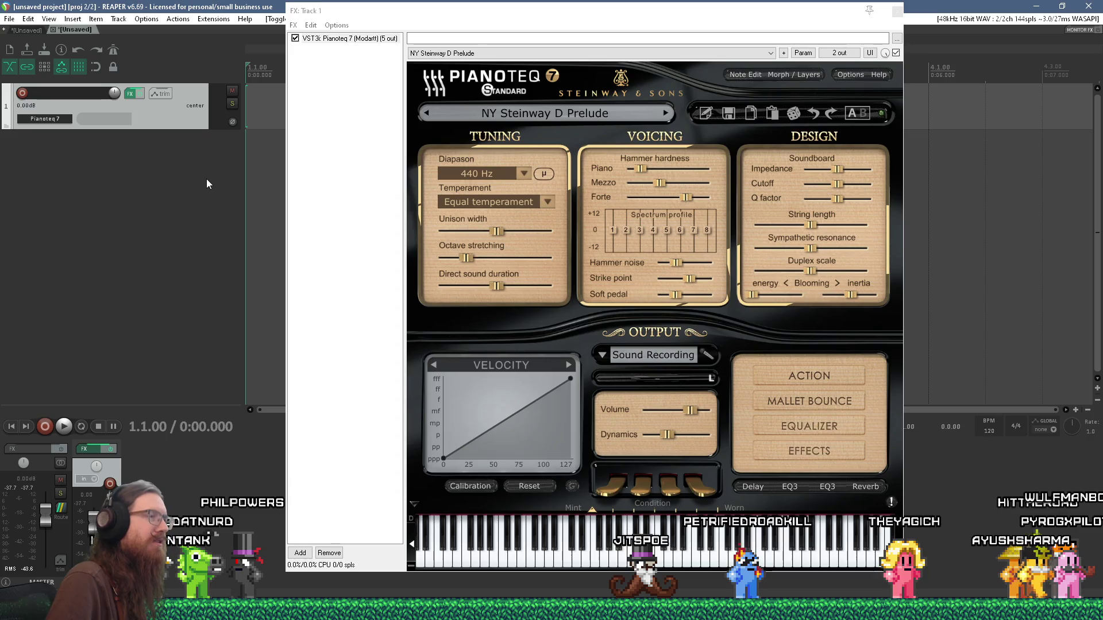
{"action": "key", "text": "alt+Tab"}
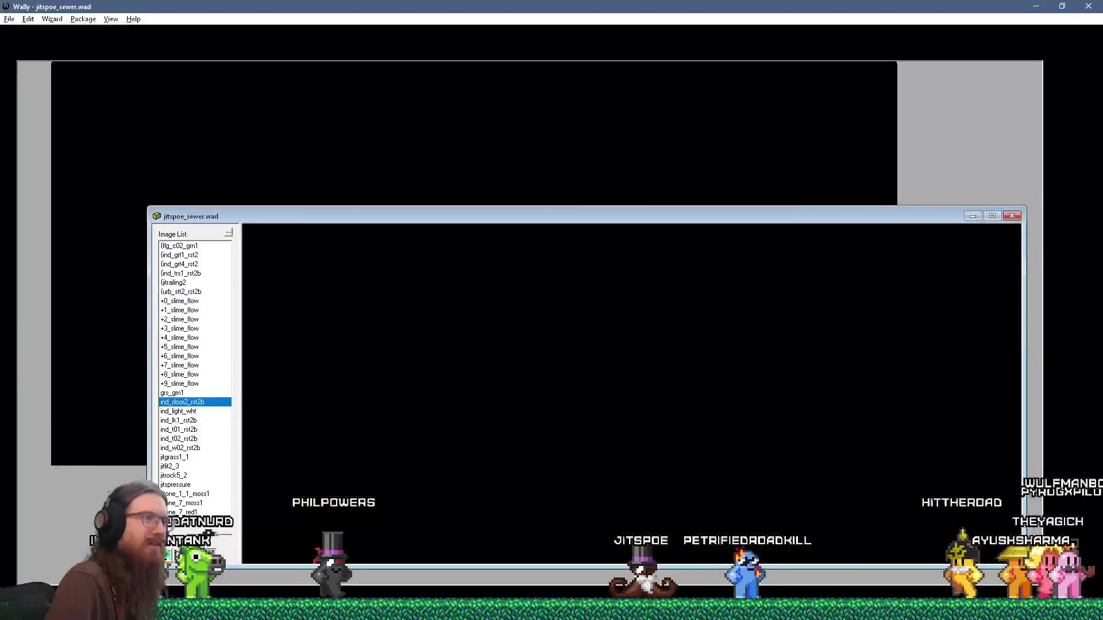
Step: Open the jitspoe_library.wad package in Wally and open its kook texture
{"action": "left_click", "coordinate": [25, 34]}
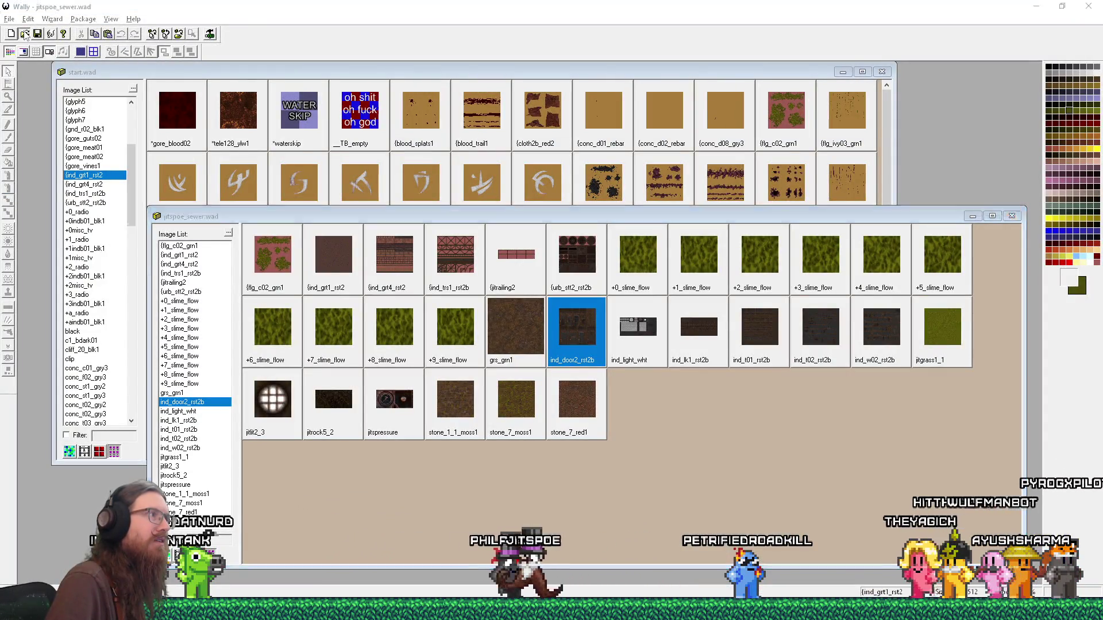
{"action": "double_click", "coordinate": [345, 186]}
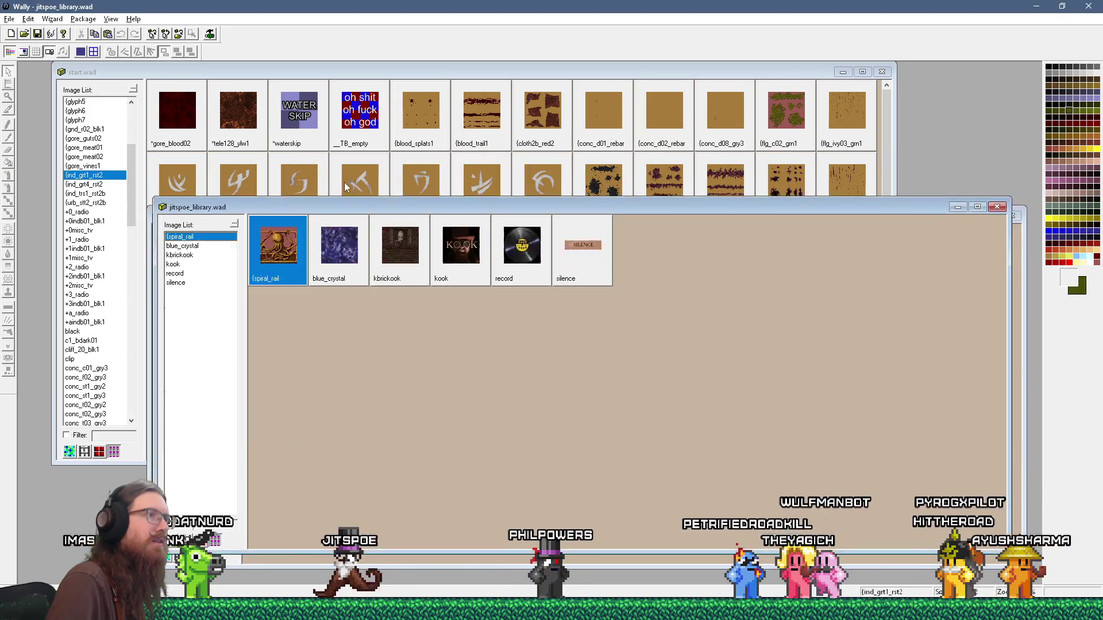
{"action": "double_click", "coordinate": [463, 259]}
Step: Zoom in and out on the kook texture to inspect its pixels and mip levels
{"action": "left_click_drag", "start_coordinate": [361, 221], "coordinate": [398, 66]}
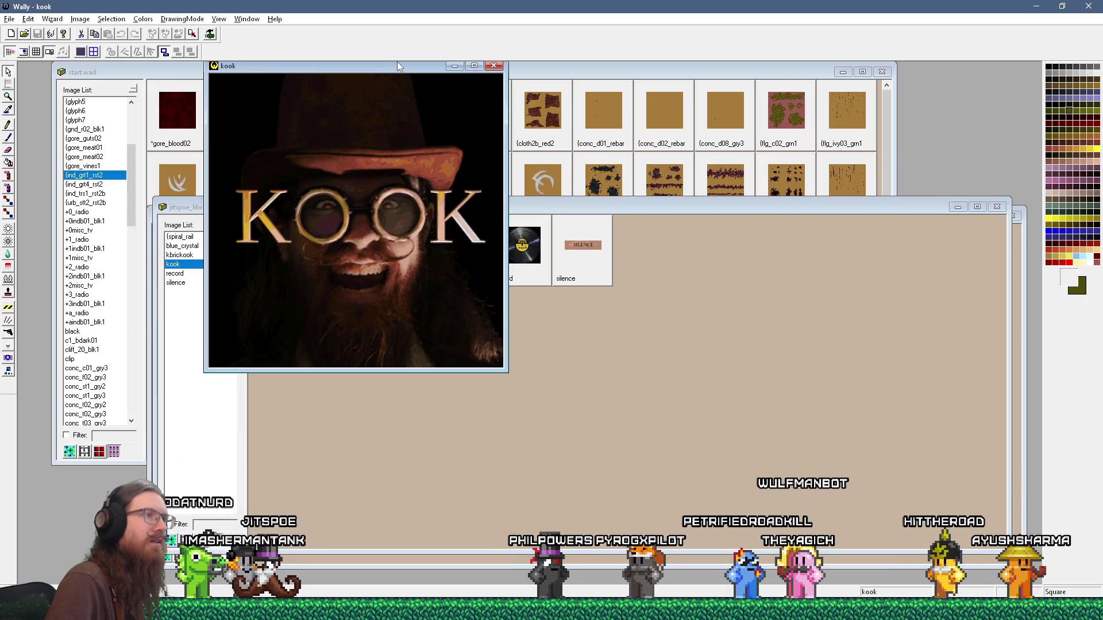
{"action": "left_click_drag", "start_coordinate": [505, 369], "coordinate": [510, 376]}
{"action": "scroll", "coordinate": [436, 284], "scroll_direction": "up", "scroll_amount": 3}
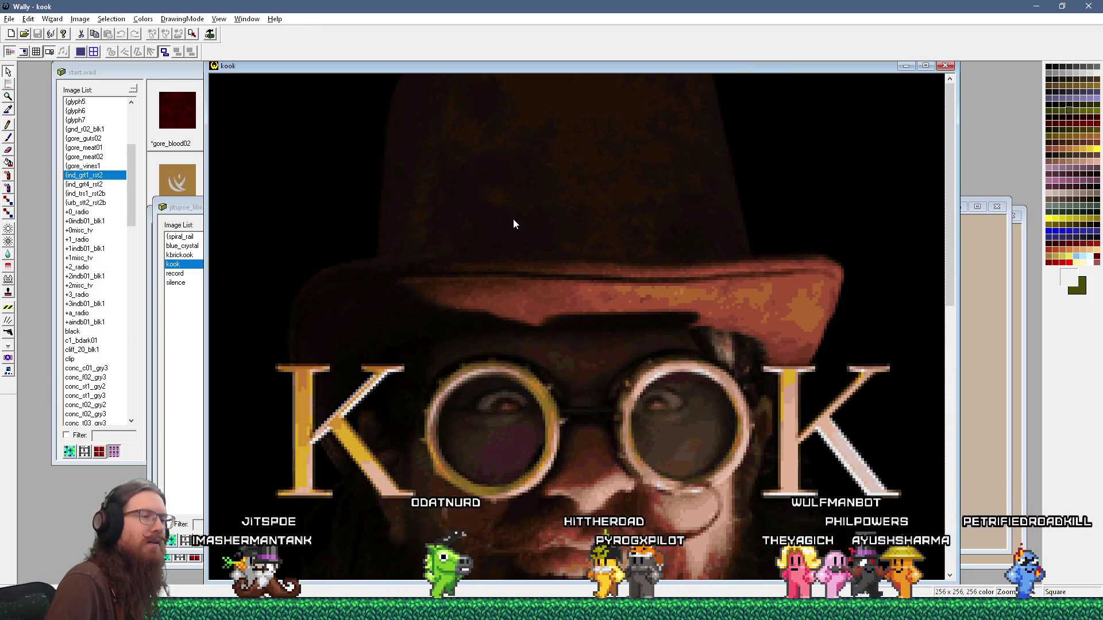
{"action": "scroll", "coordinate": [526, 252], "scroll_direction": "down", "scroll_amount": 1}
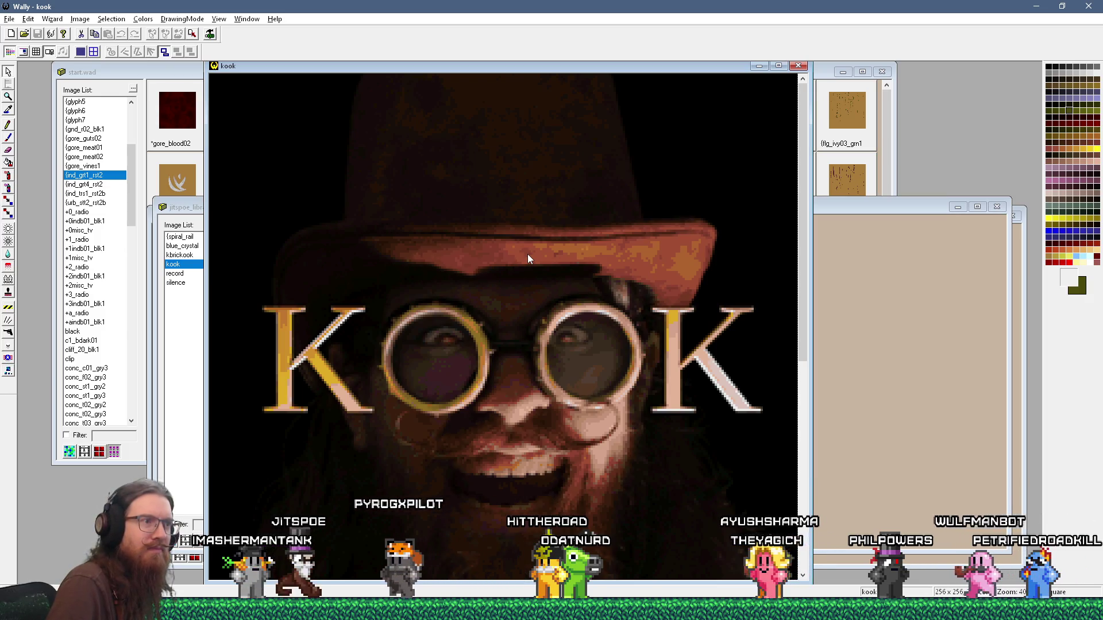
{"action": "scroll", "coordinate": [528, 253], "scroll_direction": "down", "scroll_amount": 2}
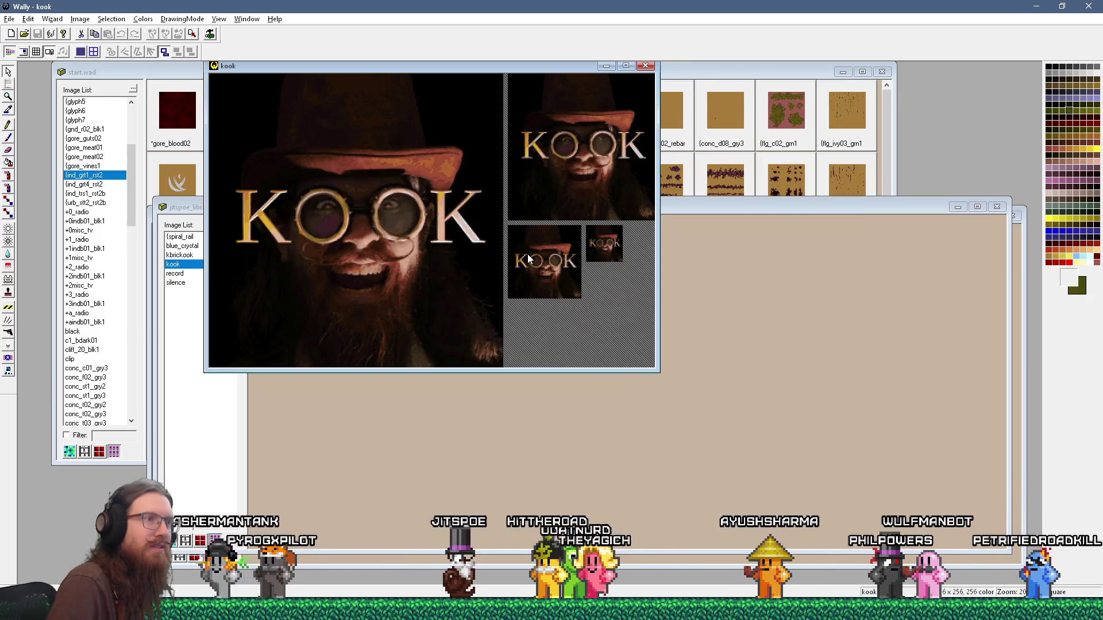
{"action": "scroll", "coordinate": [363, 243], "scroll_direction": "up", "scroll_amount": 2}
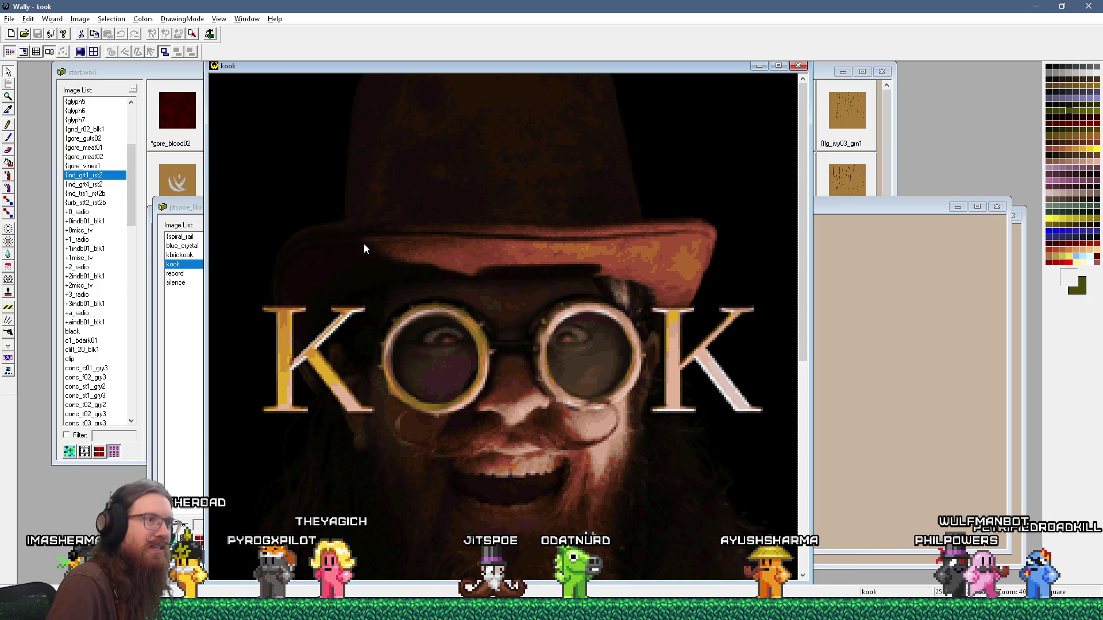
{"action": "scroll", "coordinate": [363, 244], "scroll_direction": "down", "scroll_amount": 1}
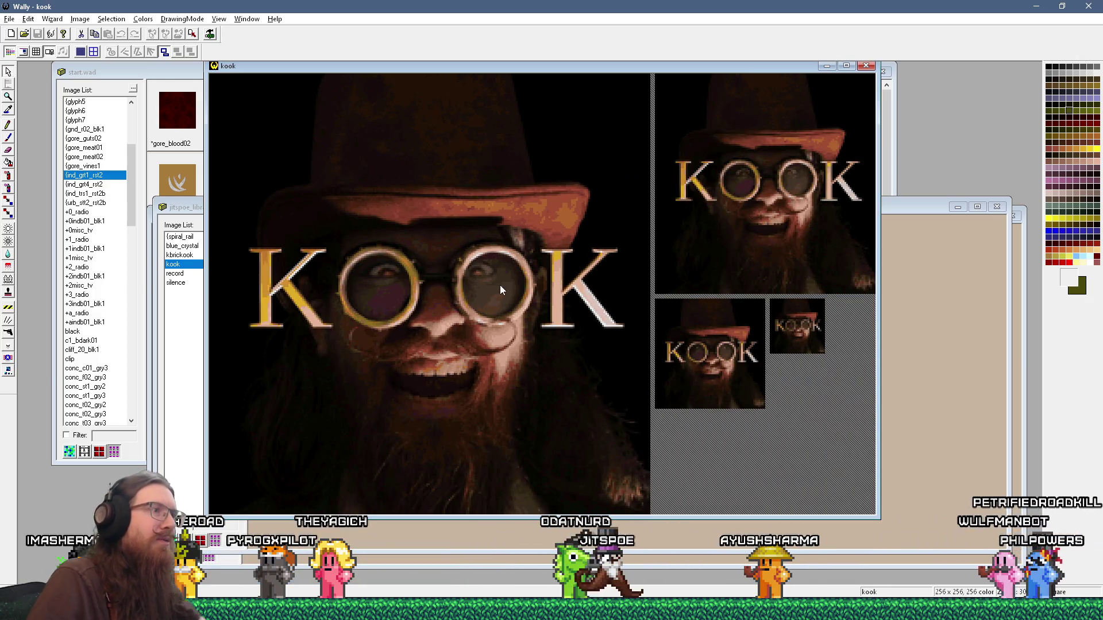
{"action": "key", "text": "alt+Tab"}
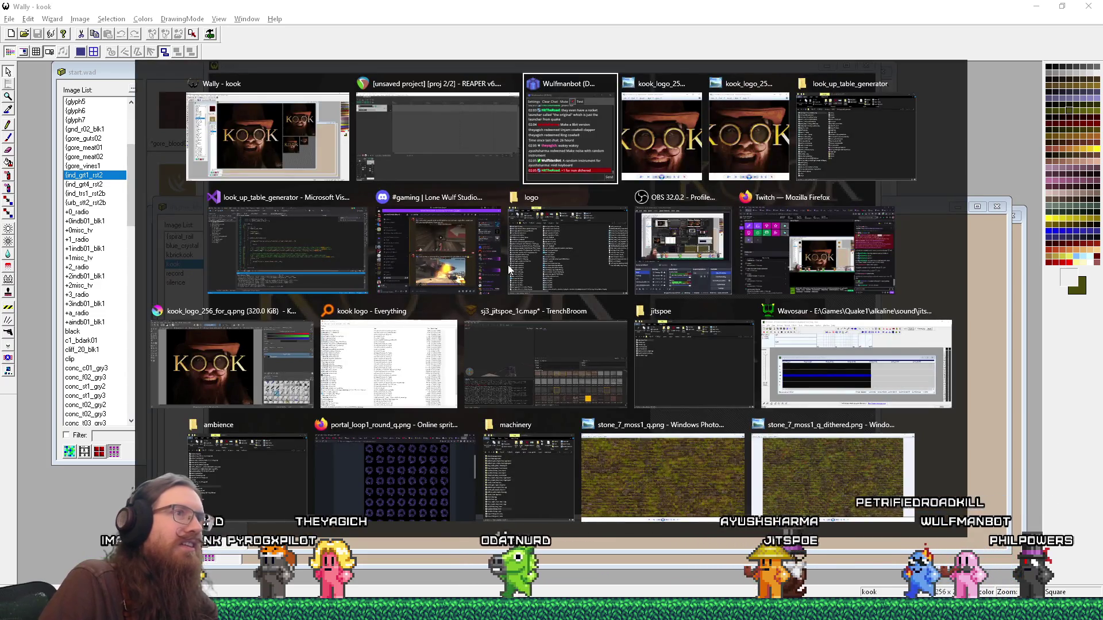
Step: Show the dithered and nodither kook logo renders, enlarging the nodither viewer beside Wally's kook texture
{"action": "key", "text": "alt+Tab"}
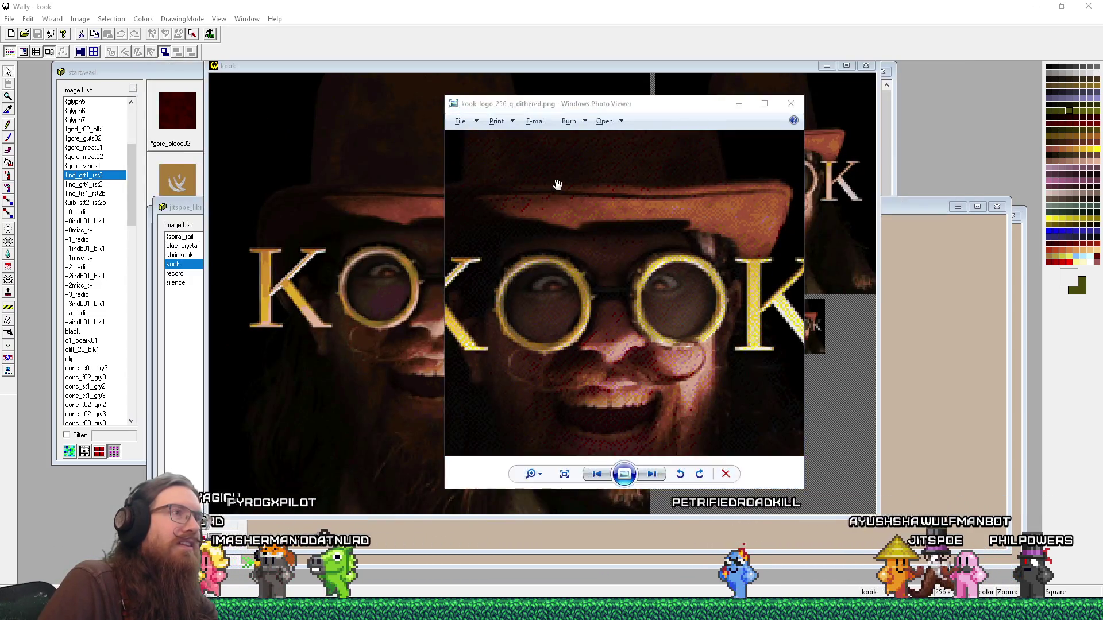
{"action": "key", "text": "alt+Tab"}
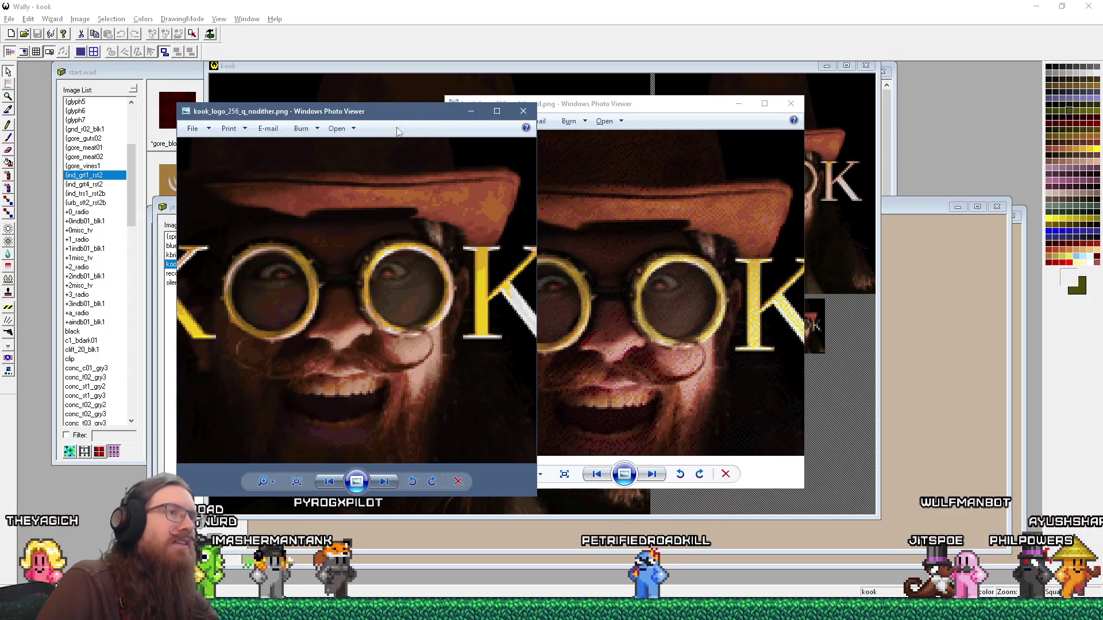
{"action": "mouse_move", "coordinate": [373, 116]}
{"action": "left_mouse_down"}
{"action": "mouse_move", "coordinate": [685, 103]}
{"action": "mouse_move", "coordinate": [678, 63]}
{"action": "mouse_move", "coordinate": [640, 64]}
{"action": "mouse_move", "coordinate": [590, 36]}
{"action": "left_mouse_up"}
{"action": "key", "text": "alt+Tab"}
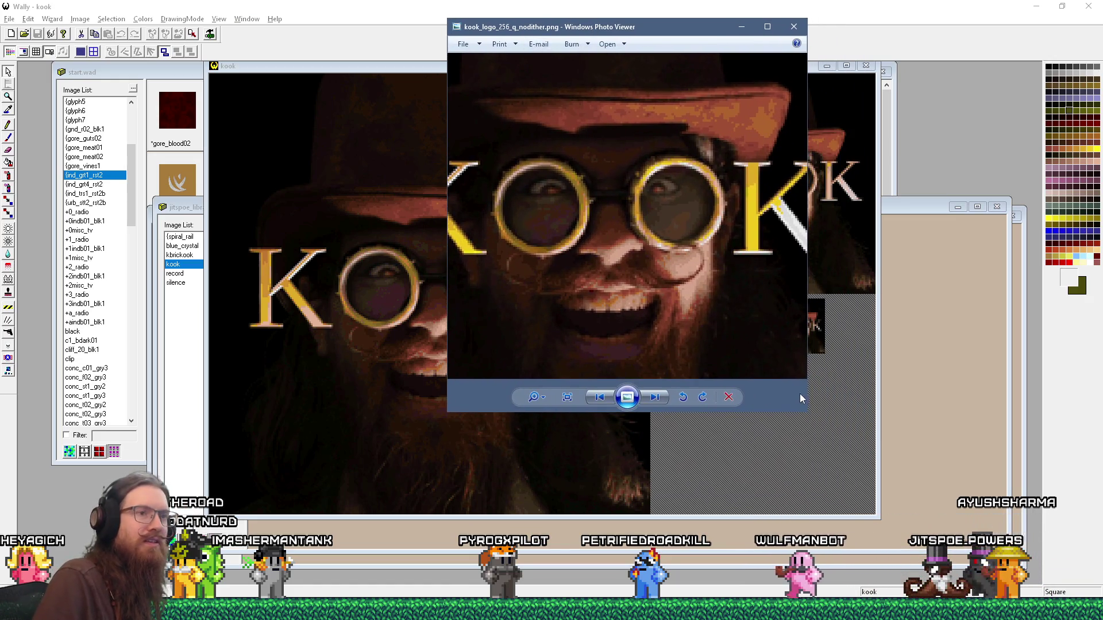
{"action": "mouse_move", "coordinate": [807, 412]}
{"action": "left_mouse_down"}
{"action": "mouse_move", "coordinate": [1008, 488]}
{"action": "mouse_move", "coordinate": [1064, 557]}
{"action": "left_mouse_up"}
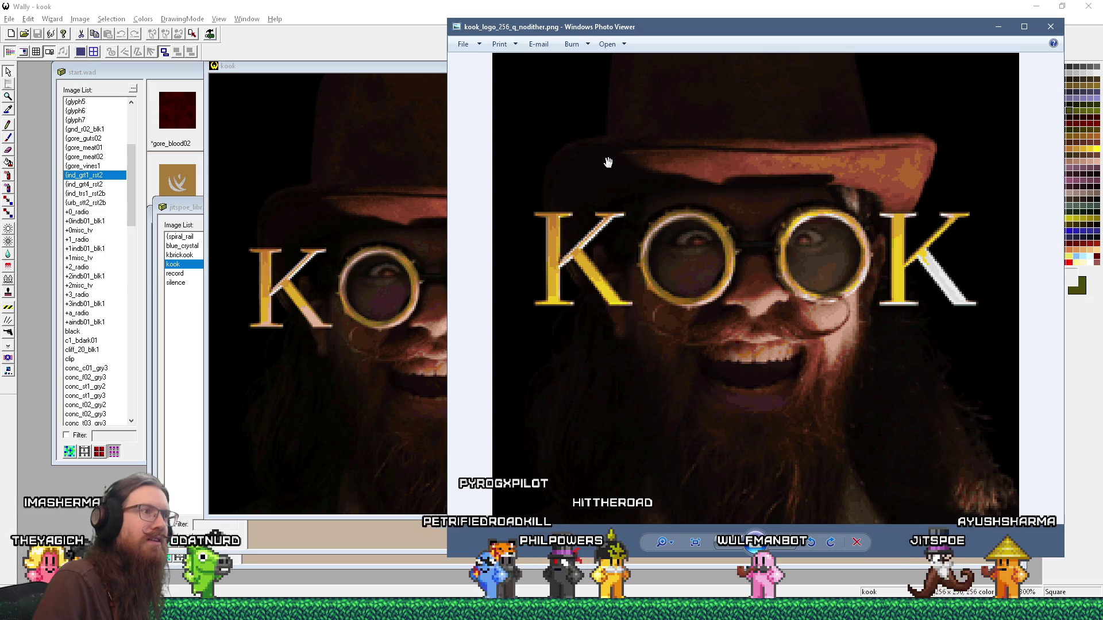
{"action": "mouse_move", "coordinate": [644, 30]}
{"action": "left_mouse_down"}
{"action": "mouse_move", "coordinate": [746, 213]}
{"action": "mouse_move", "coordinate": [733, 152]}
{"action": "mouse_move", "coordinate": [761, 17]}
{"action": "mouse_move", "coordinate": [911, 71]}
{"action": "mouse_move", "coordinate": [699, 23]}
{"action": "mouse_move", "coordinate": [812, 41]}
{"action": "mouse_move", "coordinate": [718, 26]}
{"action": "mouse_move", "coordinate": [733, 22]}
{"action": "left_mouse_up"}
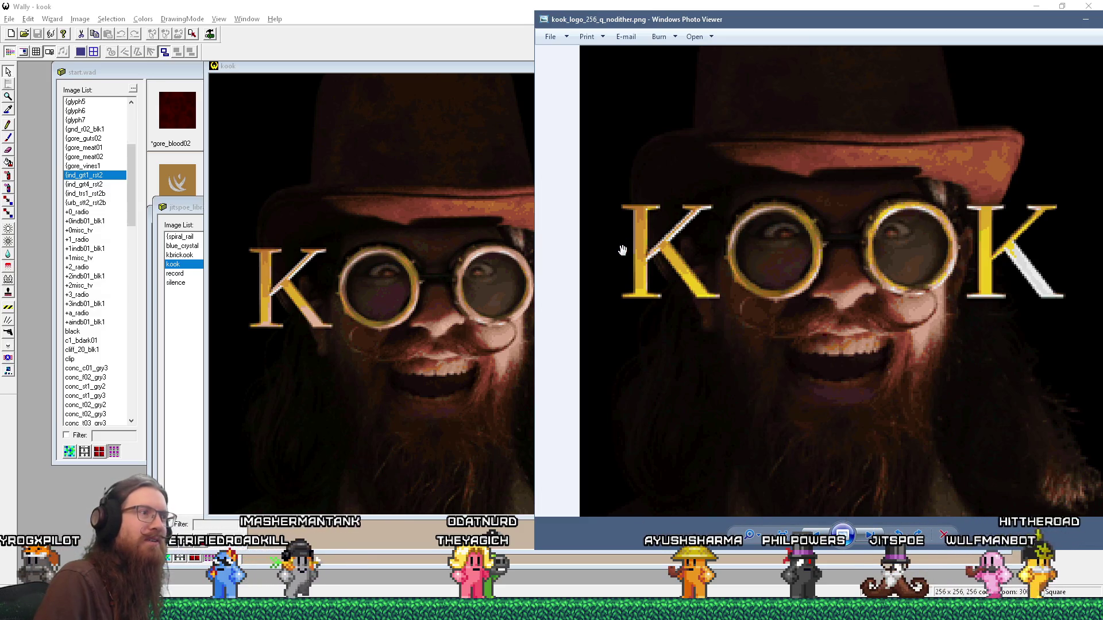
{"action": "left_click_drag", "start_coordinate": [532, 36], "coordinate": [631, 42]}
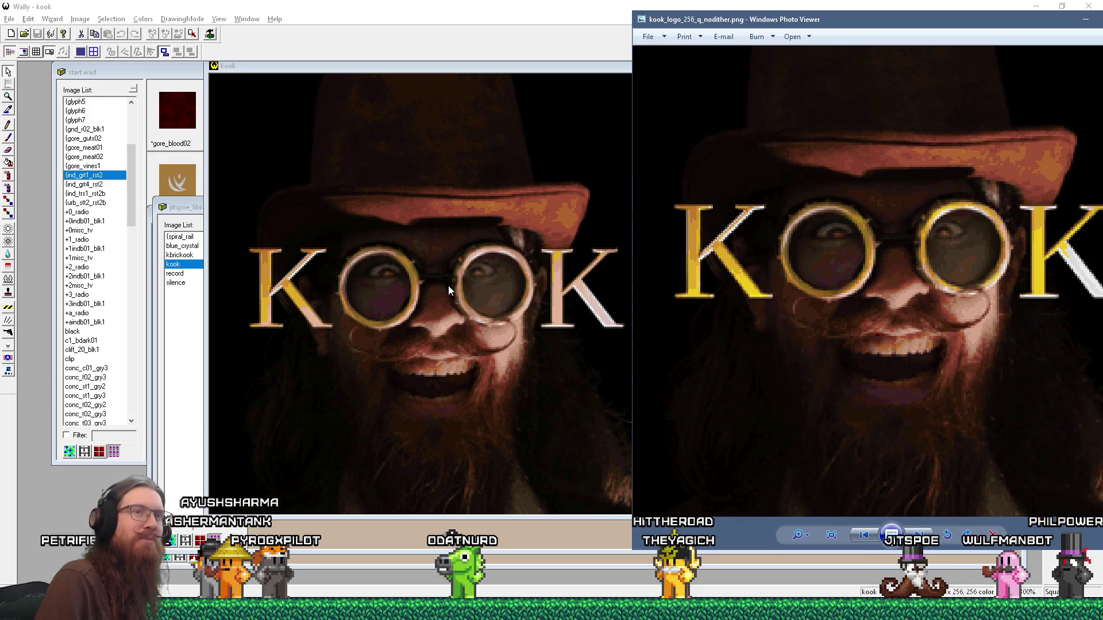
{"action": "left_click", "coordinate": [477, 69]}
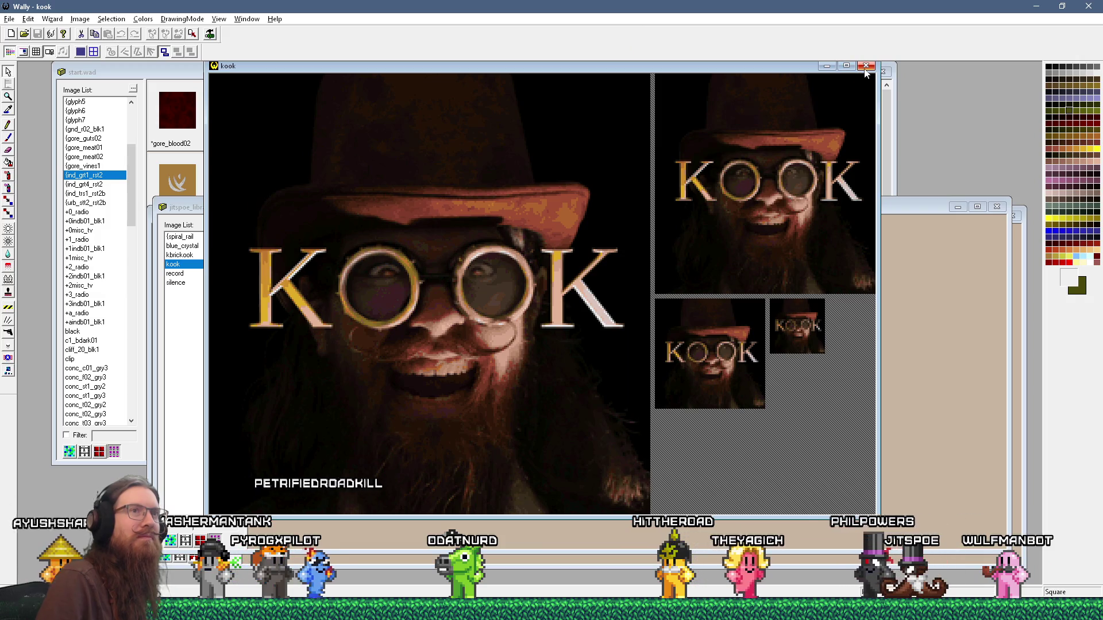
Step: Close the kook texture window and dismiss the kook thumbnail's context menu, returning to REAPER
{"action": "left_click", "coordinate": [866, 67]}
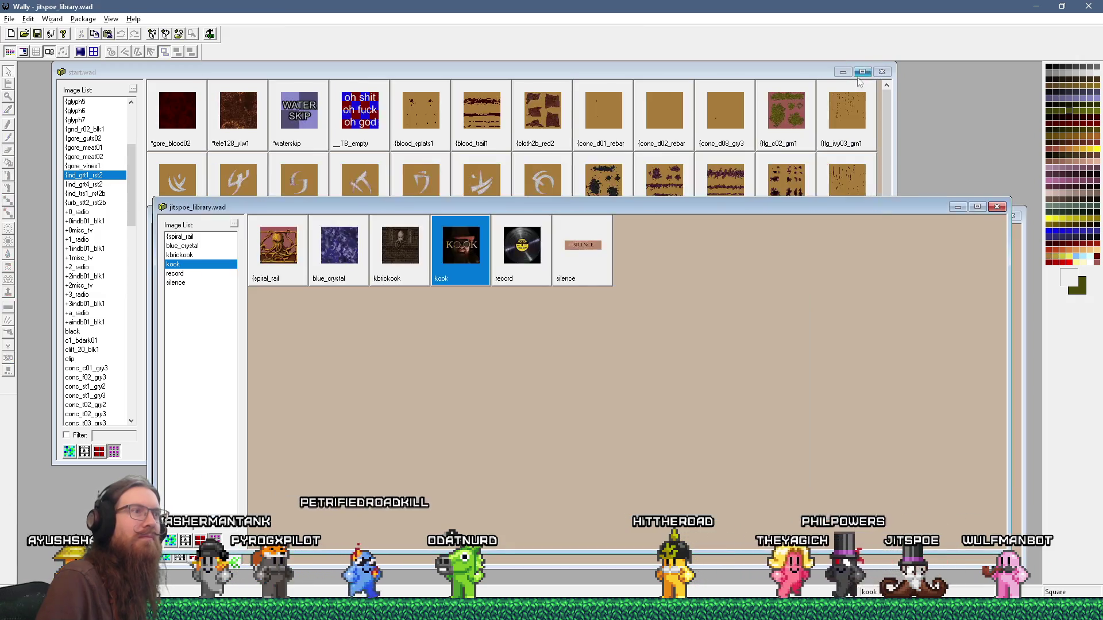
{"action": "right_click", "coordinate": [463, 240]}
{"action": "left_click", "coordinate": [423, 310]}
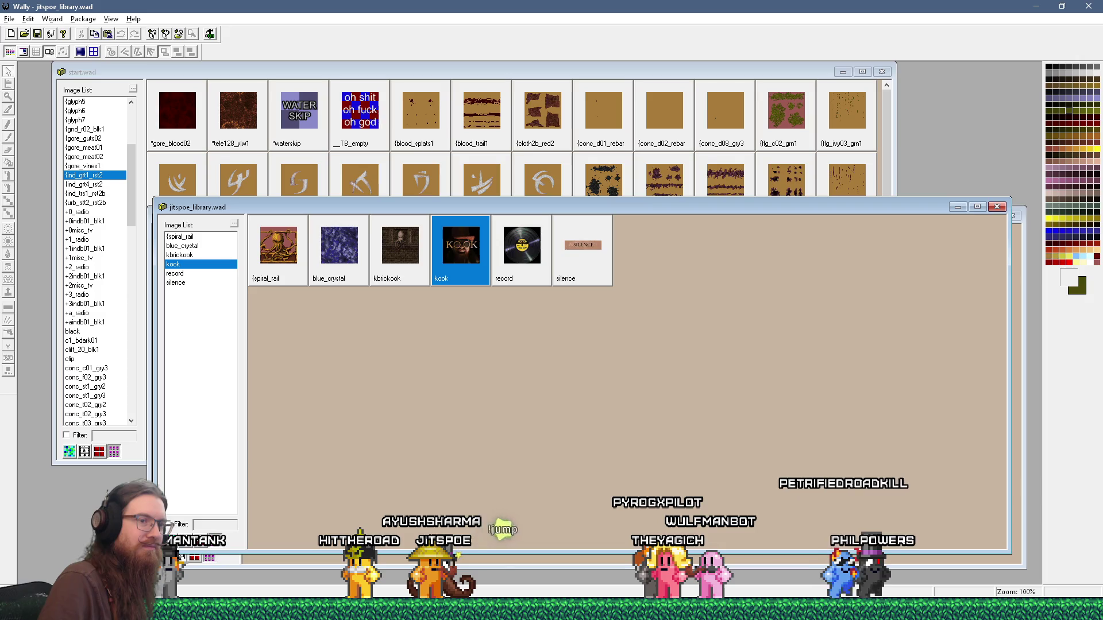
{"action": "key", "text": "alt+Tab"}
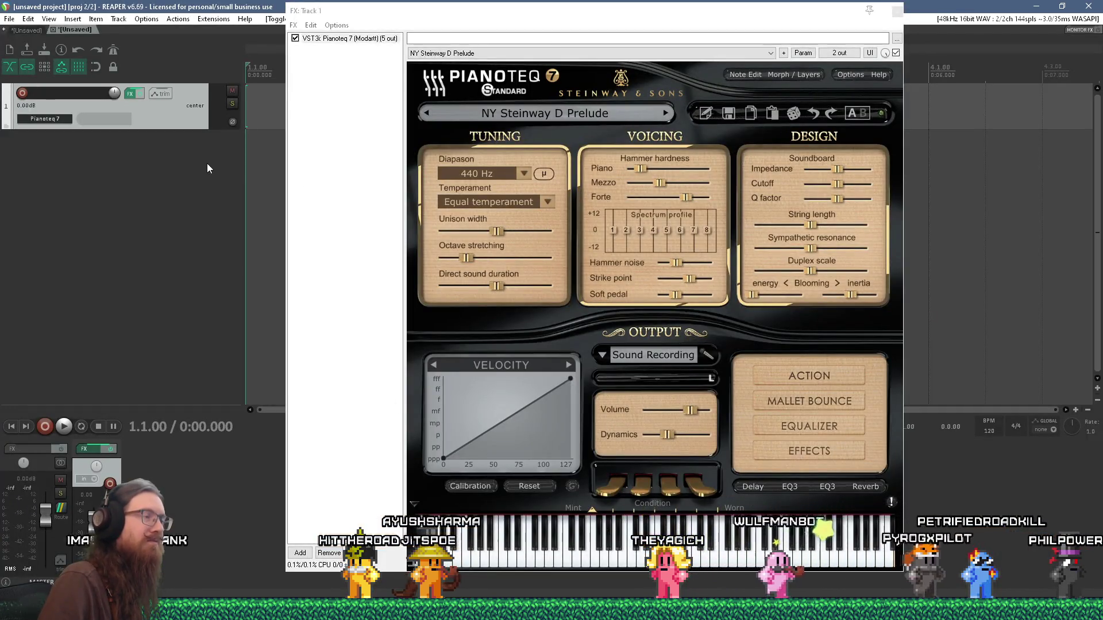
Step: Set track 1's input to MIDI from the Impact GX6, all channels
{"action": "left_click", "coordinate": [10, 18]}
{"action": "left_click", "coordinate": [64, 333]}
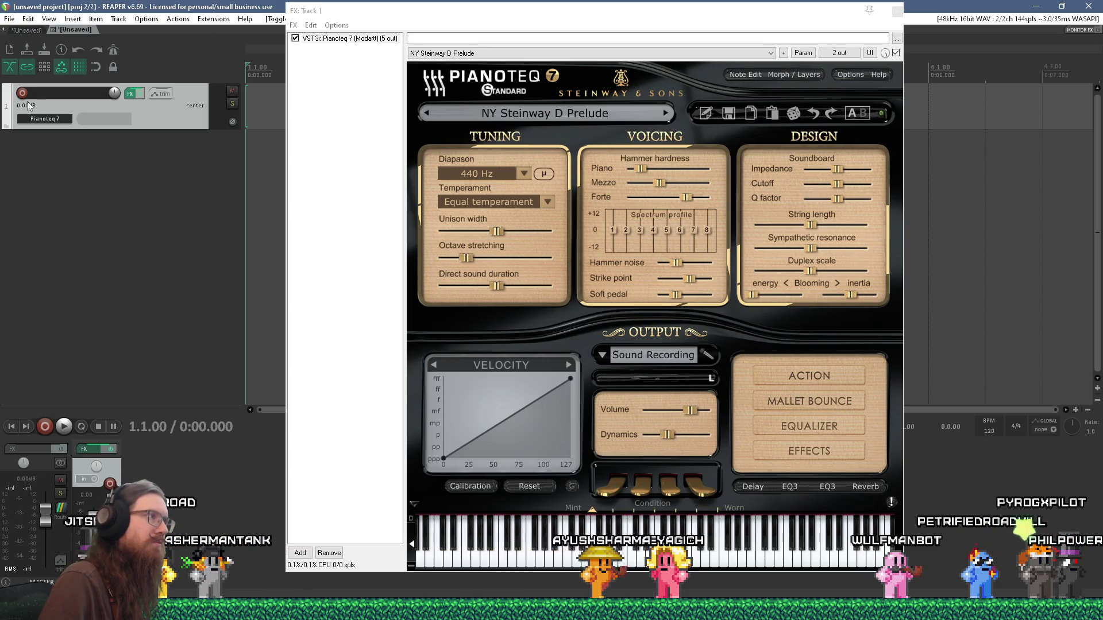
{"action": "mouse_move", "coordinate": [153, 141]}
{"action": "mouse_move", "coordinate": [247, 140]}
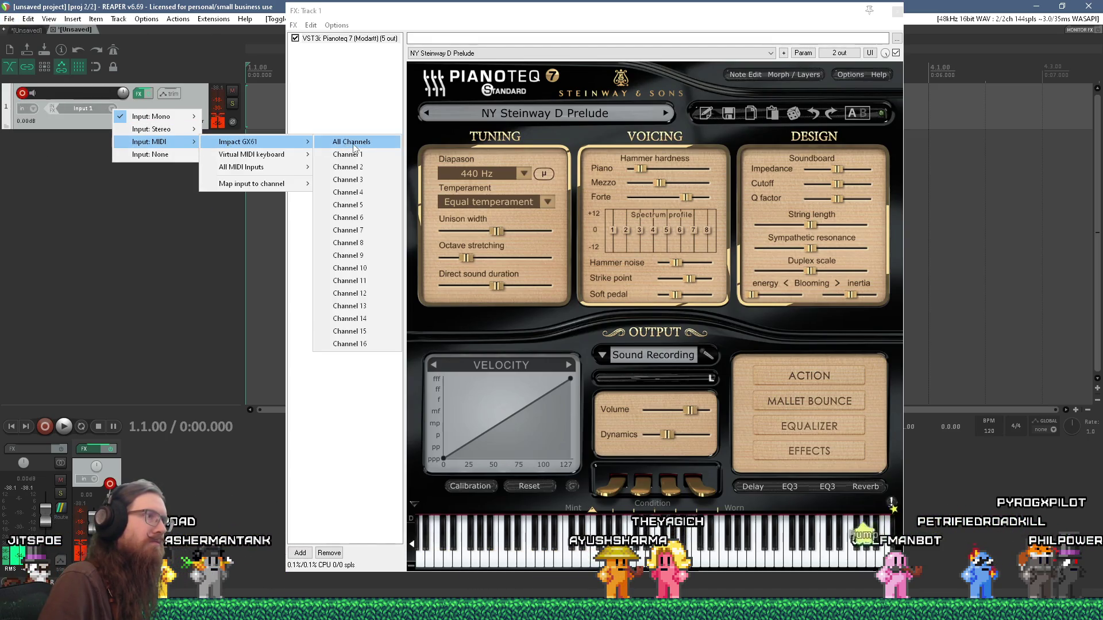
{"action": "left_click", "coordinate": [350, 141]}
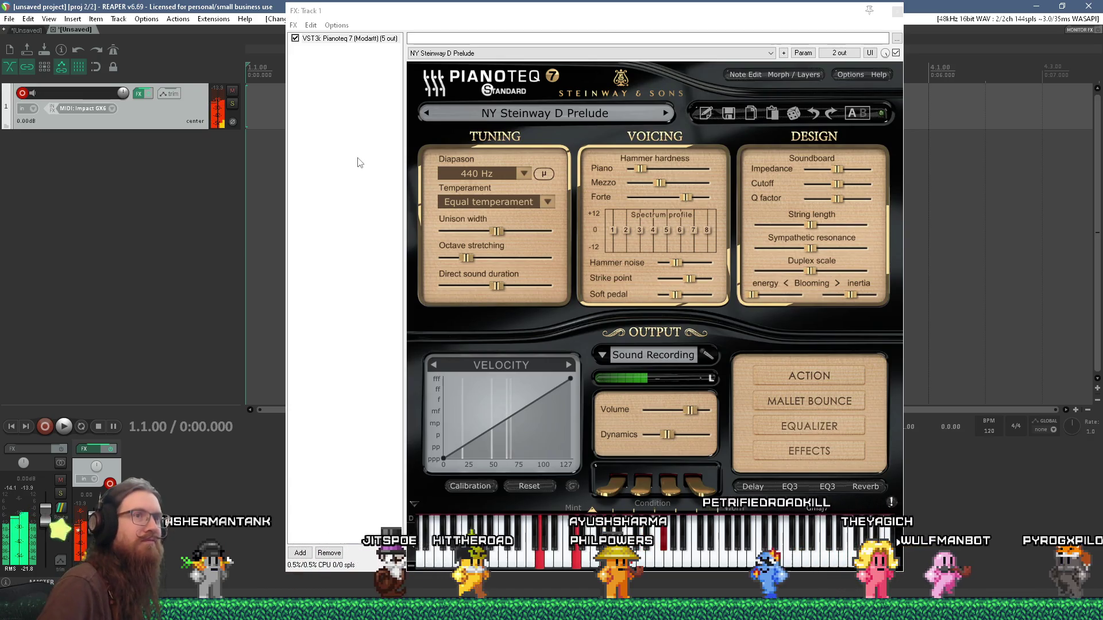
Step: Load Pianoteq's Concert Harp Dreamy preset and raise track 1's volume to +7.78 dB
{"action": "left_click", "coordinate": [571, 113]}
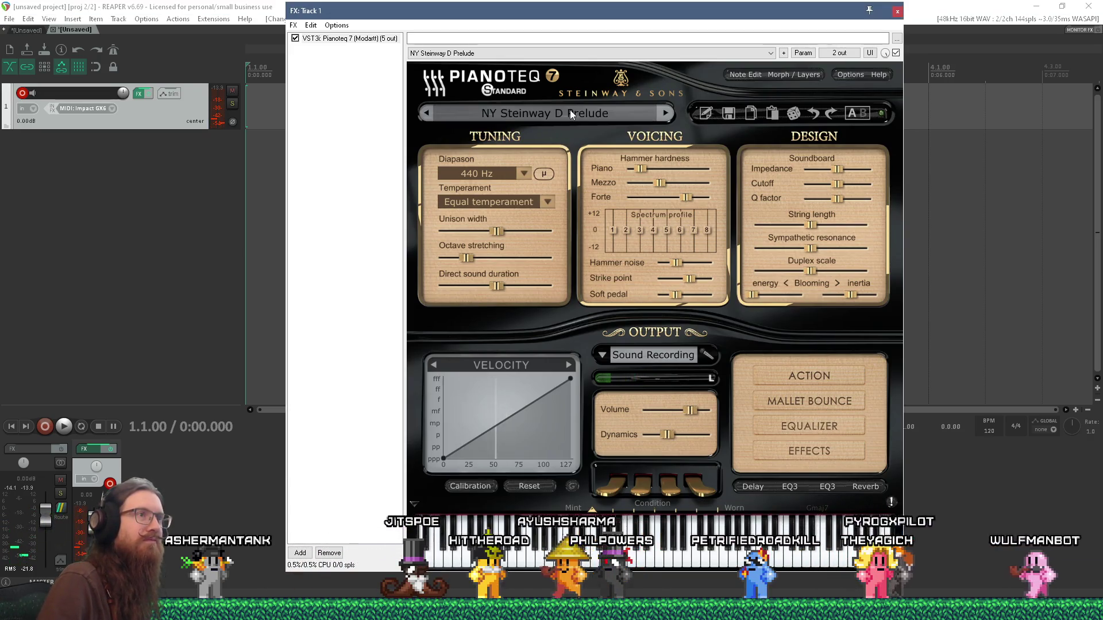
{"action": "left_click", "coordinate": [569, 110]}
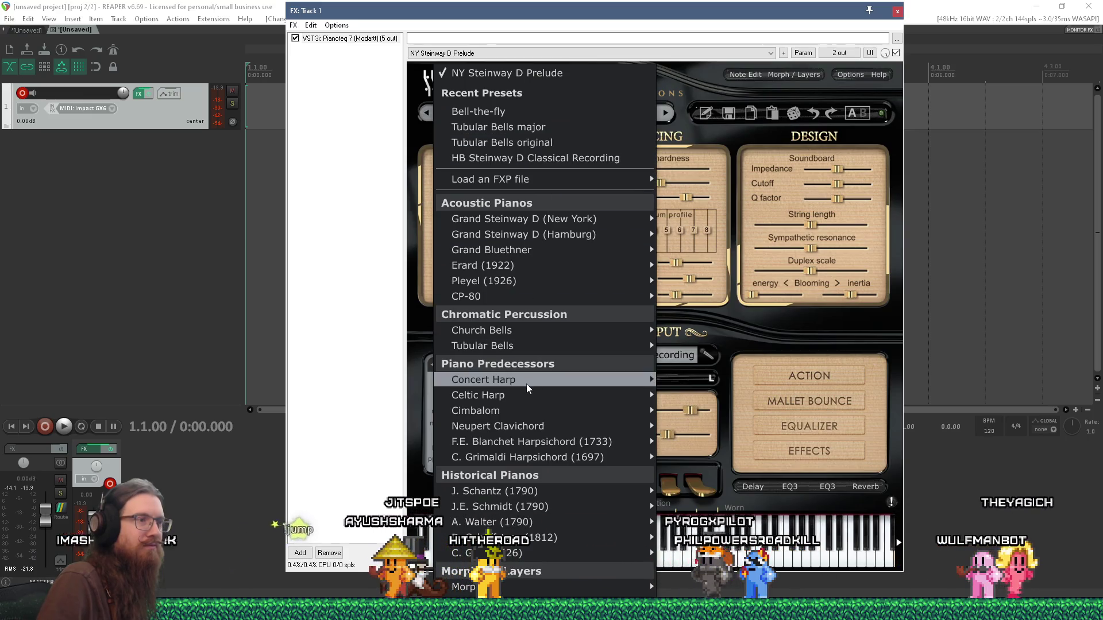
{"action": "mouse_move", "coordinate": [528, 388]}
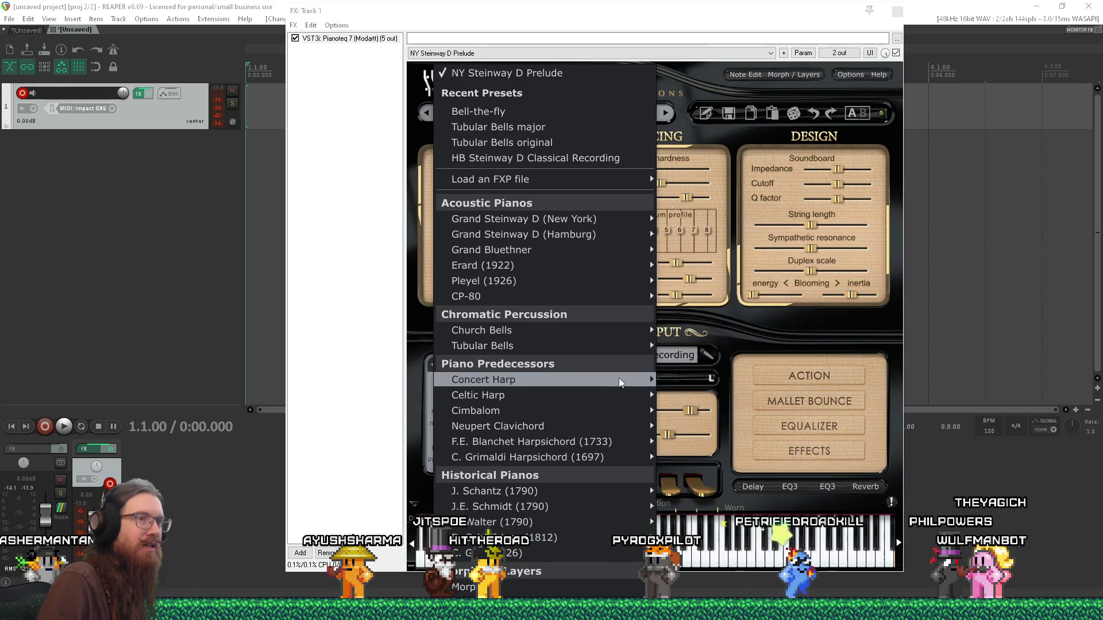
{"action": "mouse_move", "coordinate": [618, 378]}
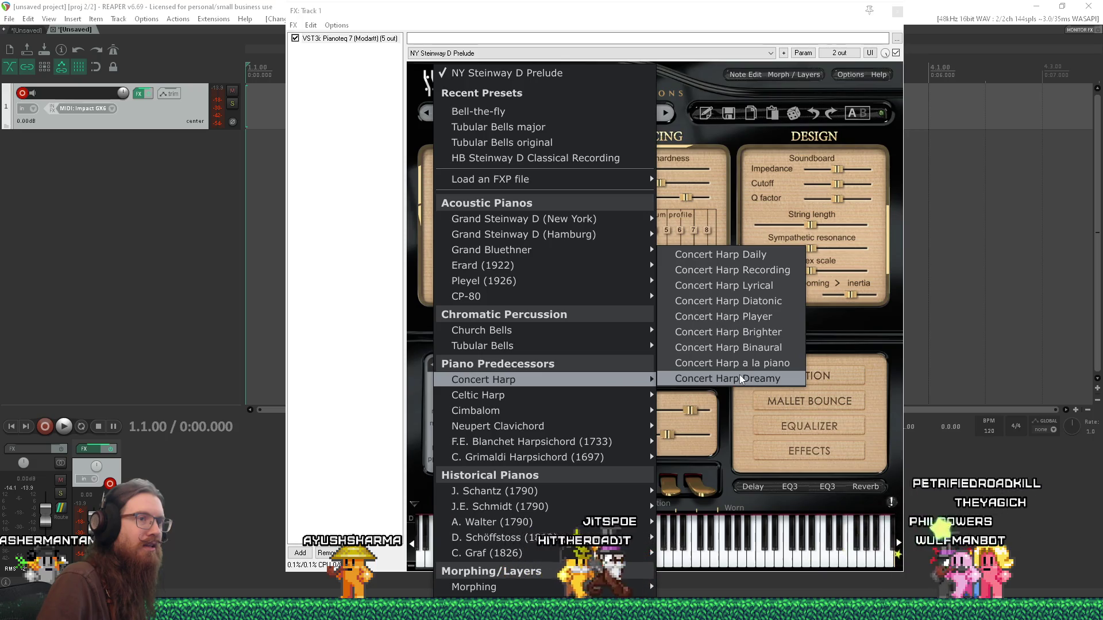
{"action": "left_click", "coordinate": [770, 380]}
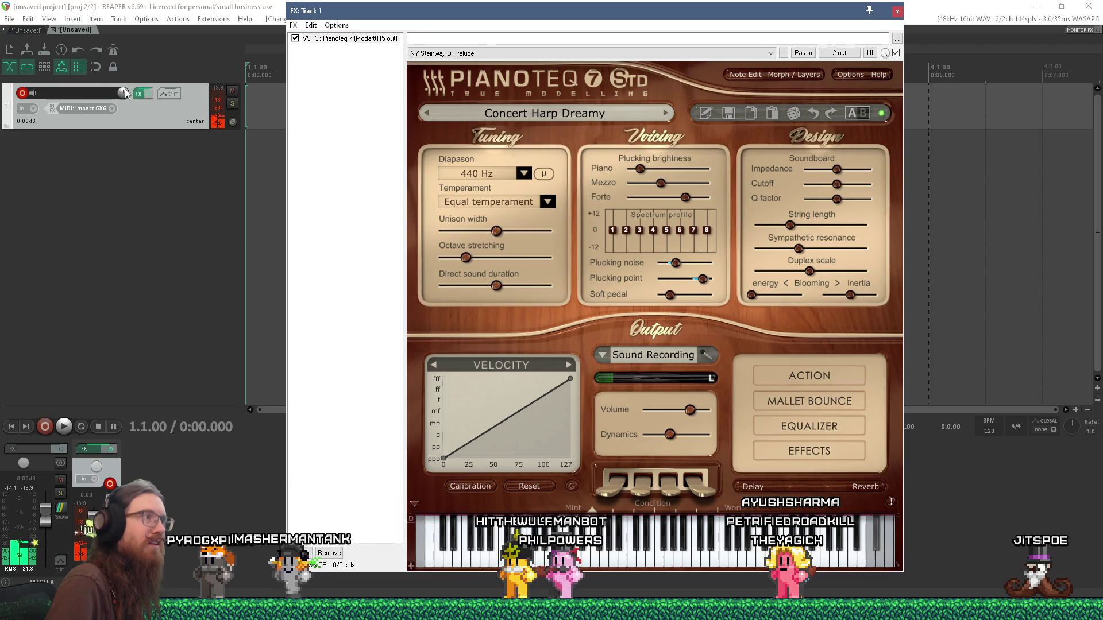
{"action": "left_click_drag", "start_coordinate": [52, 509], "coordinate": [51, 504]}
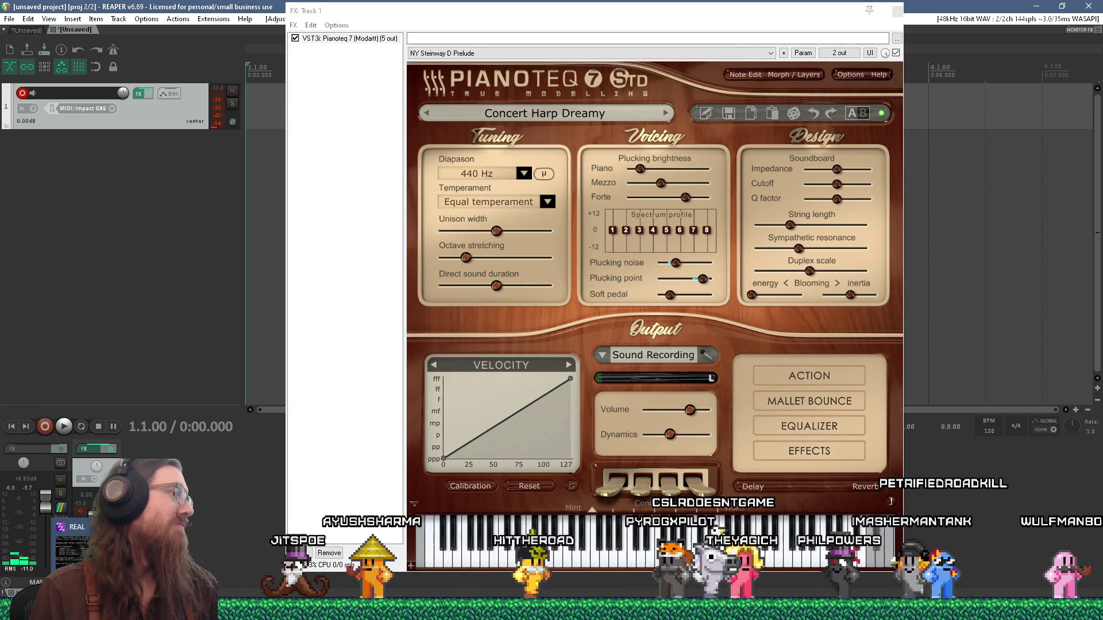
Step: Close track 1's Pianoteq FX window and begin switching toward Wally
{"action": "left_click", "coordinate": [897, 11]}
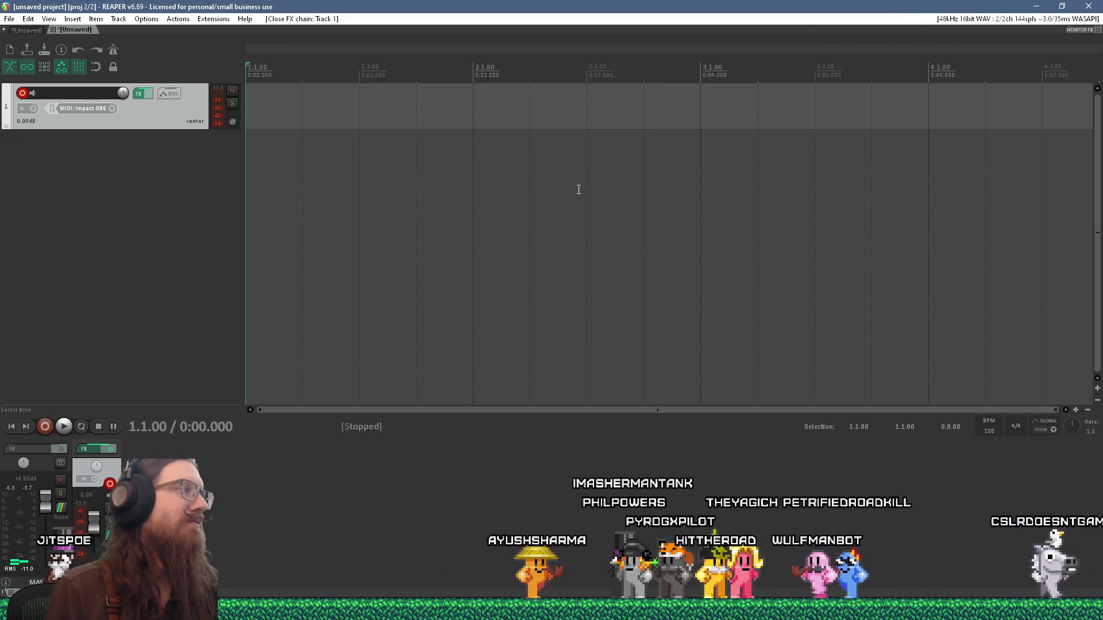
{"action": "key", "text": "alt+Tab"}
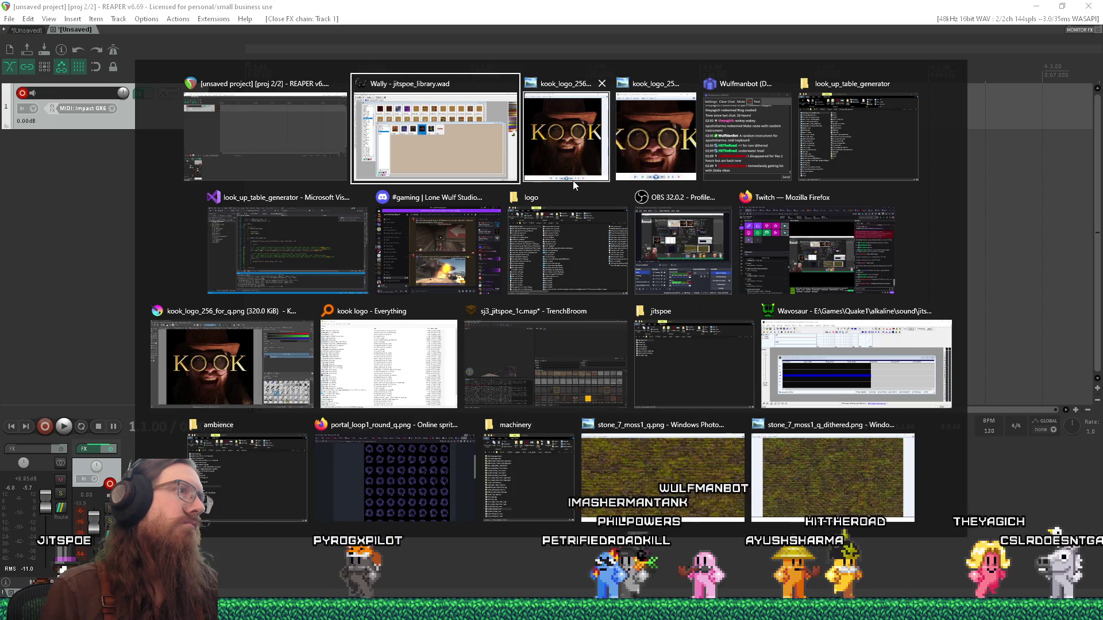
Step: View the undithered KOOK logo zoomed out to fit, then minimize Photo Viewer
{"action": "left_click", "coordinate": [573, 180]}
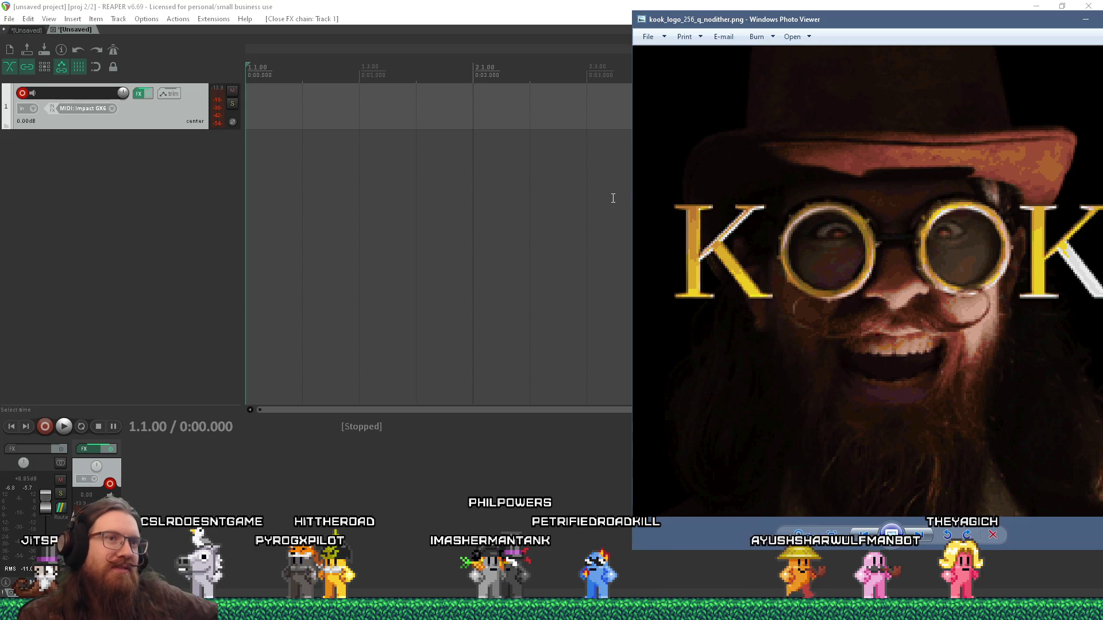
{"action": "scroll", "coordinate": [636, 205], "scroll_direction": "down", "scroll_amount": 3}
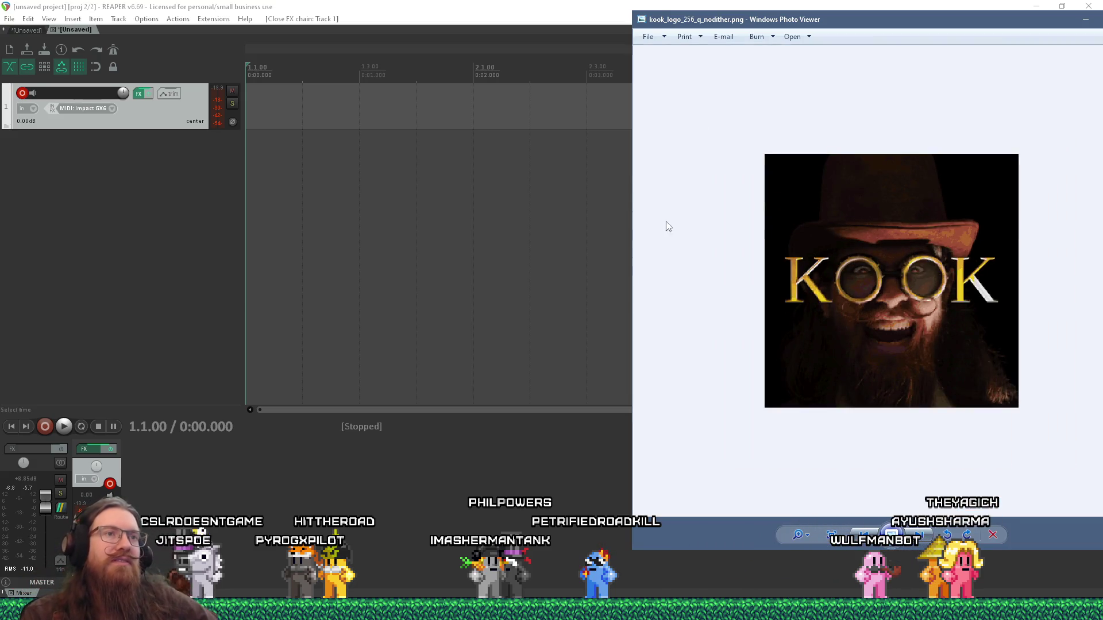
{"action": "key", "text": "super+Down"}
{"action": "key", "text": "super+Down"}
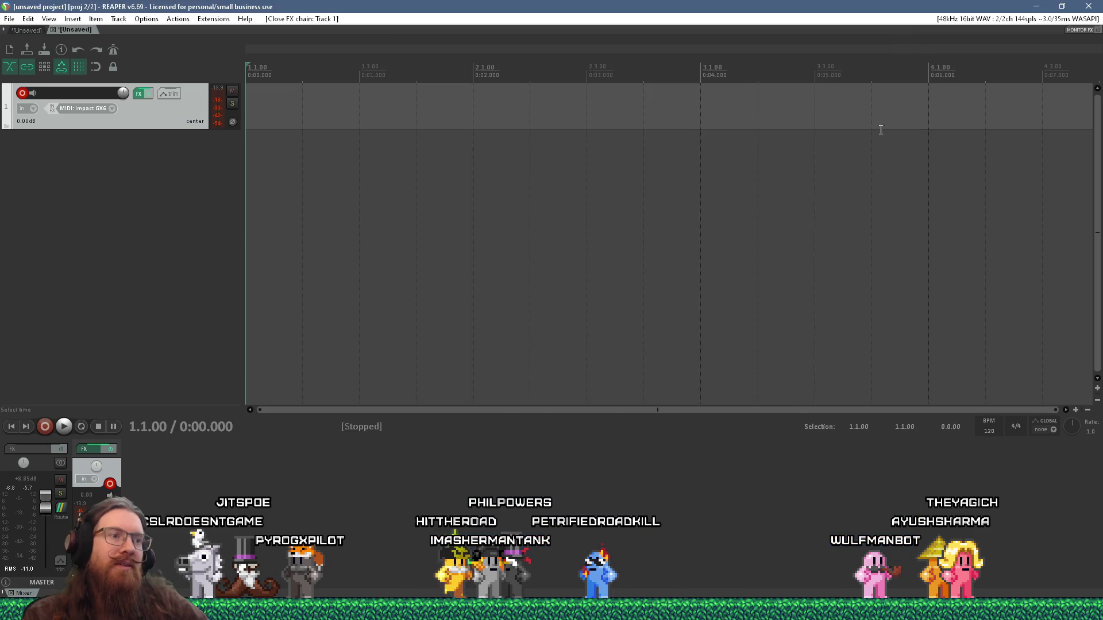
{"action": "key", "text": "alt+Tab"}
{"action": "key", "text": "Tab"}
{"action": "key", "text": "shift+Tab"}
{"action": "key", "text": "shift+Tab"}
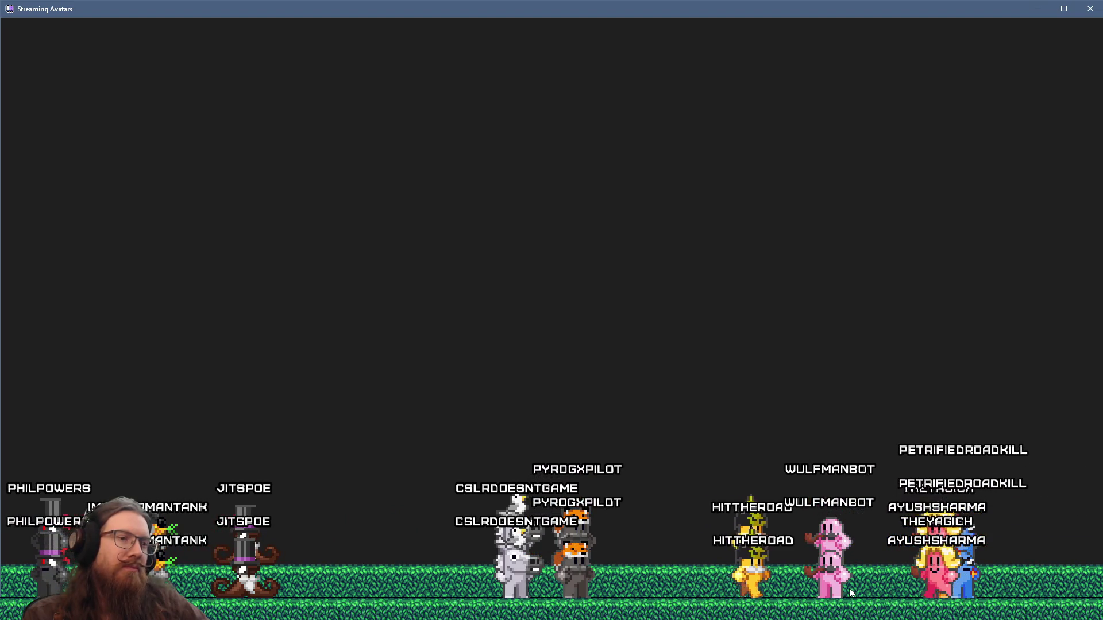
{"action": "left_click", "coordinate": [1037, 9]}
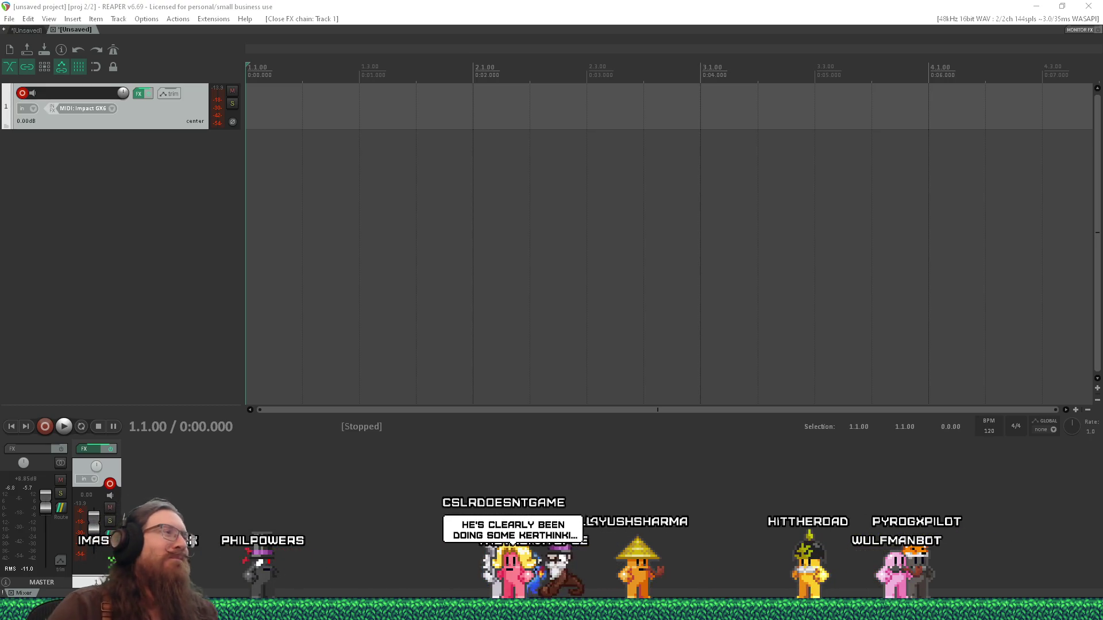
Step: Minimize REAPER to check Wally's jitspoe_library.wad, then bring TrenchBroom's sj3_jitspoe_1c map forward
{"action": "left_click", "coordinate": [1035, 6]}
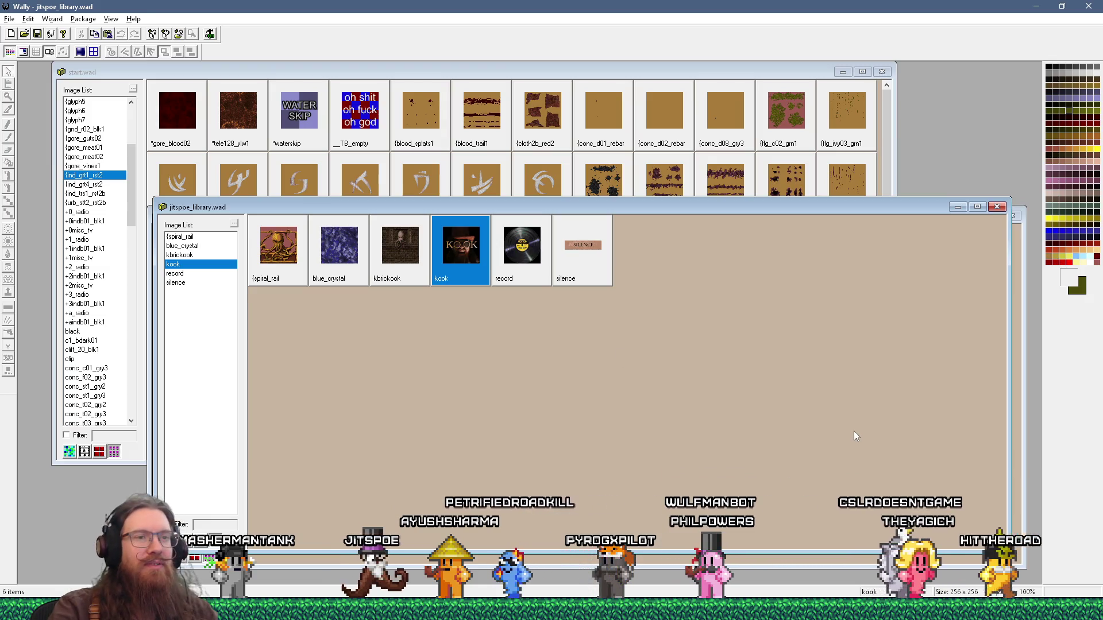
{"action": "key", "text": "alt+Tab"}
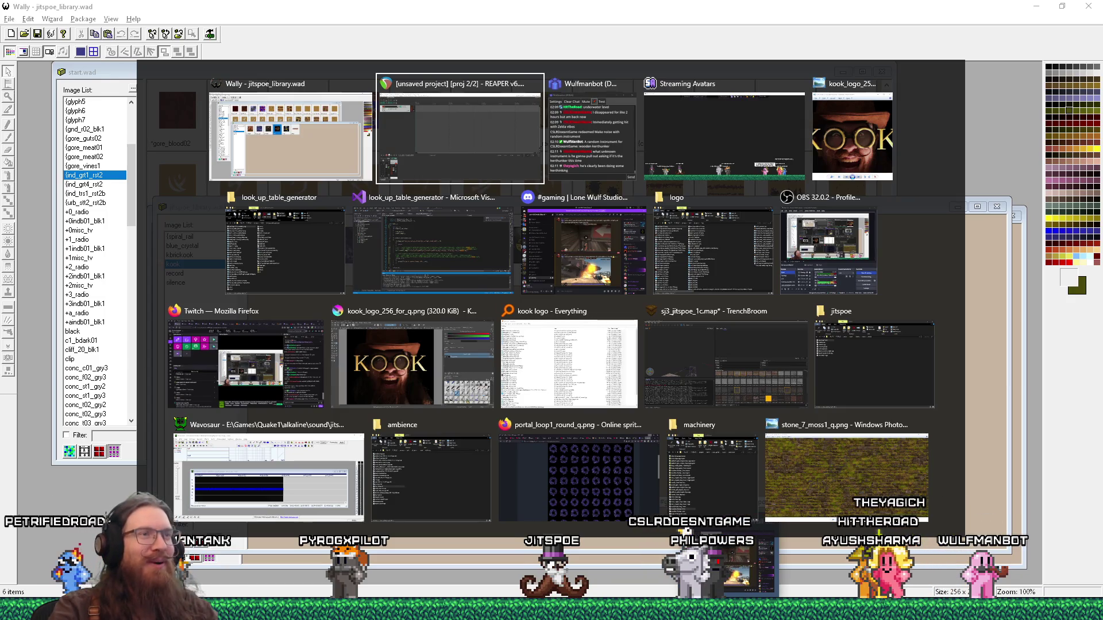
{"action": "key", "text": "Escape"}
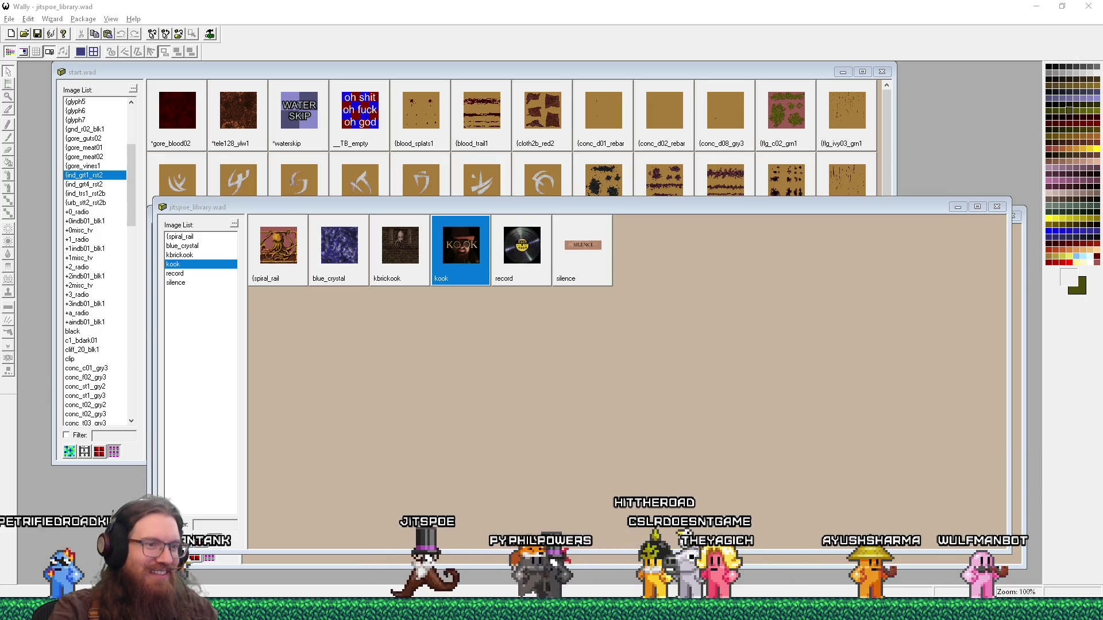
{"action": "left_click", "coordinate": [686, 618]}
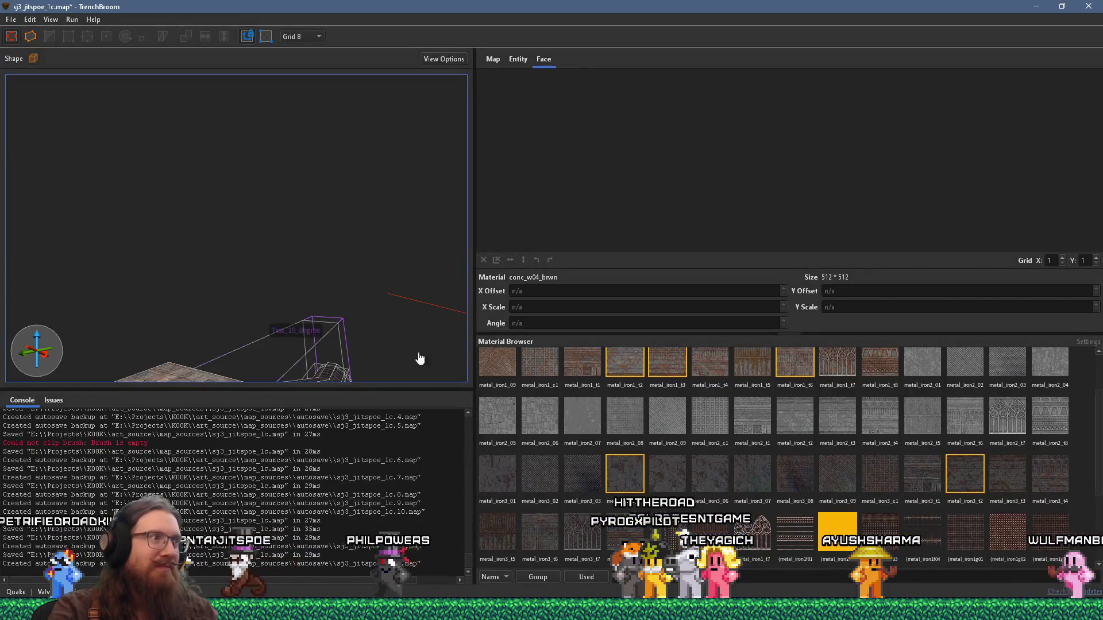
Step: Fly through the map's rooms and tunnels into the secret room, facing the ladder-rungs wall
{"action": "key", "text": "w"}
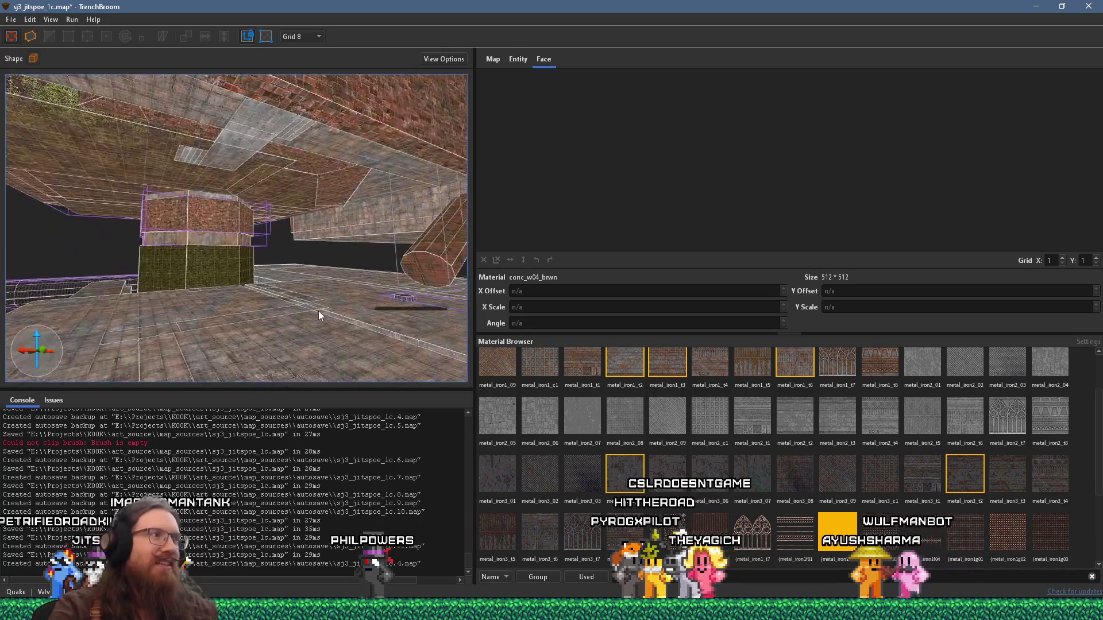
{"action": "key", "text": "w"}
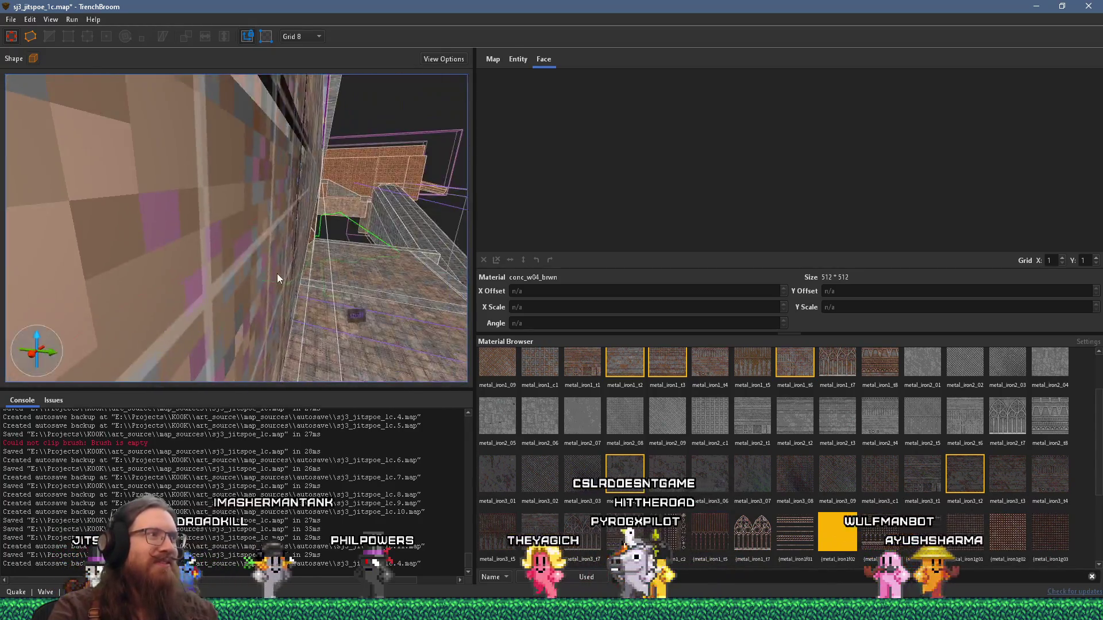
{"action": "key", "text": "w"}
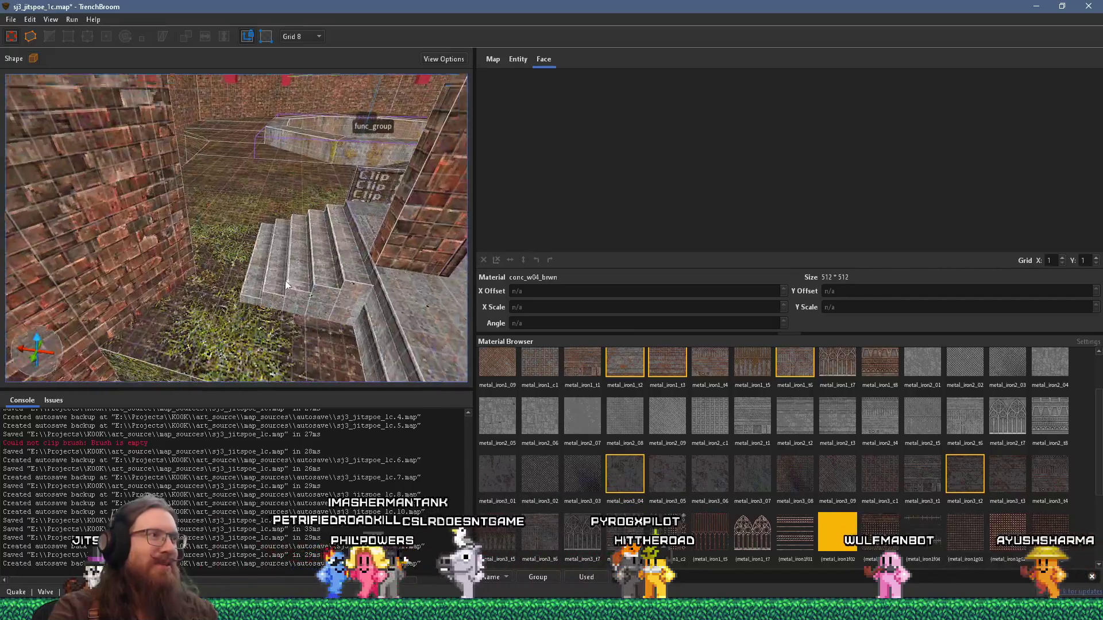
{"action": "key", "text": "w"}
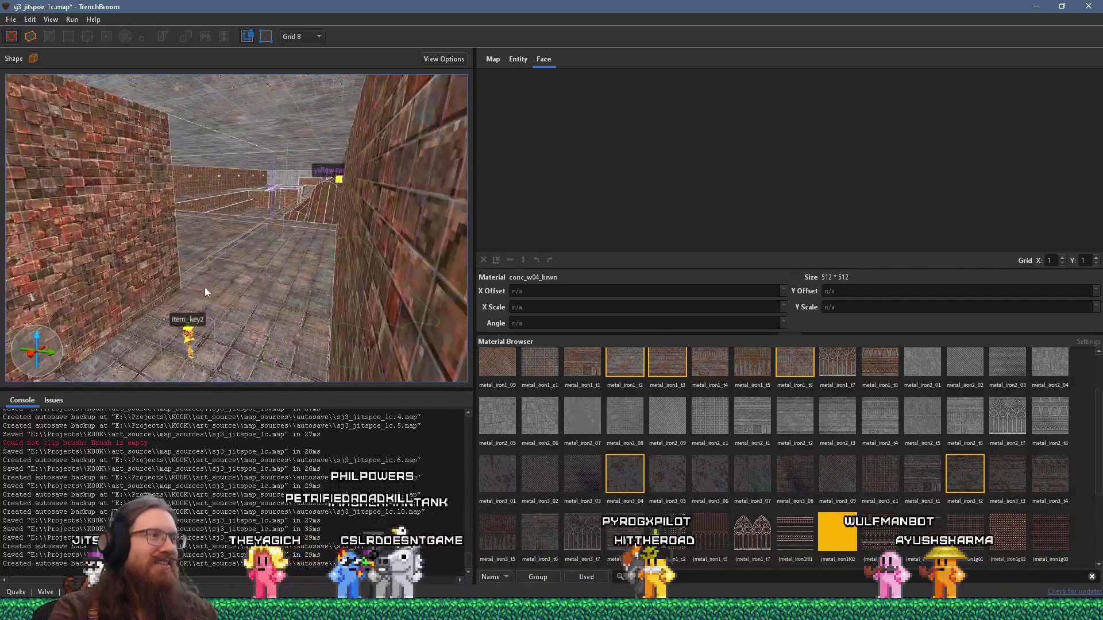
{"action": "key", "text": "w"}
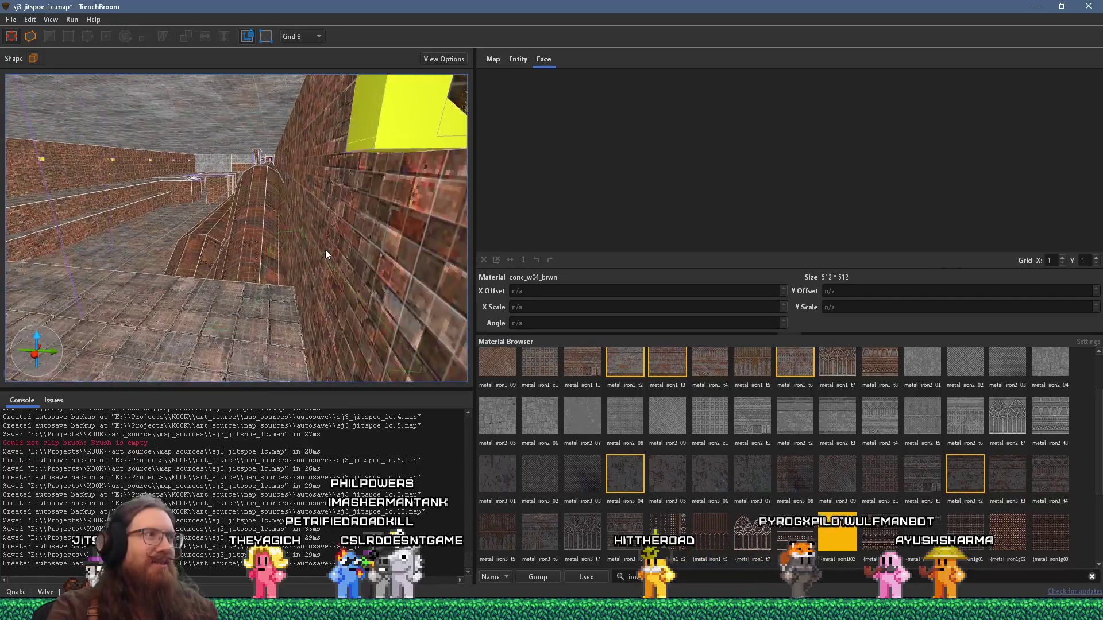
{"action": "key", "text": "w"}
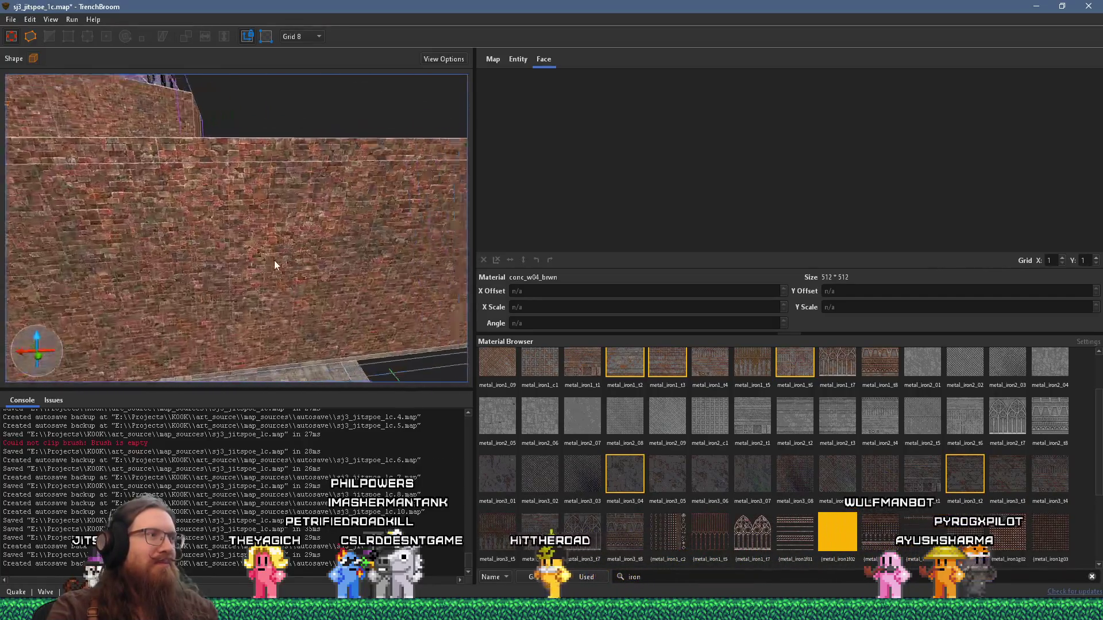
{"action": "key", "text": "w"}
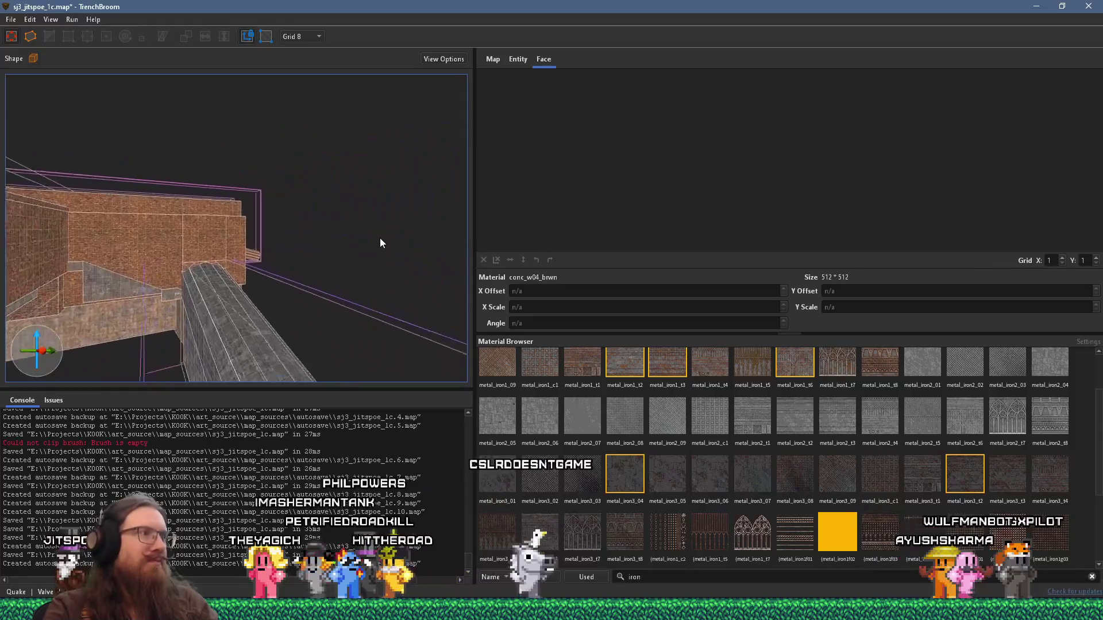
{"action": "key", "text": "w"}
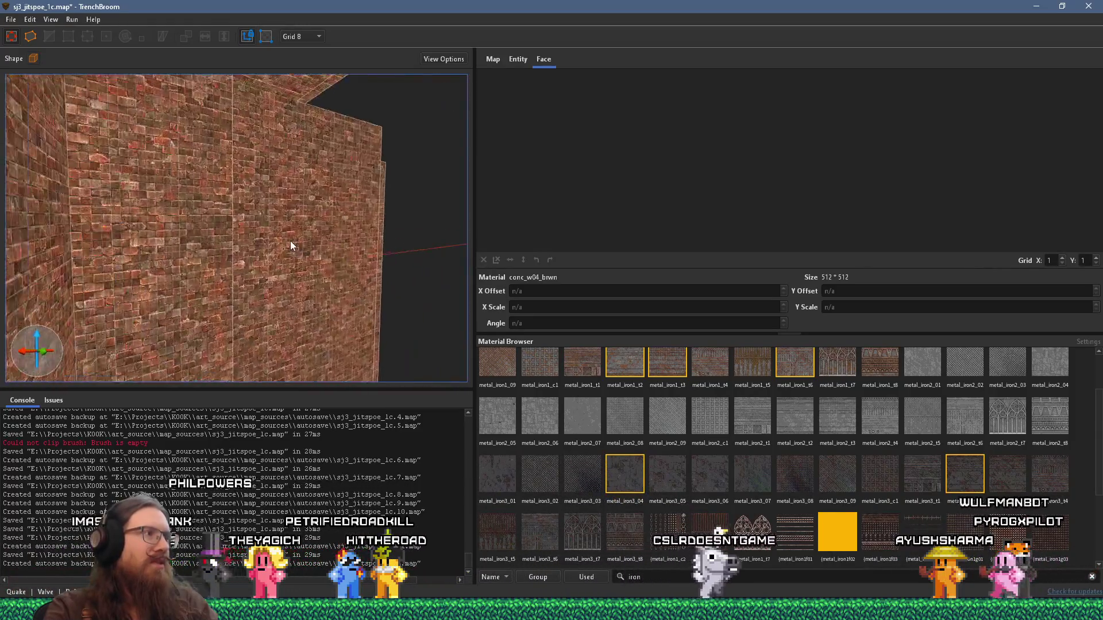
{"action": "key", "text": "w"}
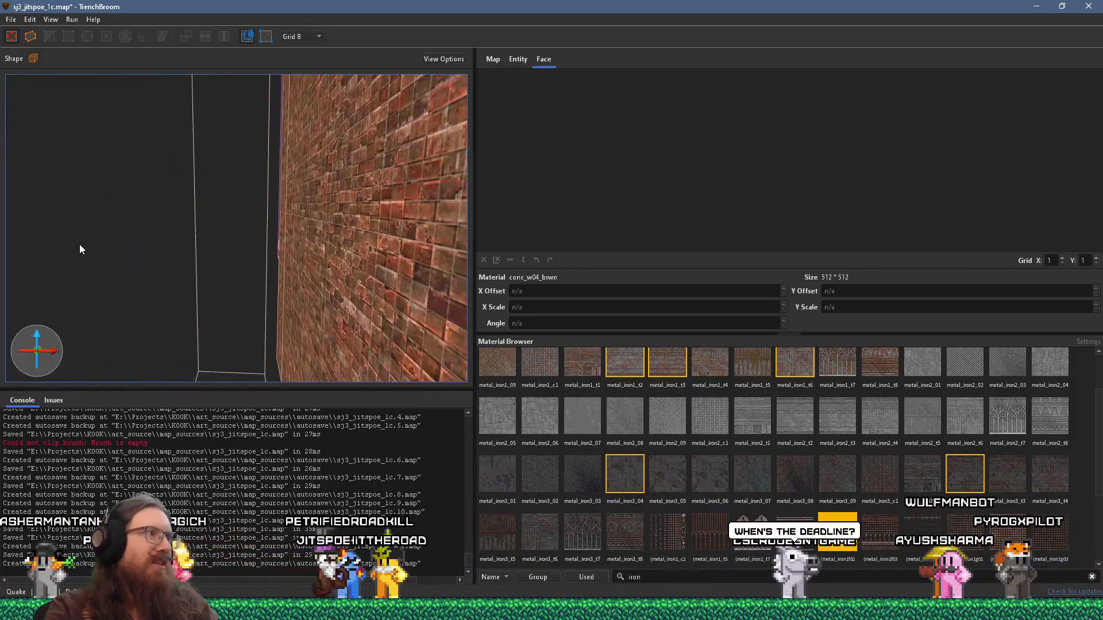
{"action": "key", "text": "w"}
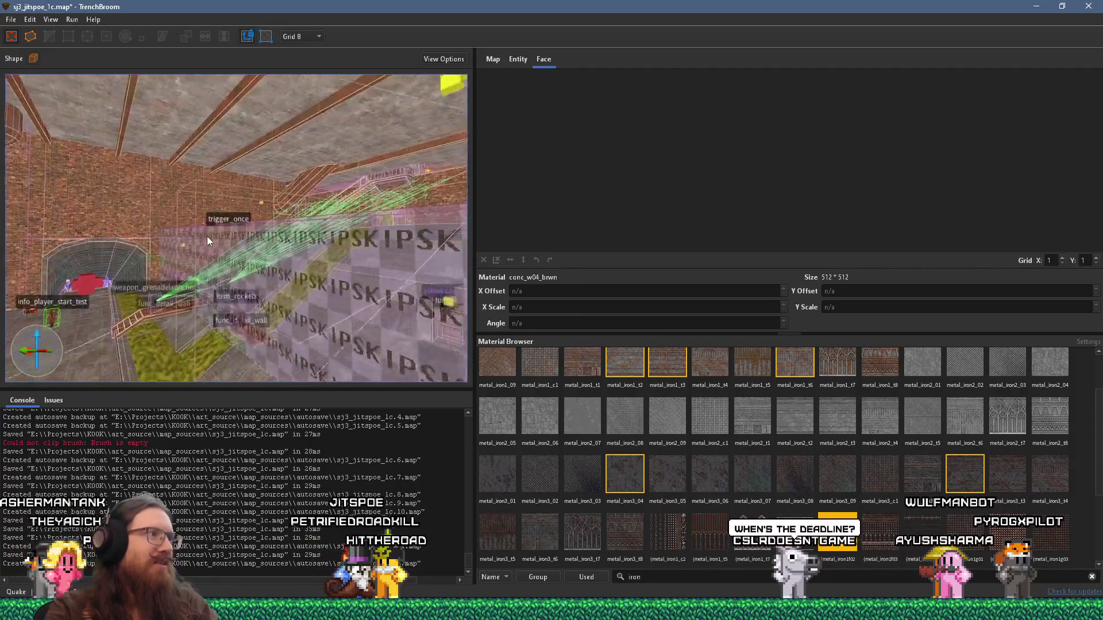
{"action": "key", "text": "w"}
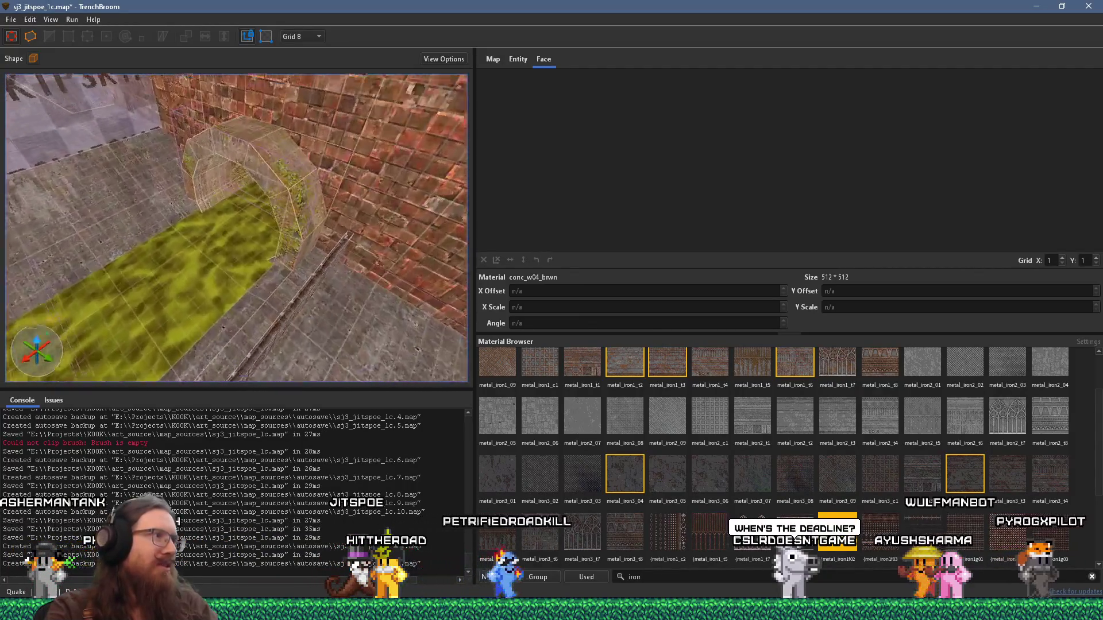
{"action": "key", "text": "w"}
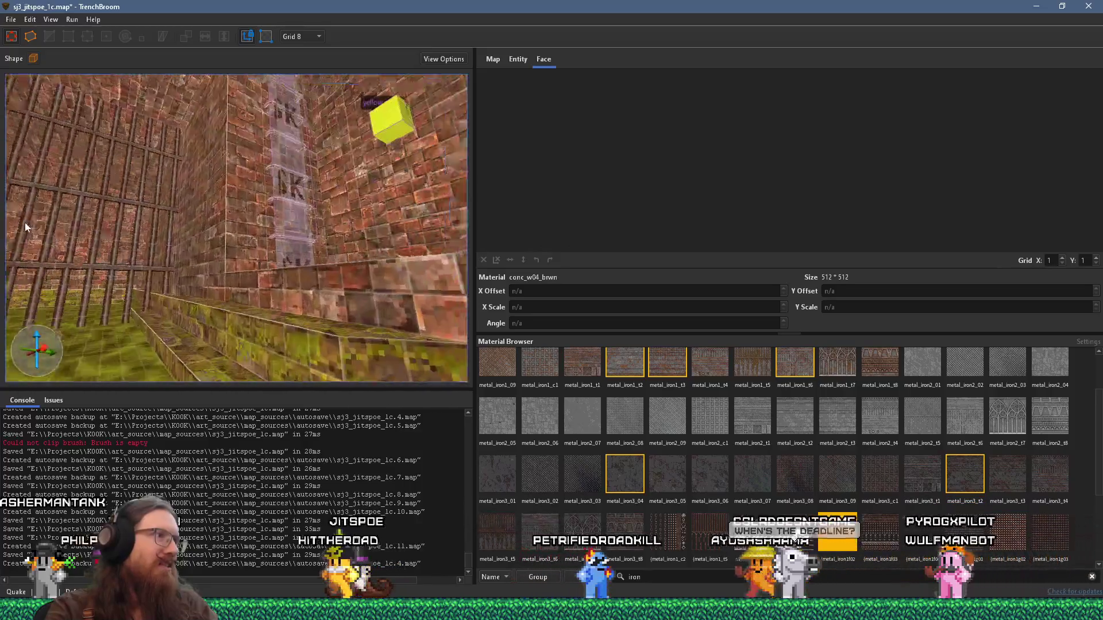
{"action": "key", "text": "w"}
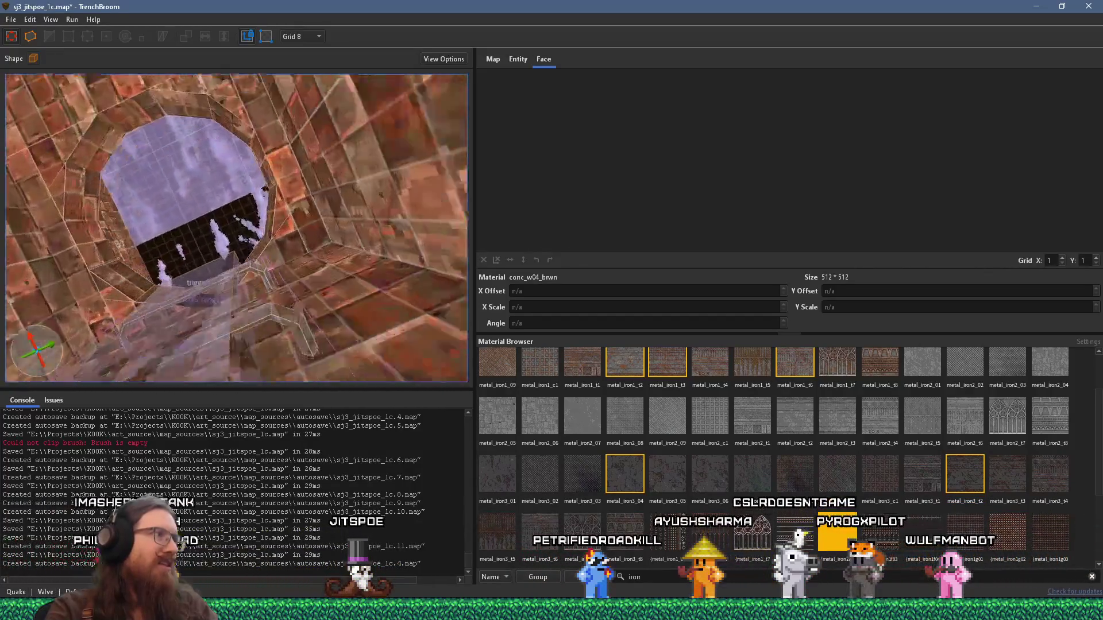
{"action": "key", "text": "w"}
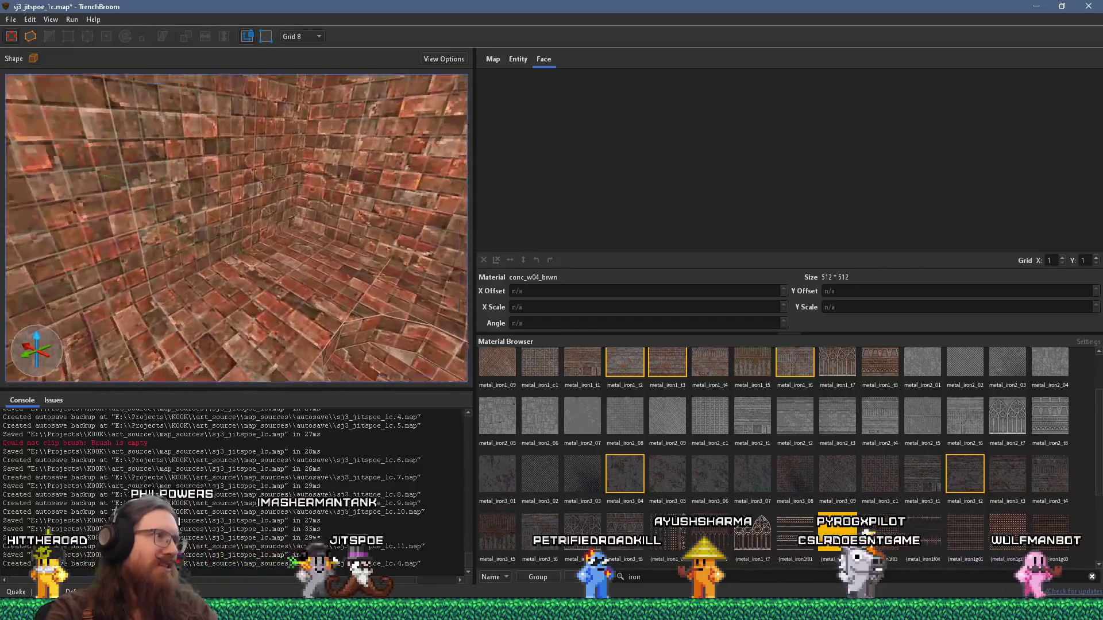
{"action": "key", "text": "w"}
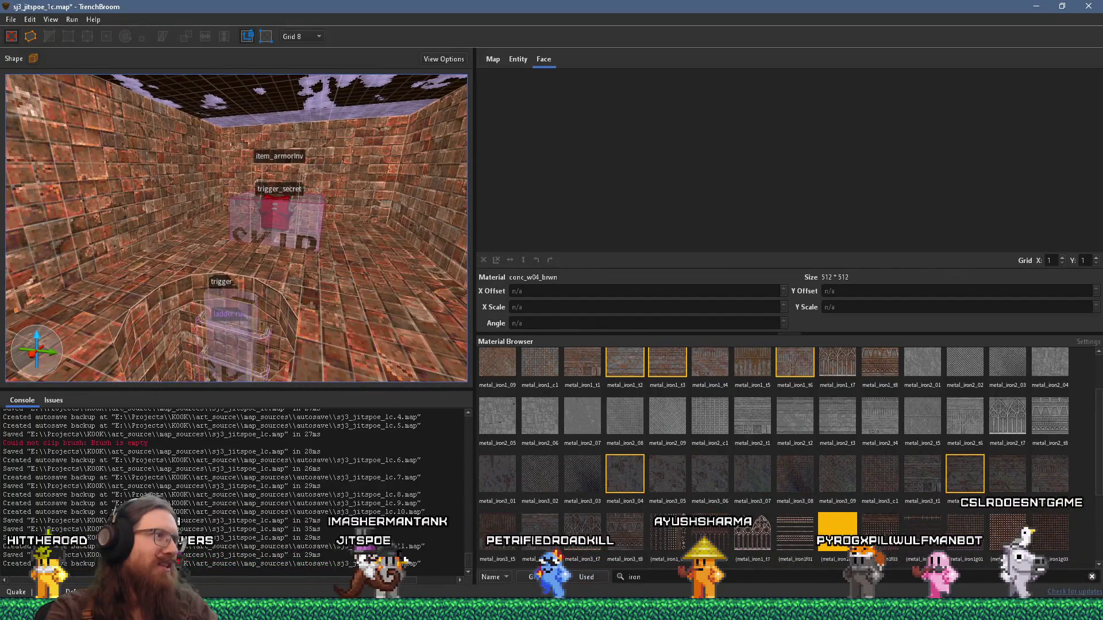
{"action": "key", "text": "w"}
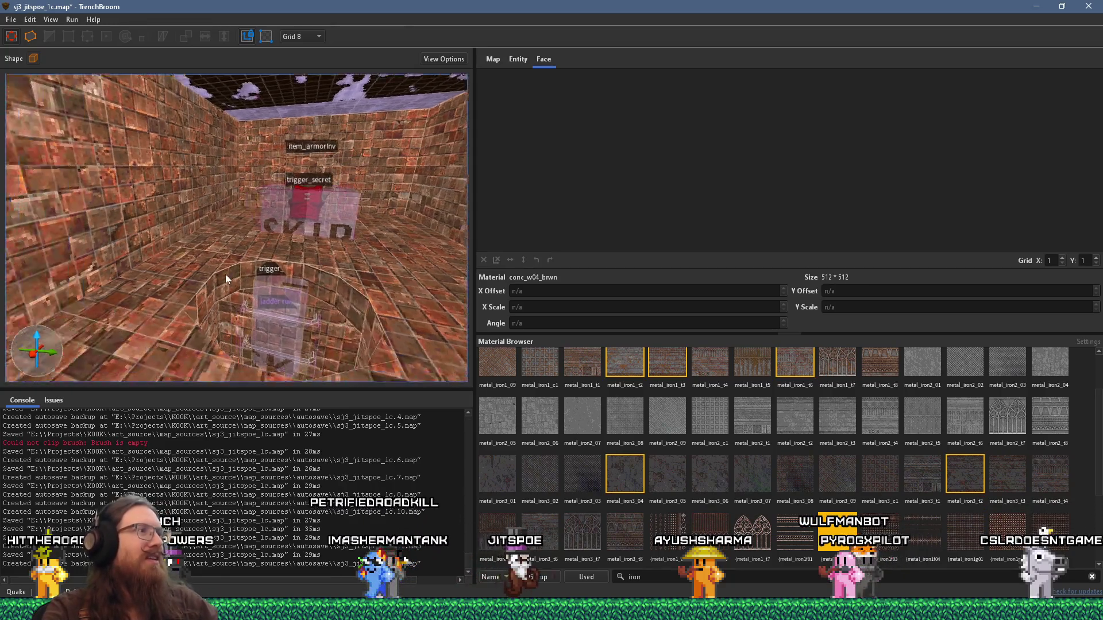
{"action": "key", "text": "w"}
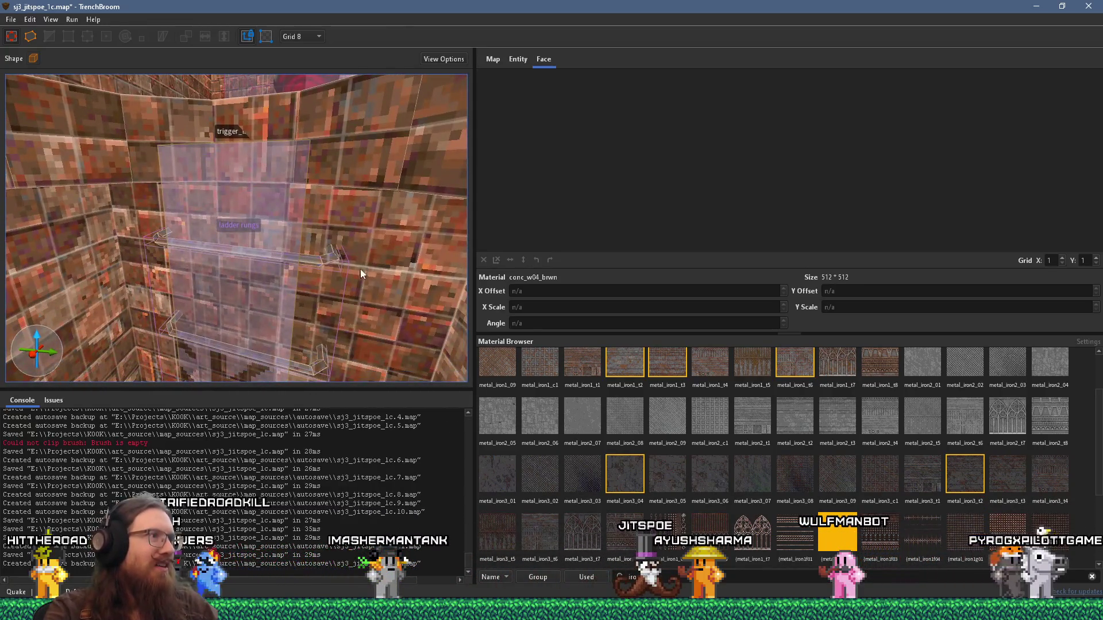
Step: Select the ladder wall faces to inspect the stone_7_red1 texture
{"action": "left_click", "coordinate": [303, 182], "text": "shift"}
{"action": "key", "text": "s"}
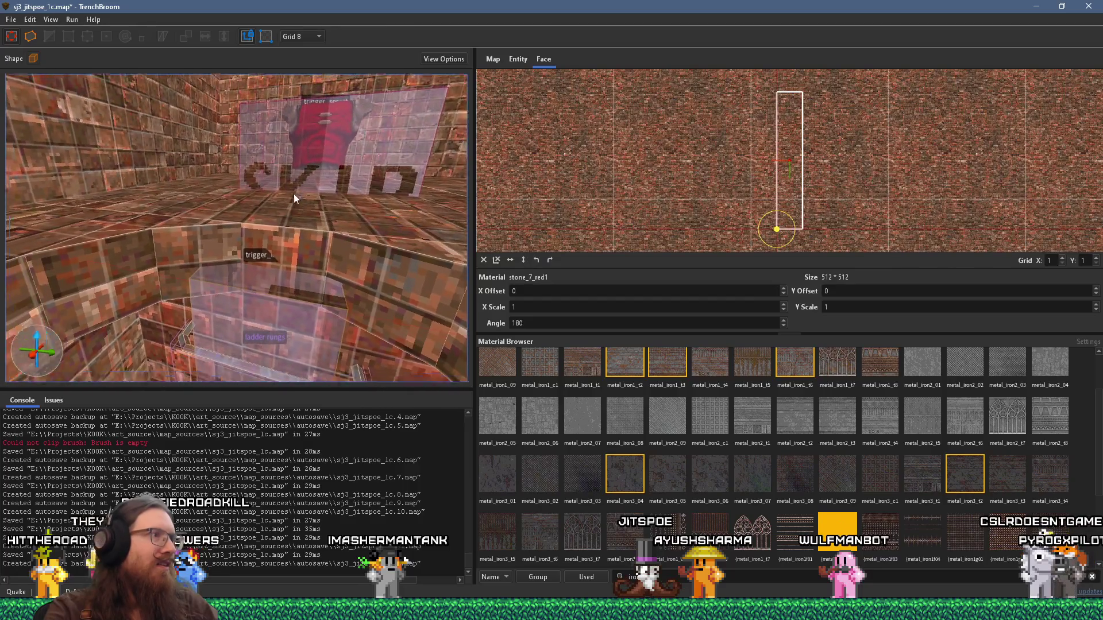
{"action": "key", "text": "Escape"}
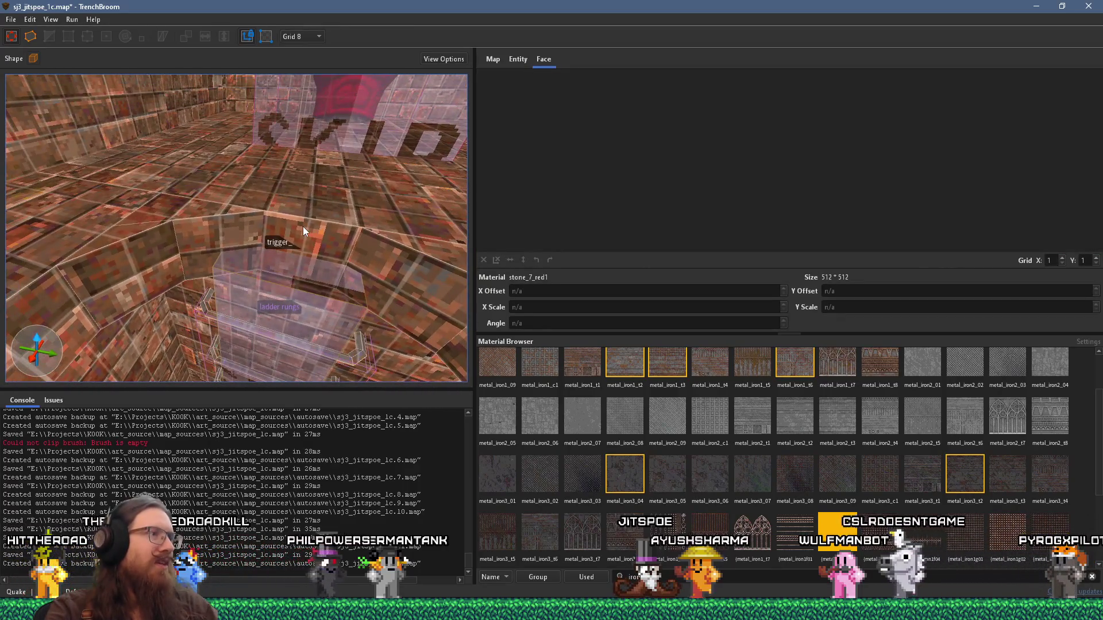
{"action": "left_click", "coordinate": [308, 235], "text": "shift"}
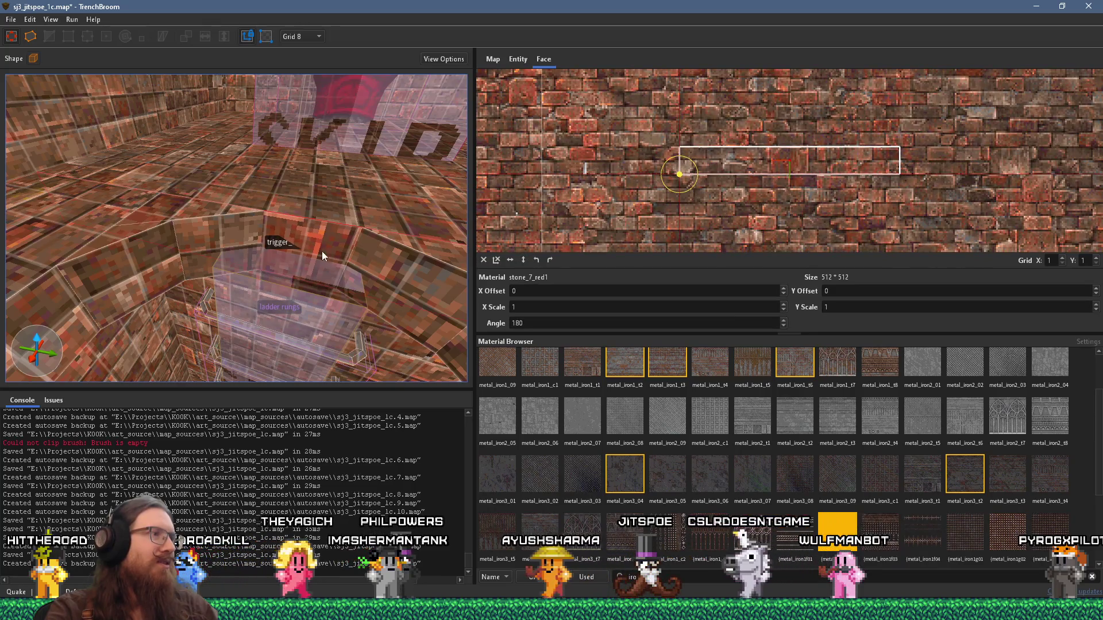
Step: Select a neighbouring face to compare alignment, then pull back over the ladder
{"action": "left_click", "coordinate": [323, 251], "text": "shift"}
{"action": "key", "text": "Escape"}
{"action": "key", "text": "s"}
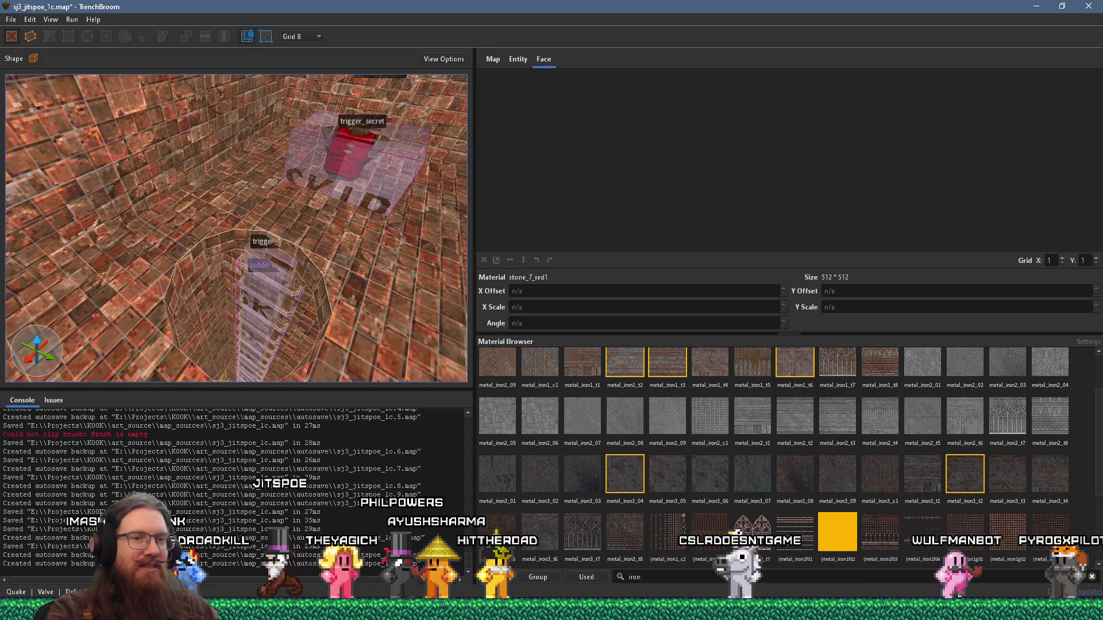
Step: Look around the secret-trigger room, then filter the Material Browser by 'iron'
{"action": "left_click_drag", "start_coordinate": [272, 285], "coordinate": [307, 248]}
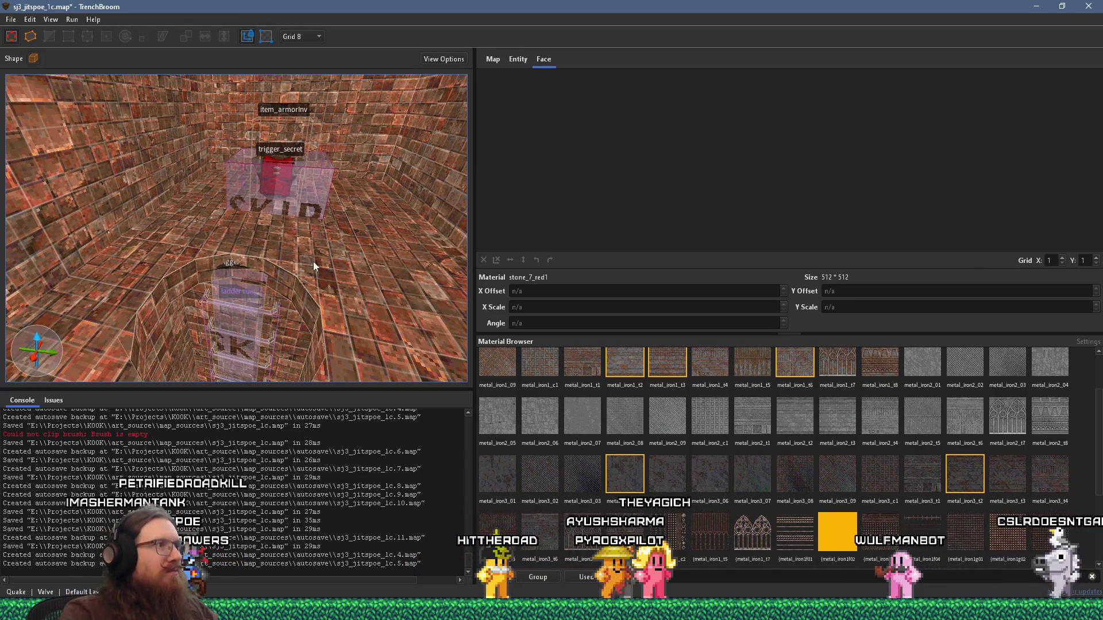
{"action": "mouse_move", "coordinate": [301, 263]}
{"action": "left_mouse_down"}
{"action": "mouse_move", "coordinate": [234, 225]}
{"action": "mouse_move", "coordinate": [171, 236]}
{"action": "mouse_move", "coordinate": [308, 249]}
{"action": "mouse_move", "coordinate": [30, 262]}
{"action": "mouse_move", "coordinate": [173, 255]}
{"action": "left_mouse_up"}
{"action": "mouse_move", "coordinate": [259, 276]}
{"action": "left_mouse_down"}
{"action": "mouse_move", "coordinate": [281, 280]}
{"action": "mouse_move", "coordinate": [226, 298]}
{"action": "left_mouse_up"}
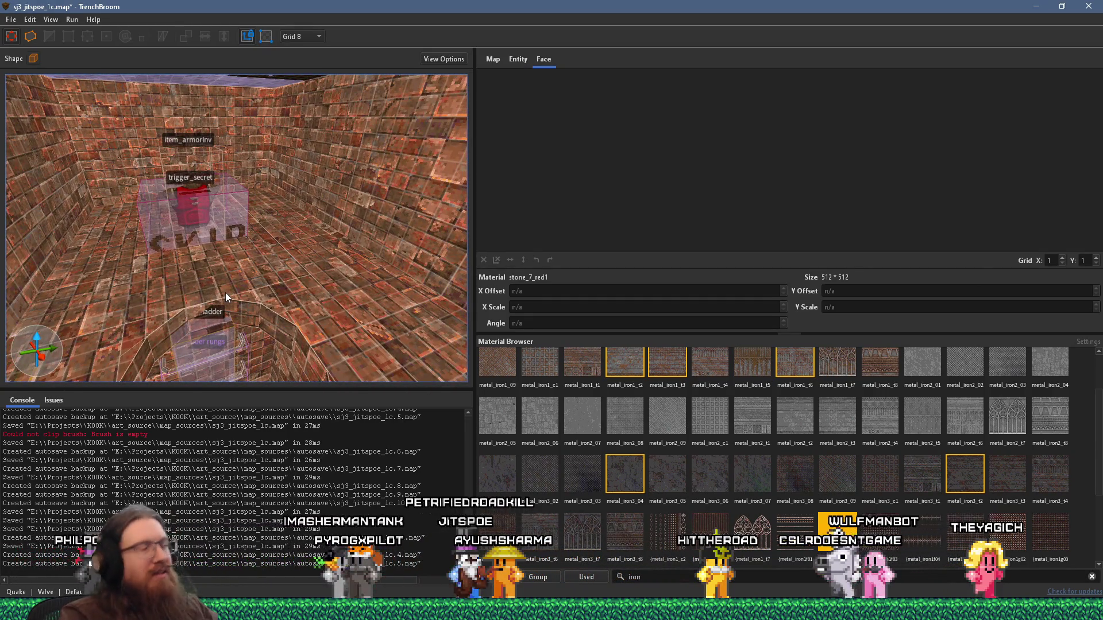
{"action": "mouse_move", "coordinate": [225, 285]}
{"action": "left_mouse_down"}
{"action": "mouse_move", "coordinate": [245, 275]}
{"action": "mouse_move", "coordinate": [208, 284]}
{"action": "mouse_move", "coordinate": [326, 285]}
{"action": "mouse_move", "coordinate": [332, 236]}
{"action": "mouse_move", "coordinate": [274, 239]}
{"action": "left_mouse_up"}
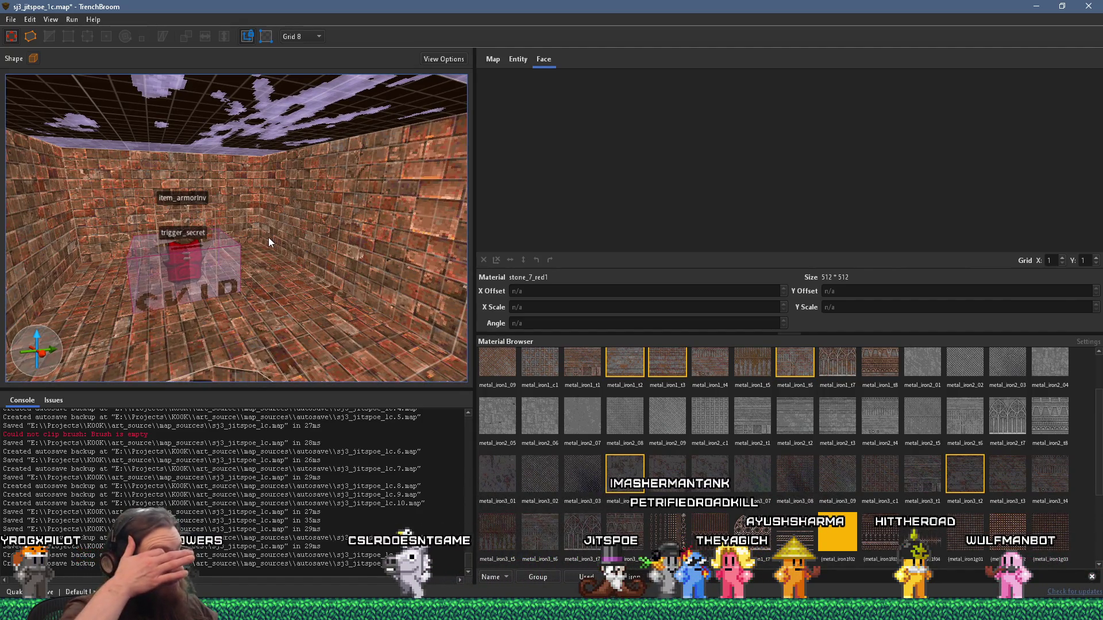
{"action": "type", "text": "ron"}
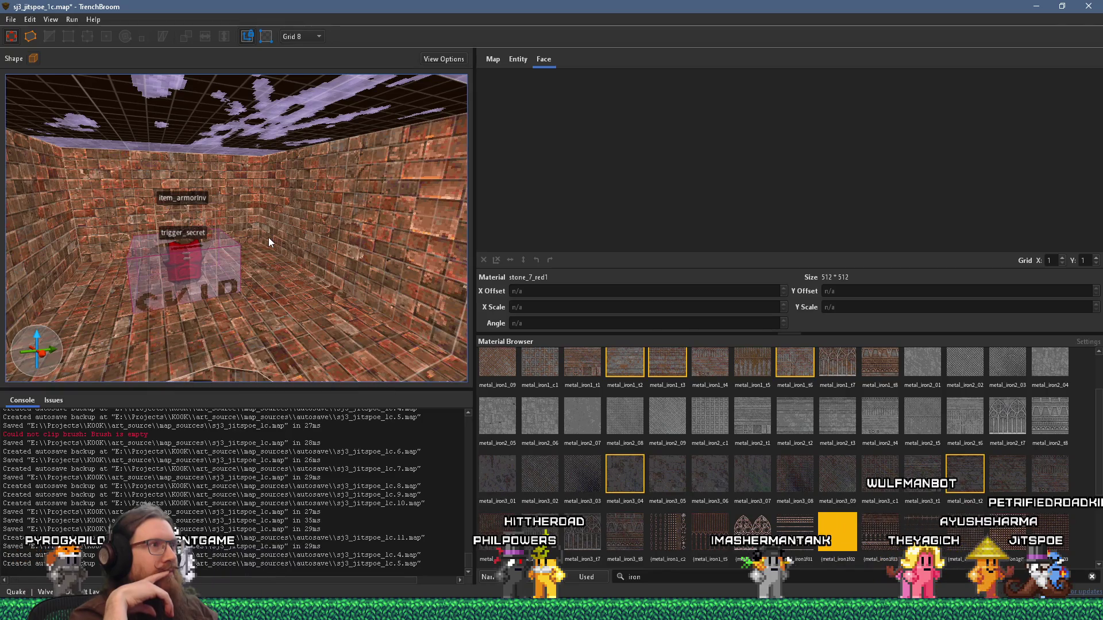
{"action": "key", "text": "alt+Tab"}
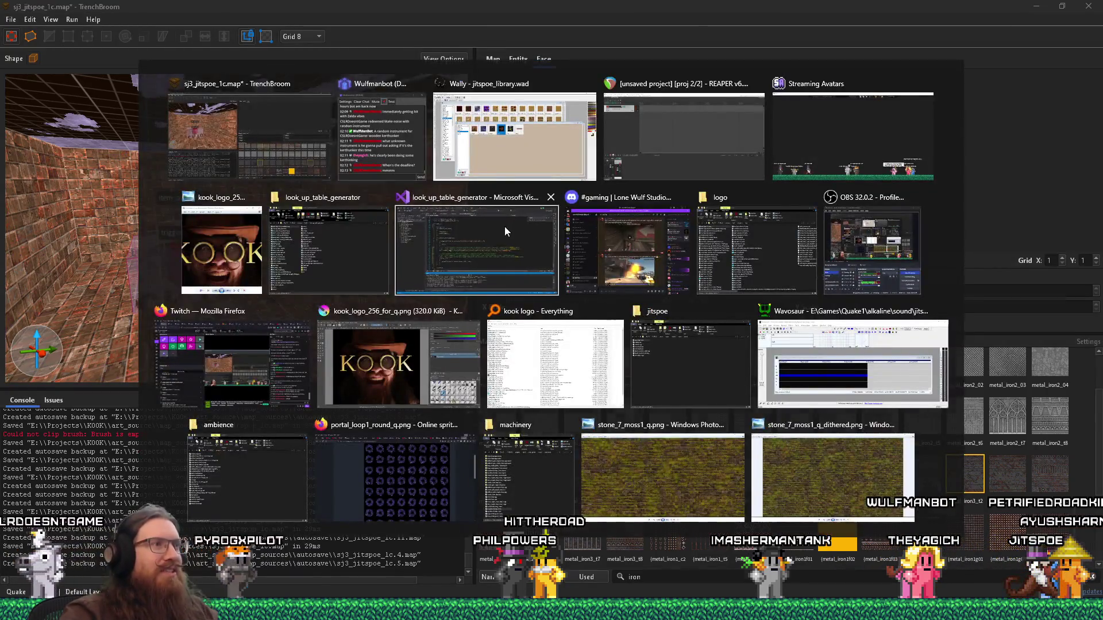
Step: Rename the generator's output file to kook_logo_256_q_dither_50.png
{"action": "left_click", "coordinate": [505, 227]}
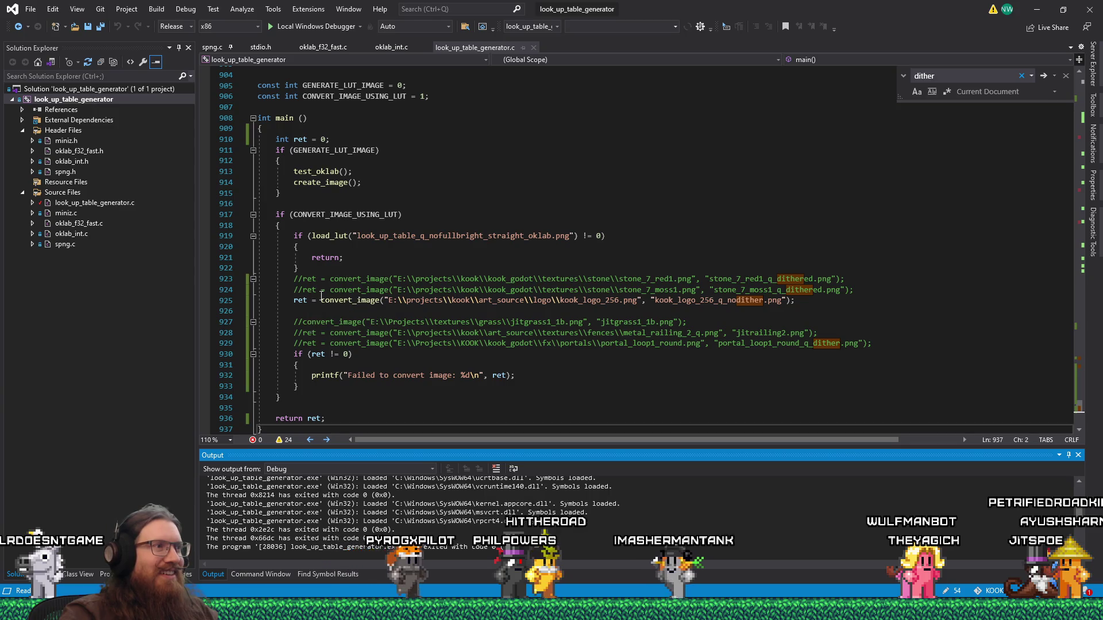
{"action": "left_click", "coordinate": [727, 300]}
{"action": "left_click_drag", "start_coordinate": [727, 300], "coordinate": [736, 299]}
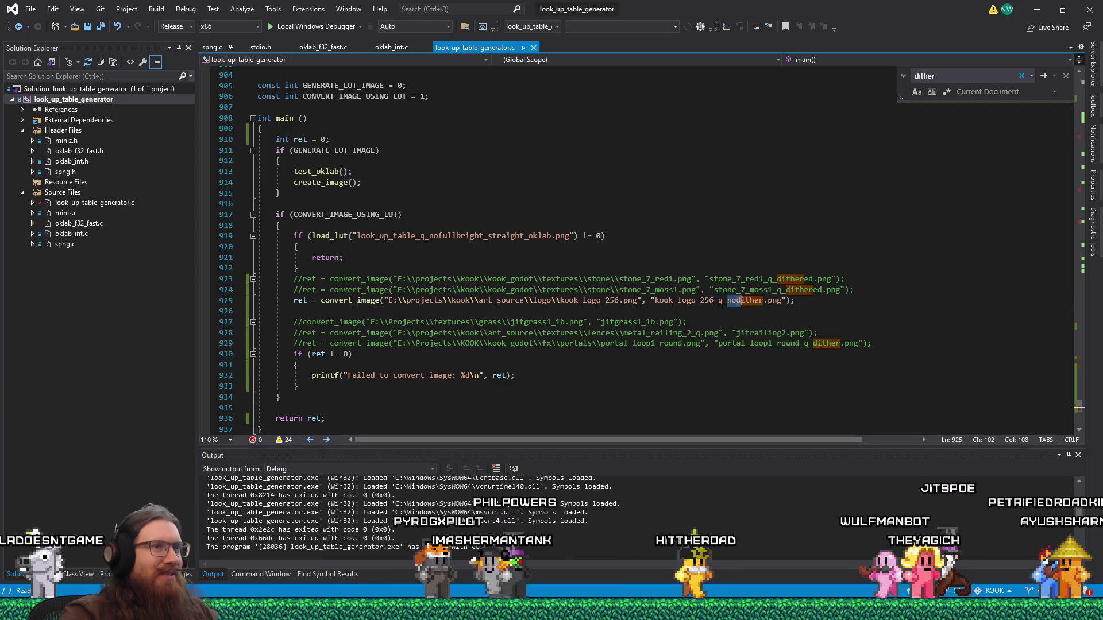
{"action": "key", "text": "BackSpace"}
{"action": "key", "text": "ctrl+Right"}
{"action": "type", "text": "_50"}
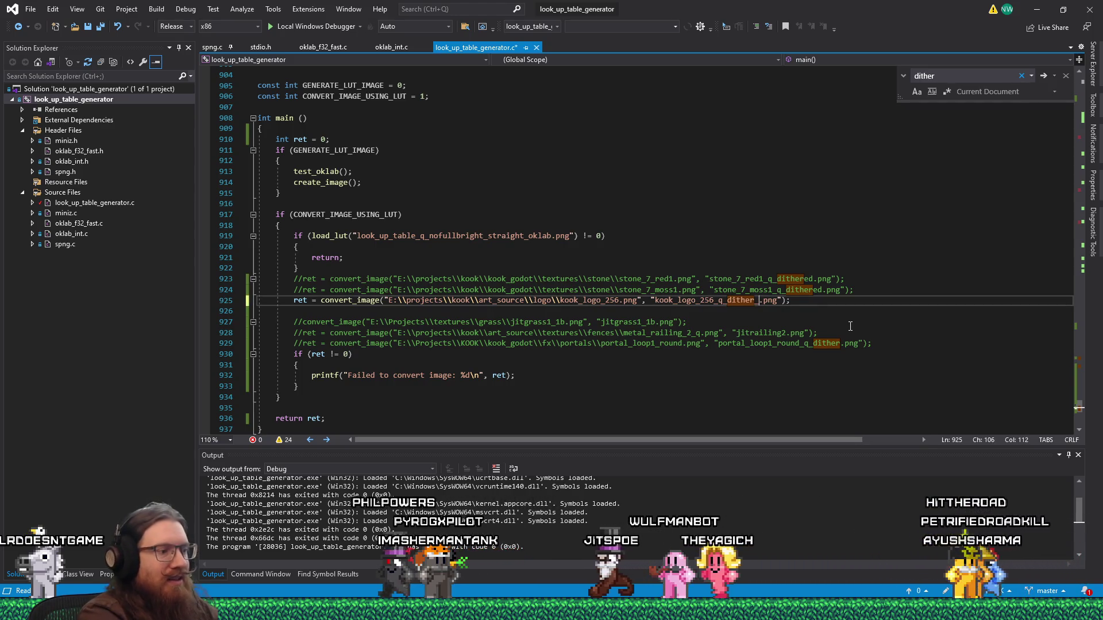
{"action": "left_click", "coordinate": [777, 300]}
Step: Set USE_DITHER to 1 and add a const DITHER_DIVISOR = 2 below it
{"action": "scroll", "coordinate": [777, 298], "scroll_direction": "up", "scroll_amount": 20}
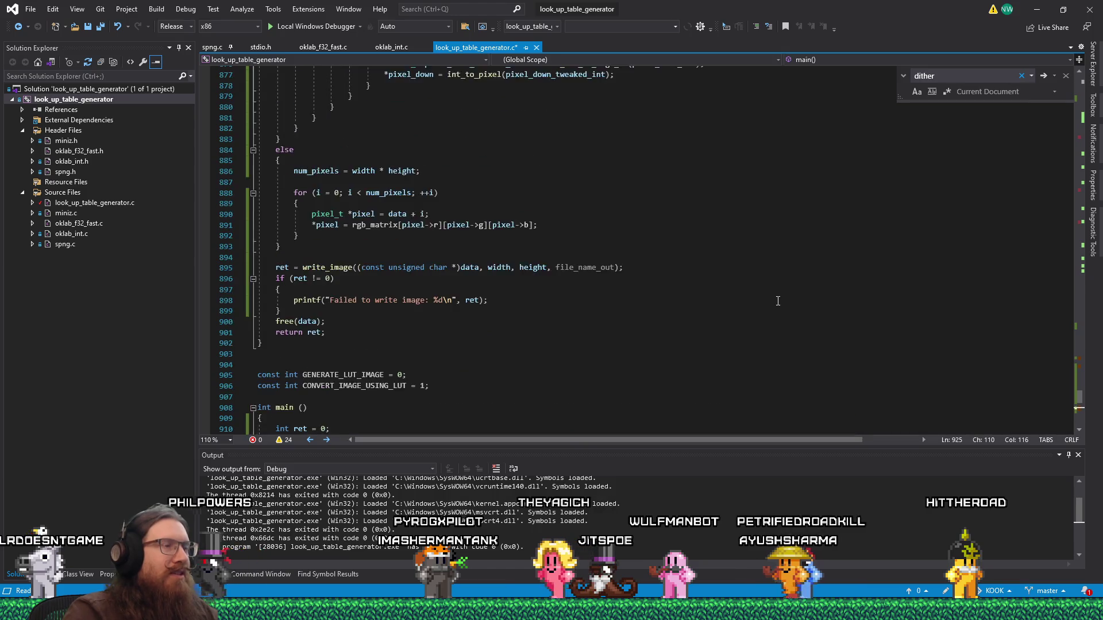
{"action": "scroll", "coordinate": [776, 299], "scroll_direction": "up", "scroll_amount": 5}
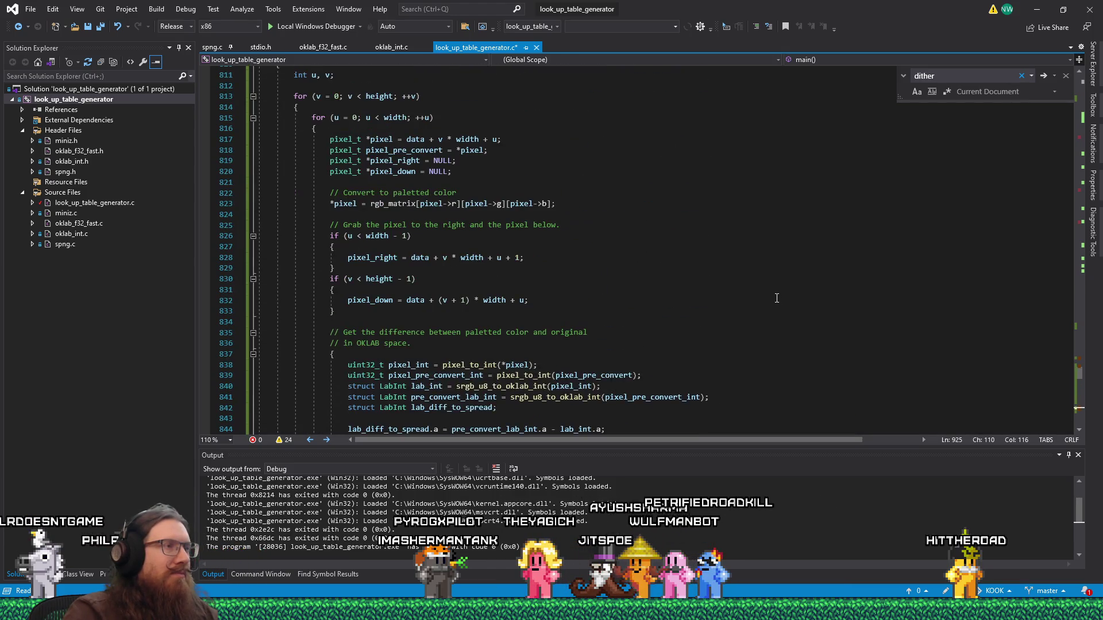
{"action": "scroll", "coordinate": [776, 298], "scroll_direction": "up", "scroll_amount": 10}
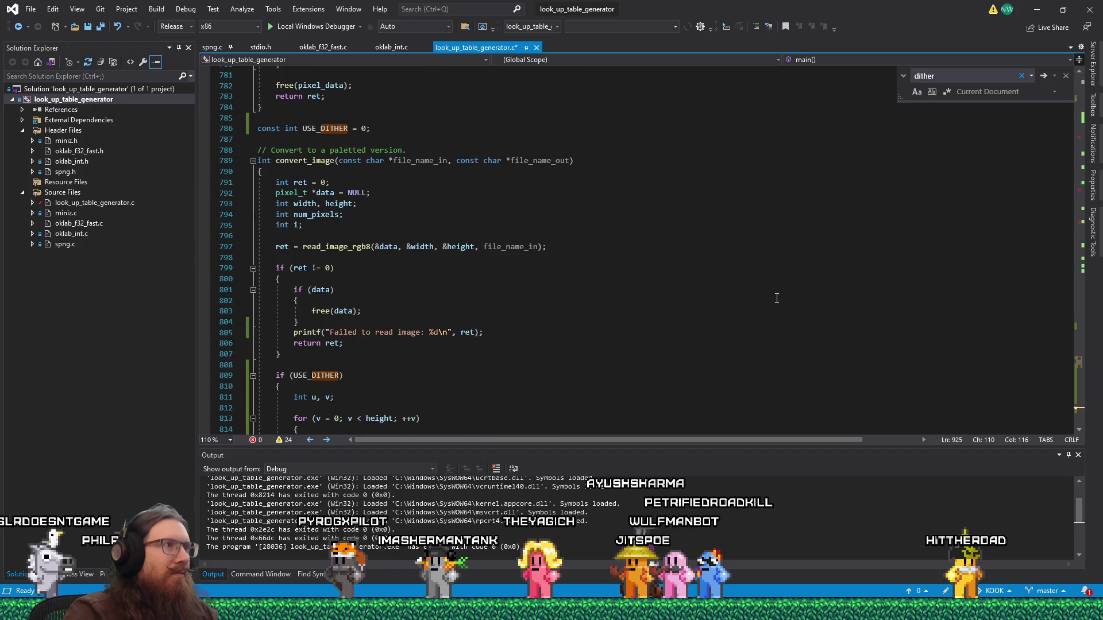
{"action": "double_click", "coordinate": [364, 130]}
{"action": "type", "text": "1"}
{"action": "key", "text": "End"}
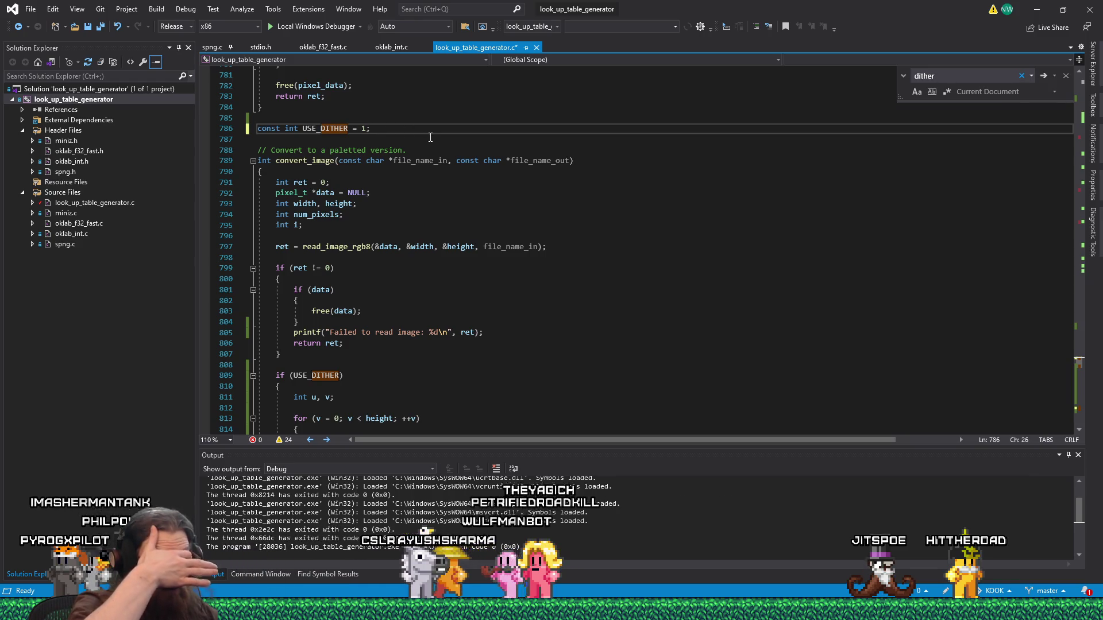
{"action": "key", "text": "Return"}
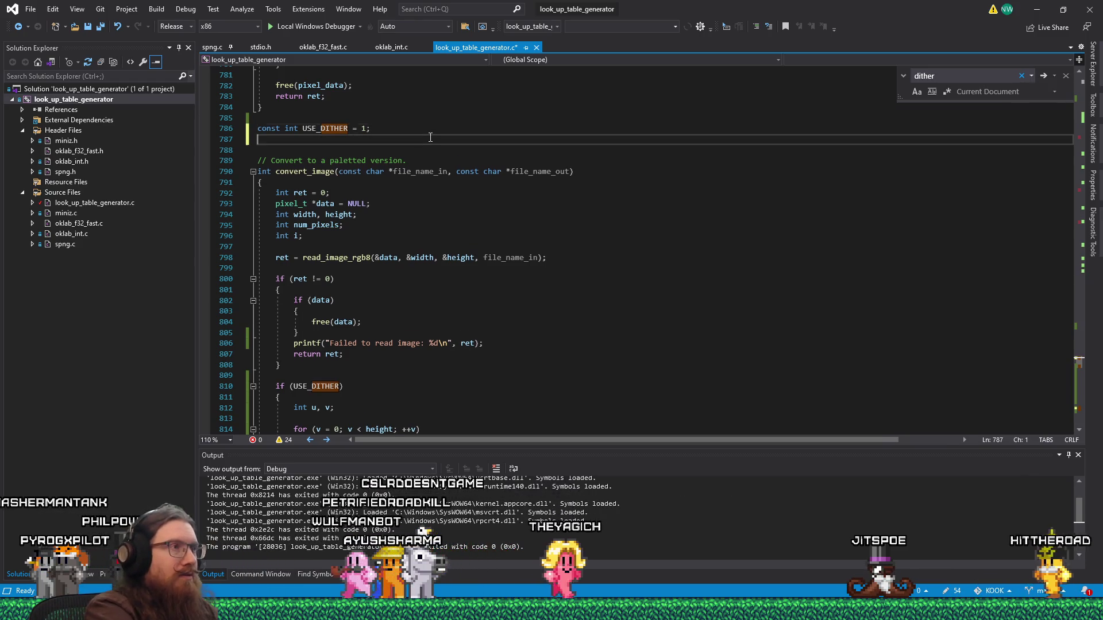
{"action": "type", "text": "const int DITHER_DIVISOR = 2;"}
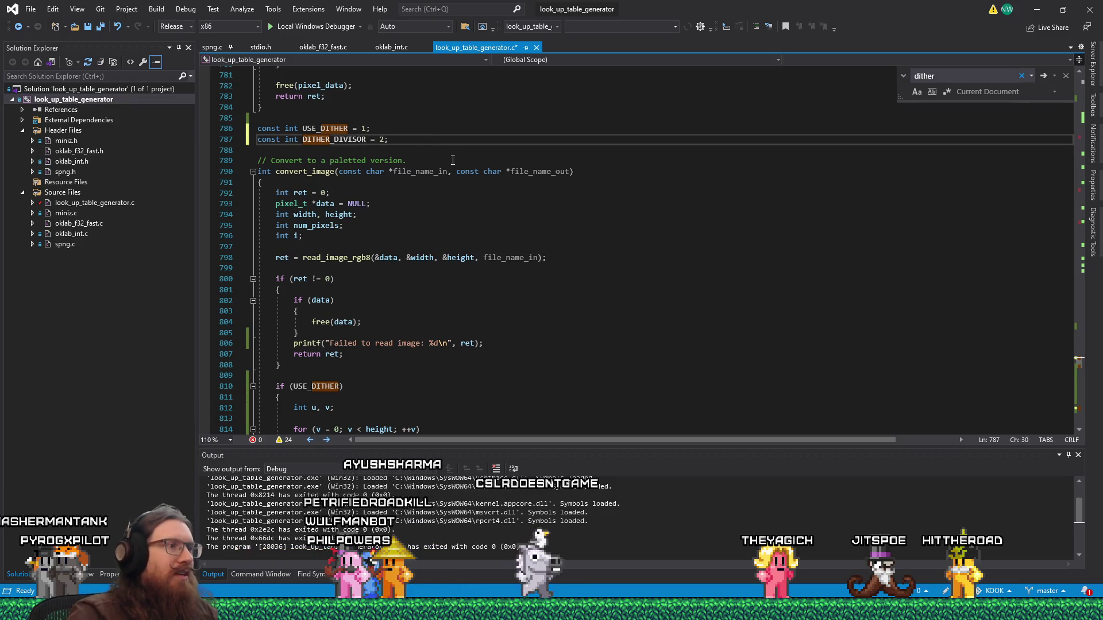
Step: Divide the a, b and L dither spread on lines 851–853 by 2 * DITHER_DIVISOR, then save
{"action": "scroll", "coordinate": [495, 259], "scroll_direction": "down", "scroll_amount": 15}
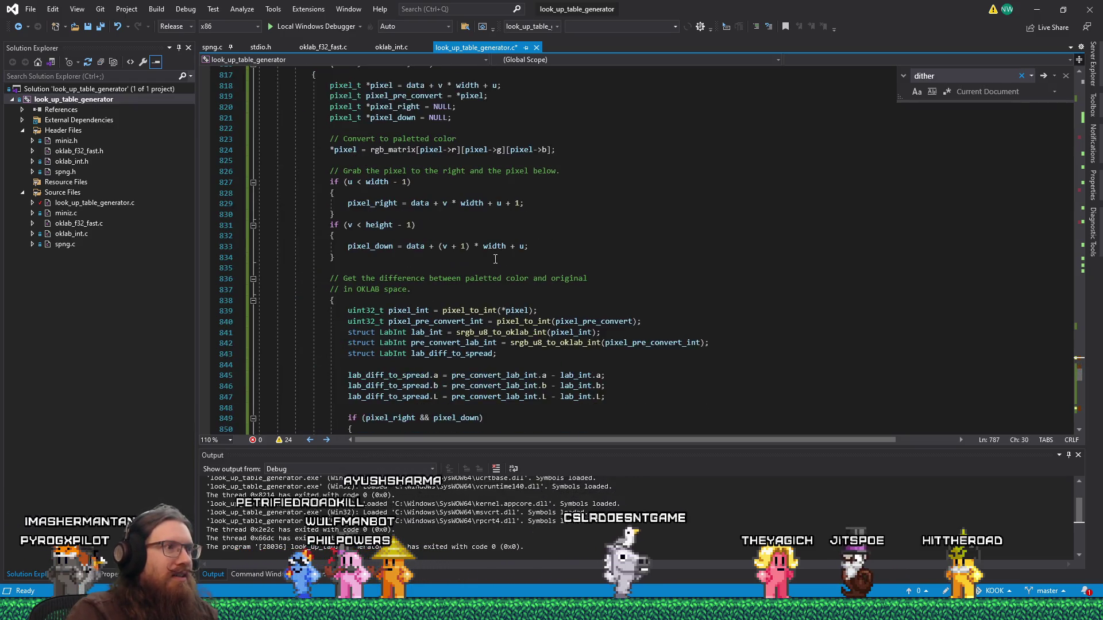
{"action": "scroll", "coordinate": [495, 259], "scroll_direction": "down", "scroll_amount": 3}
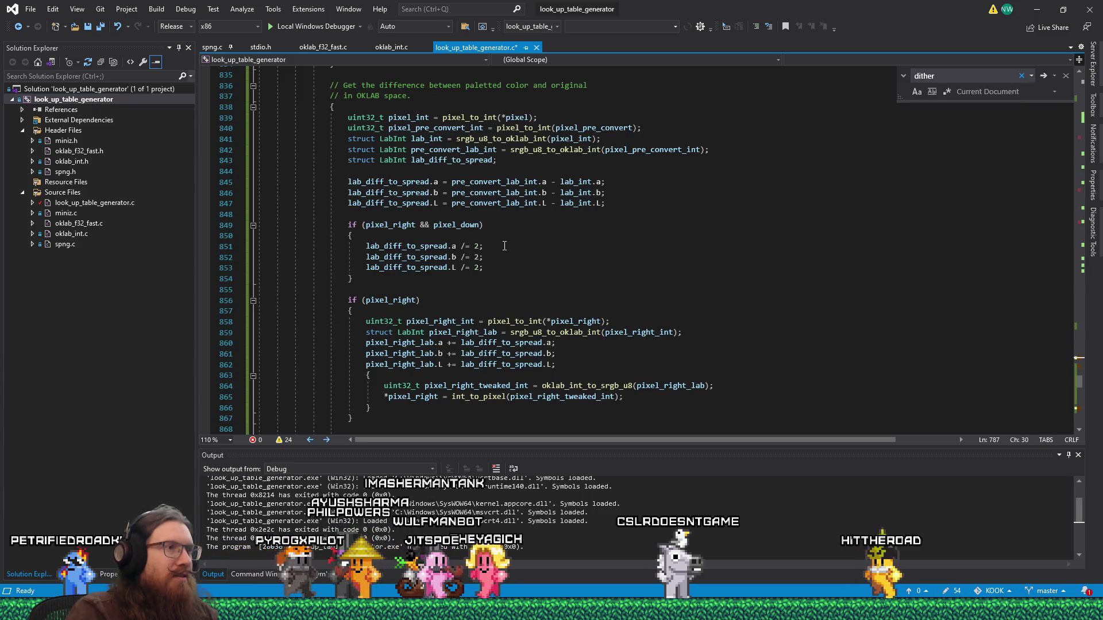
{"action": "left_click", "coordinate": [477, 247]}
{"action": "type", "text": "* DITHOR"}
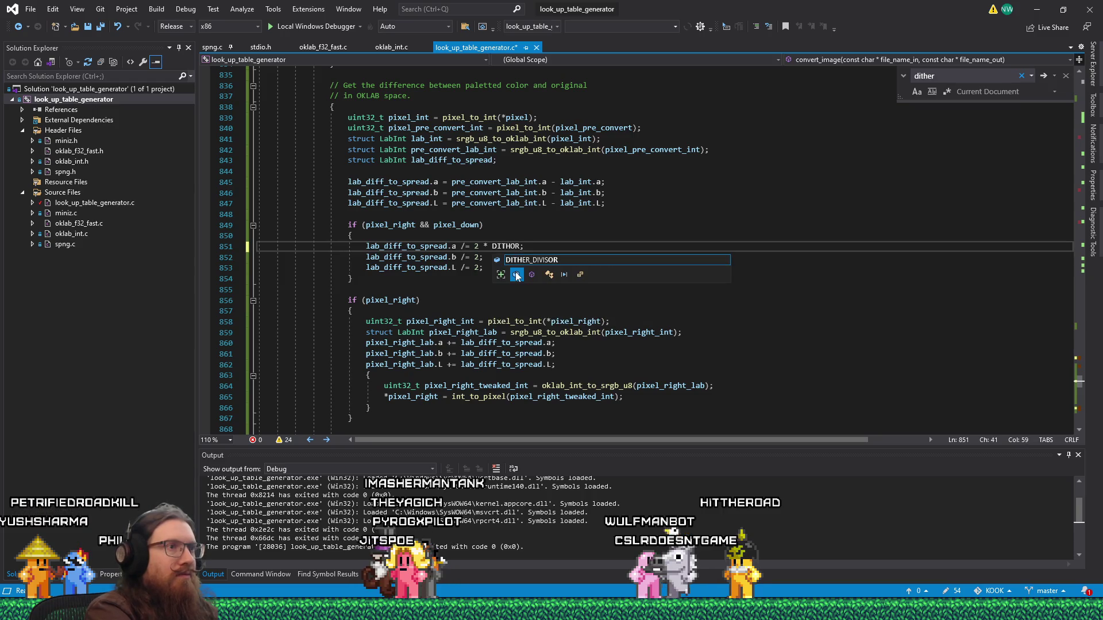
{"action": "key", "text": "Tab"}
{"action": "key", "text": "Down"}
{"action": "key", "text": "Left"}
{"action": "type", "text": "* DITHER"}
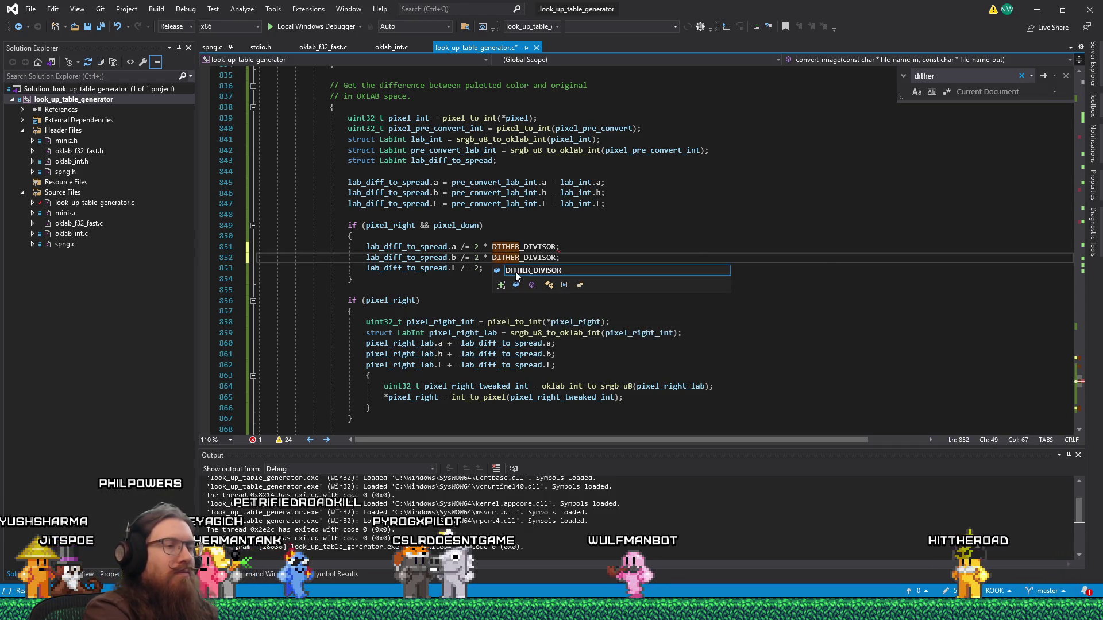
{"action": "key", "text": "Escape"}
{"action": "key", "text": "Down"}
{"action": "key", "text": "Left"}
{"action": "type", "text": "2 * DITHER"}
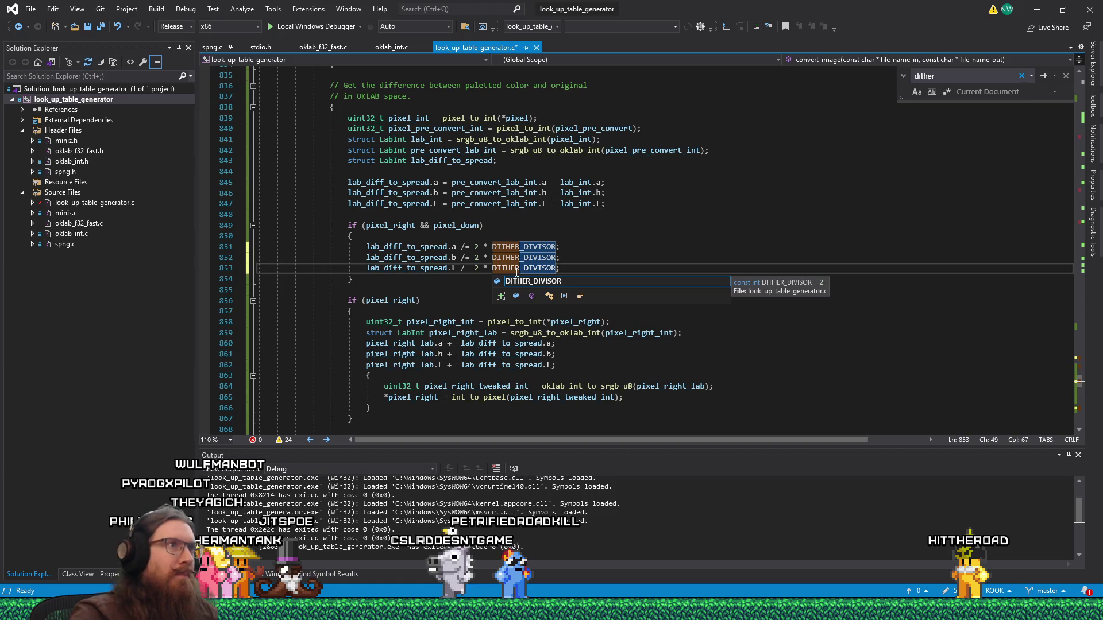
{"action": "left_click", "coordinate": [89, 28]}
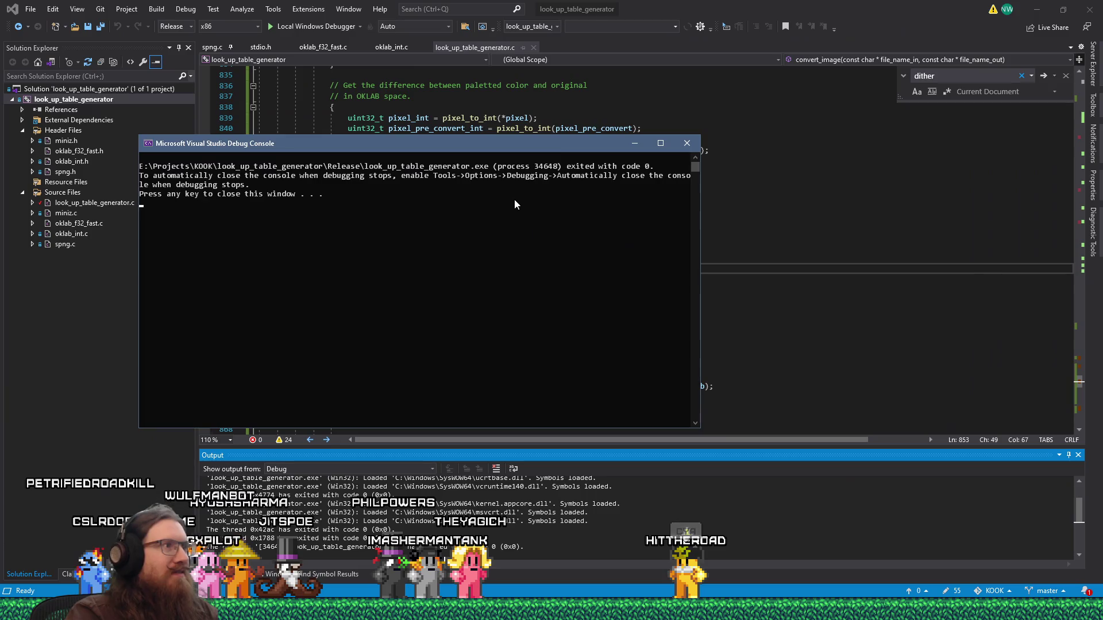
Step: Close the console and open kook_logo_256_q_dither_50.png from the look_up_table_generator folder
{"action": "key", "text": "Return"}
{"action": "key", "text": "super+alt+1"}
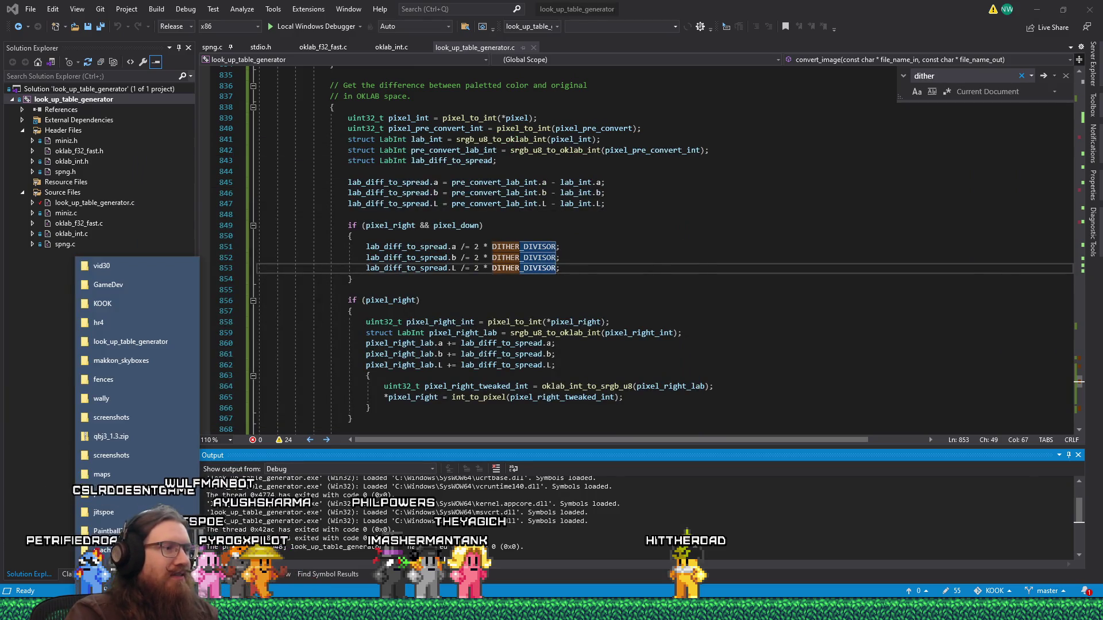
{"action": "left_click", "coordinate": [141, 343]}
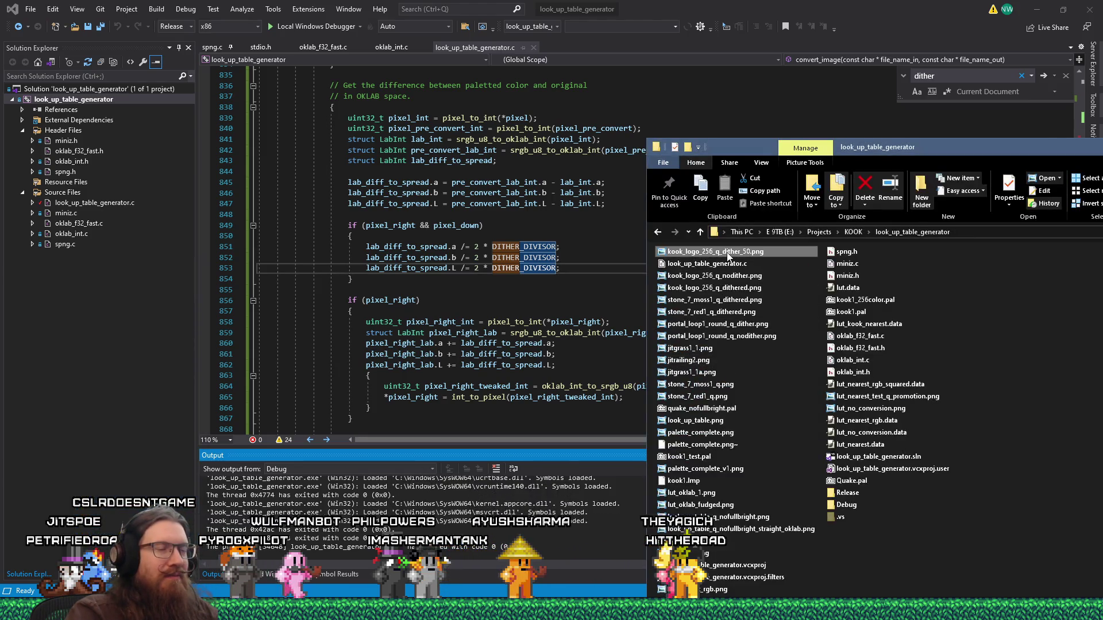
{"action": "key", "text": "Return"}
Step: Zoom into the dither_50 logo and pan across the glasses, letter K and left lens
{"action": "scroll", "coordinate": [653, 280], "scroll_direction": "up", "scroll_amount": 5}
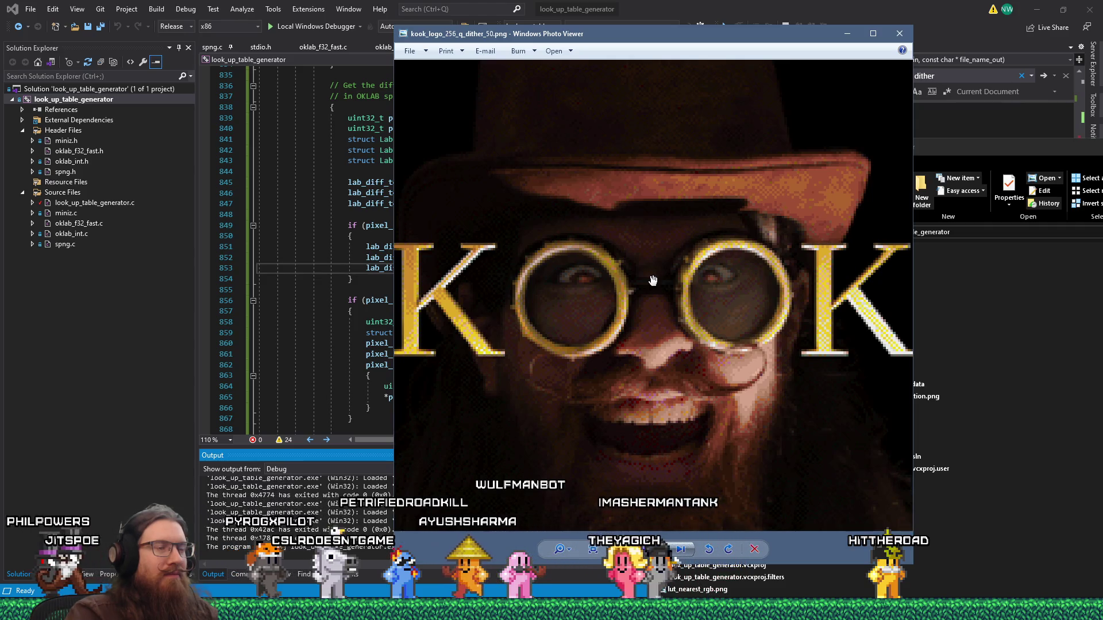
{"action": "scroll", "coordinate": [653, 280], "scroll_direction": "down", "scroll_amount": 5}
{"action": "scroll", "coordinate": [654, 280], "scroll_direction": "up", "scroll_amount": 5}
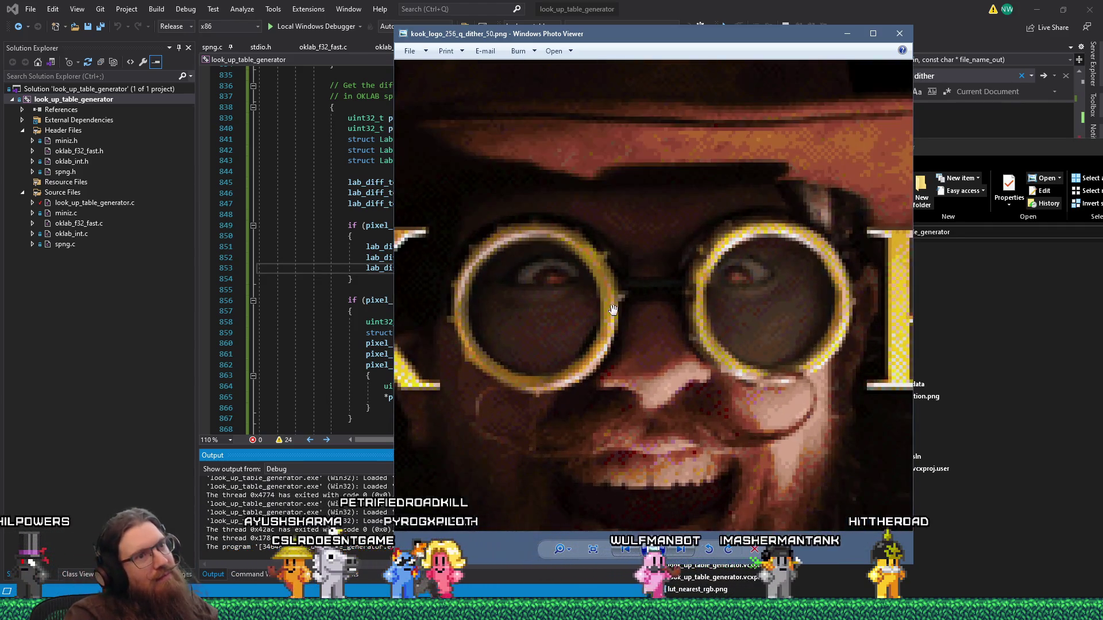
{"action": "left_click_drag", "start_coordinate": [613, 310], "coordinate": [666, 287]}
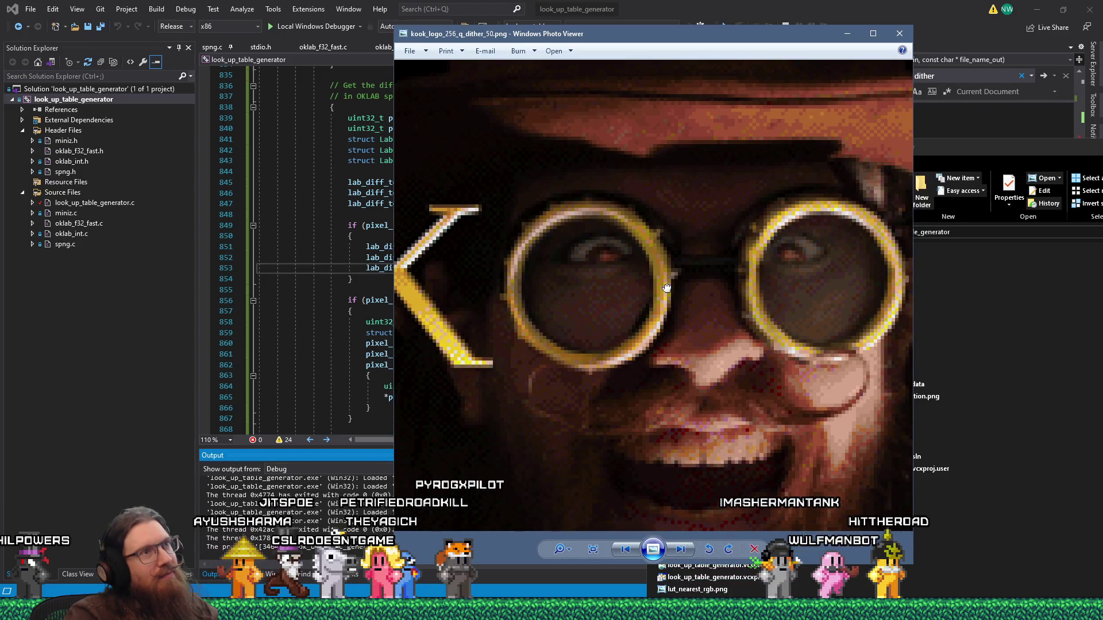
{"action": "left_click_drag", "start_coordinate": [666, 287], "coordinate": [754, 279]}
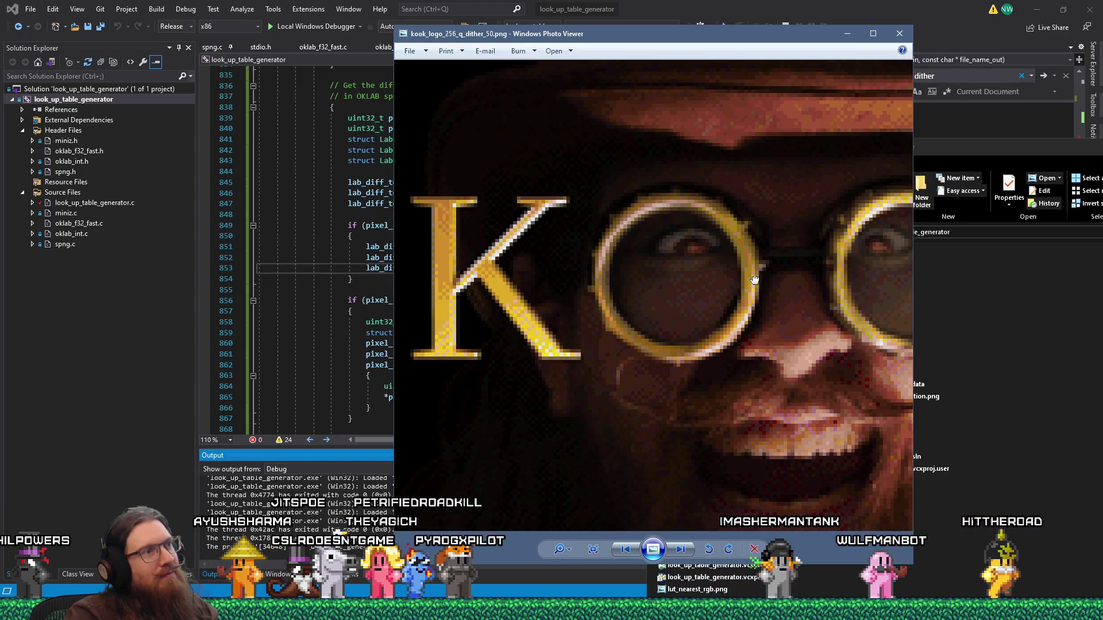
{"action": "scroll", "coordinate": [754, 279], "scroll_direction": "down", "scroll_amount": 3}
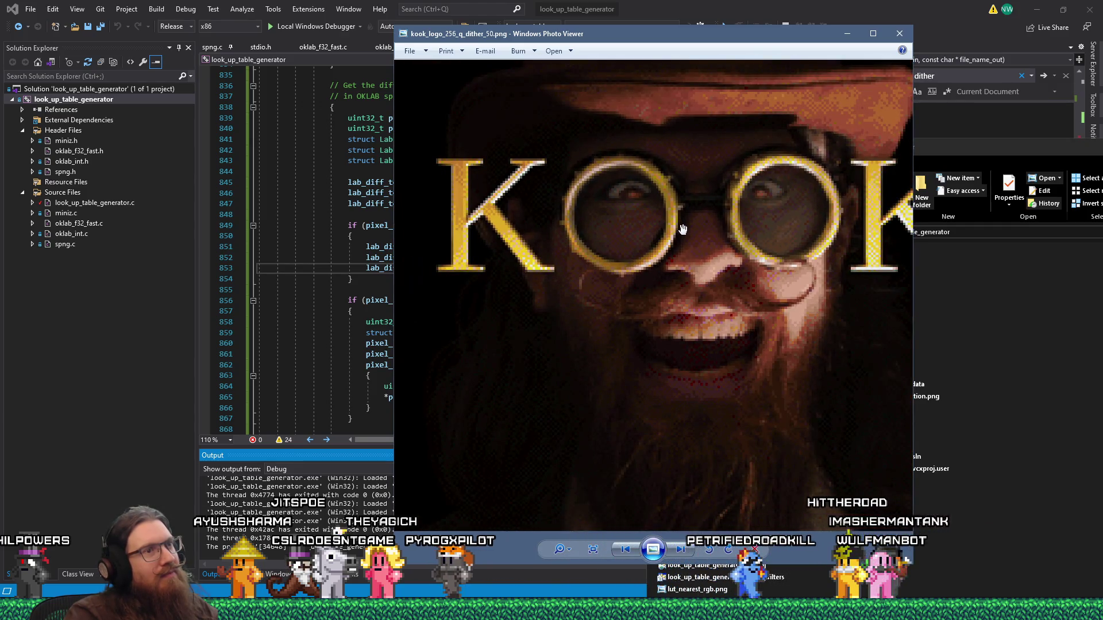
{"action": "scroll", "coordinate": [682, 230], "scroll_direction": "down", "scroll_amount": 3}
{"action": "scroll", "coordinate": [702, 262], "scroll_direction": "up", "scroll_amount": 2}
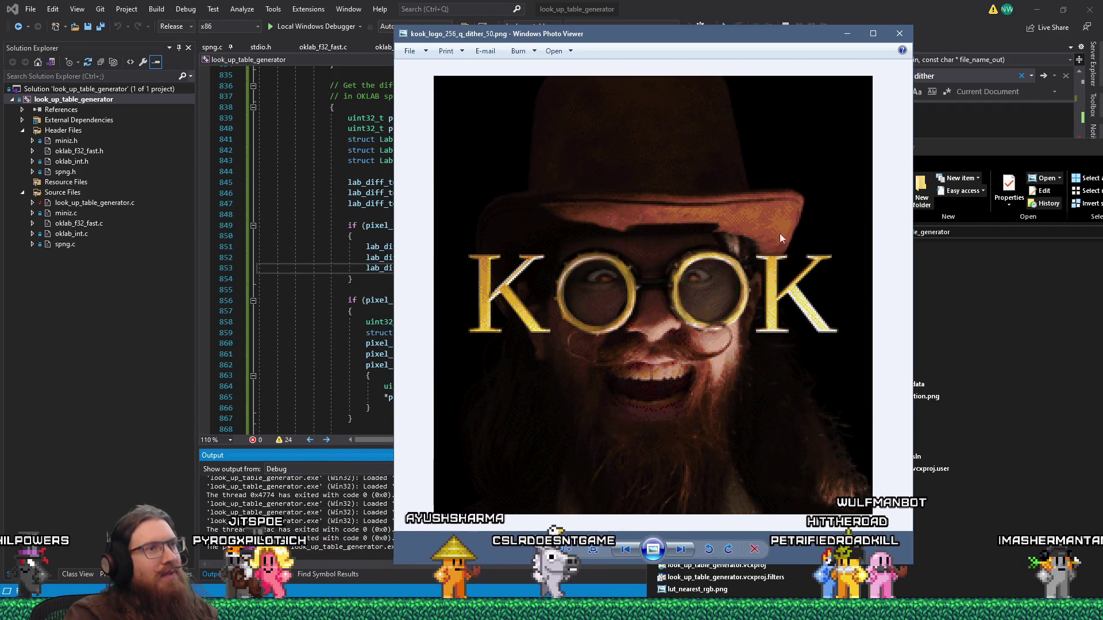
Step: Open kook_logo_256_q_dithered.png and flip between it and the dither_50 logo while zooming
{"action": "left_click", "coordinate": [961, 153]}
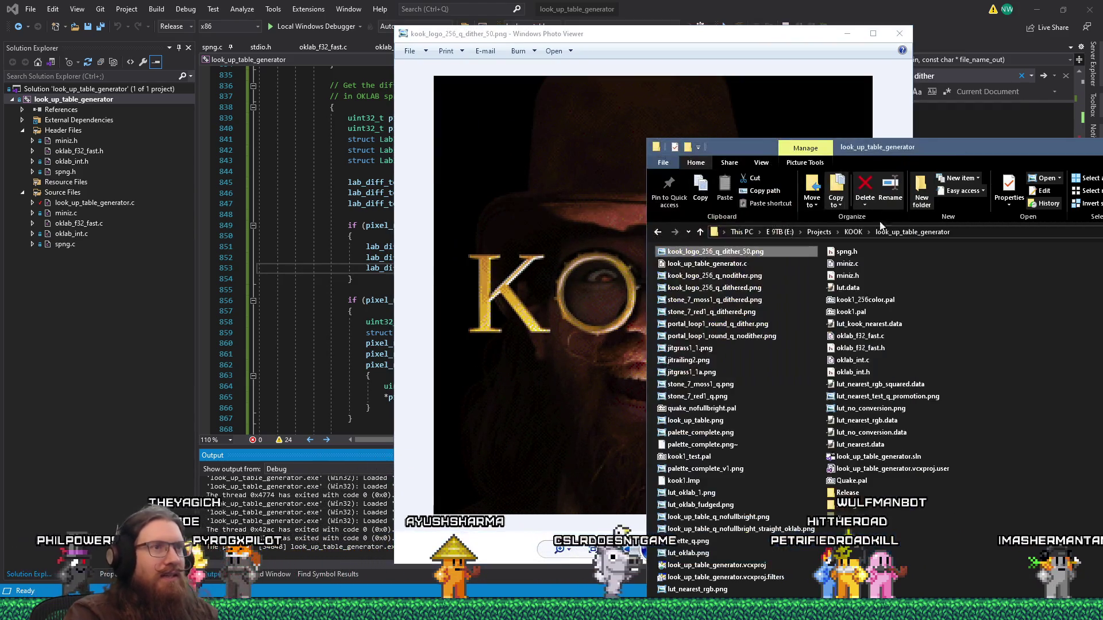
{"action": "double_click", "coordinate": [746, 287]}
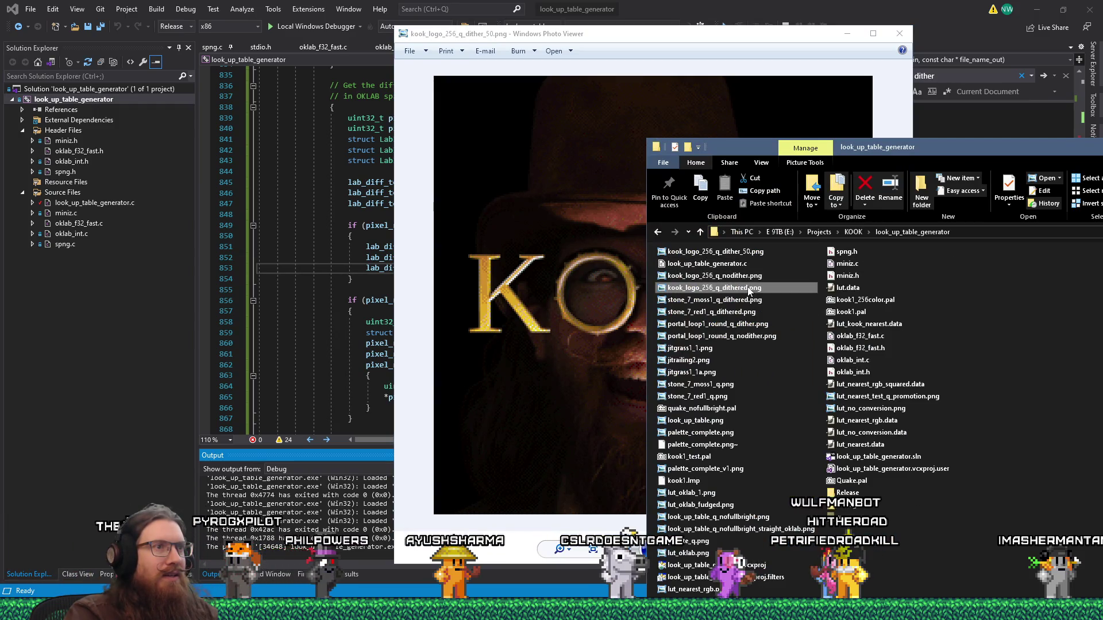
{"action": "scroll", "coordinate": [656, 311], "scroll_direction": "up", "scroll_amount": 2}
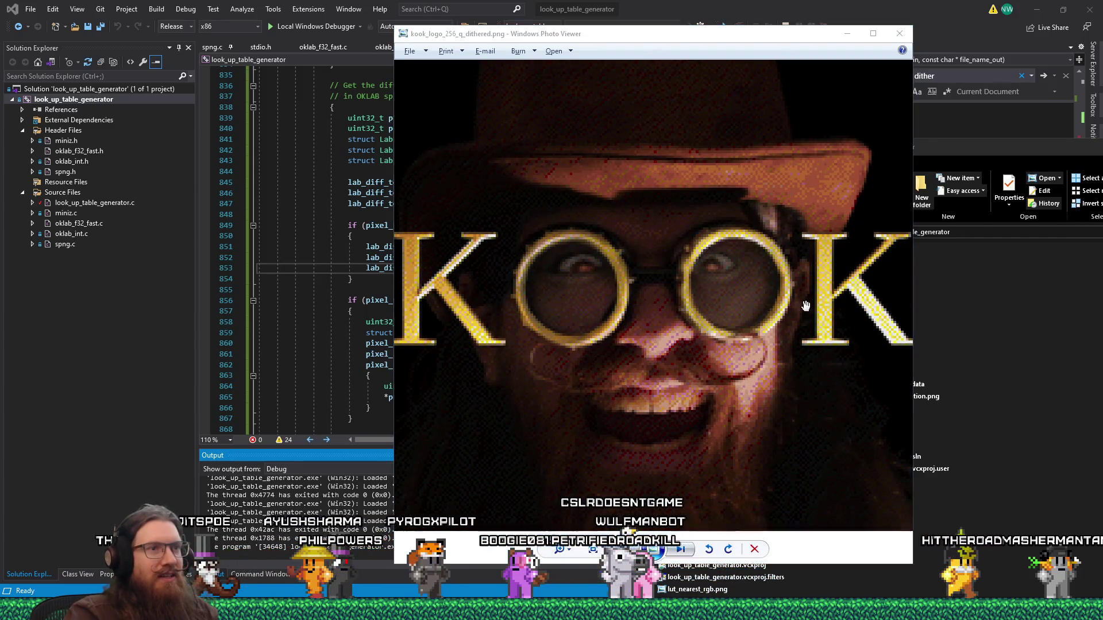
{"action": "key", "text": "alt+Tab"}
{"action": "key", "text": "alt+Tab"}
{"action": "key", "text": "alt+Tab"}
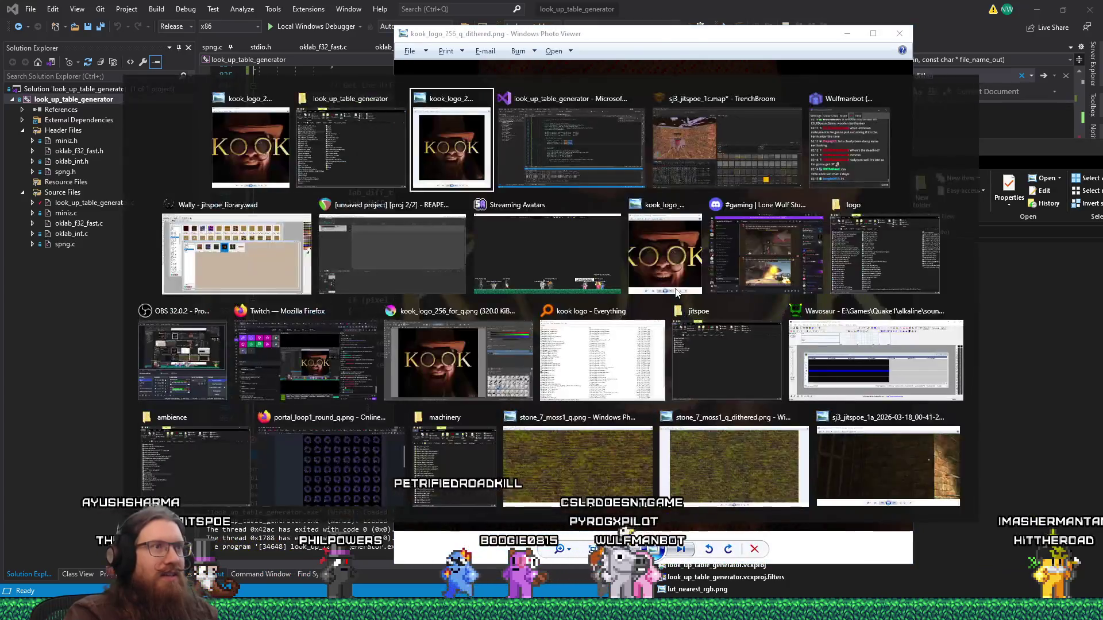
{"action": "left_click", "coordinate": [675, 289]}
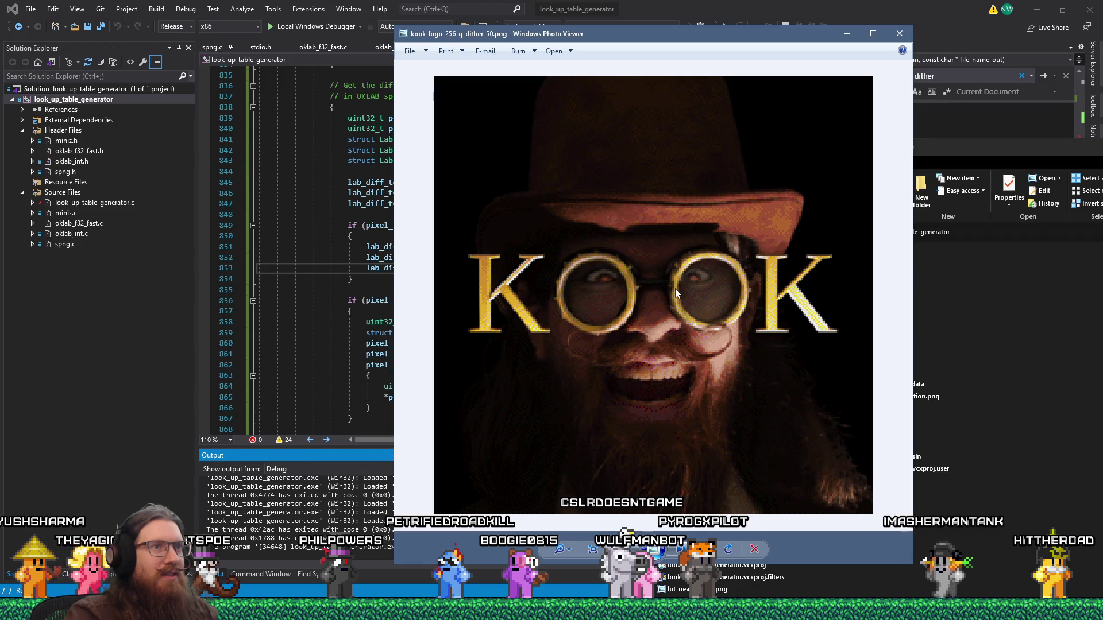
{"action": "key", "text": "alt+Tab"}
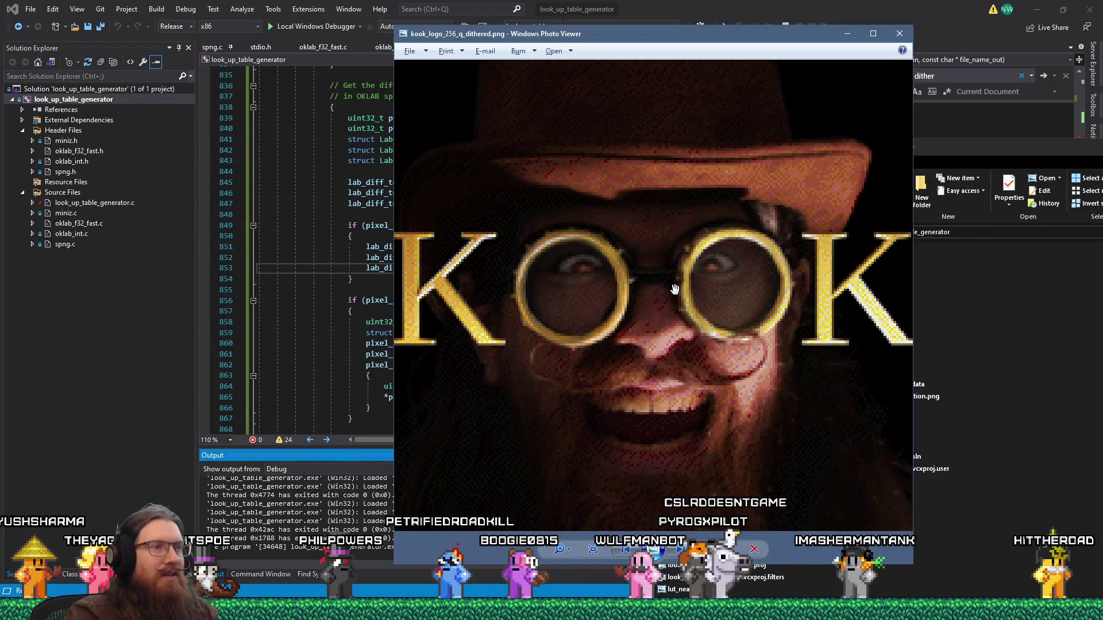
{"action": "scroll", "coordinate": [675, 288], "scroll_direction": "down", "scroll_amount": 1}
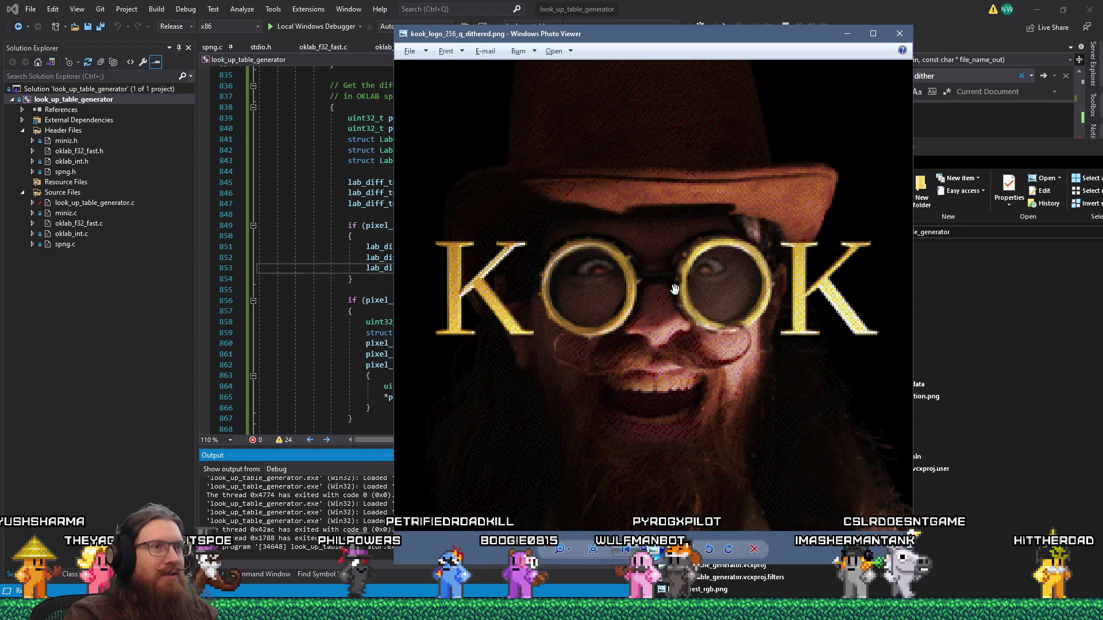
{"action": "key", "text": "alt+Tab"}
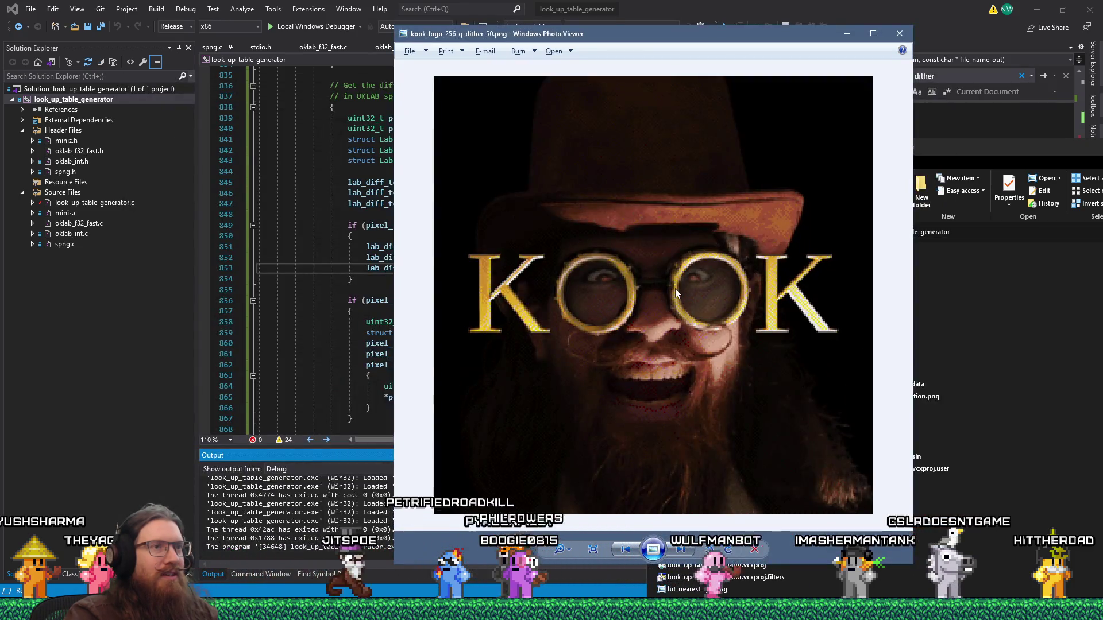
{"action": "scroll", "coordinate": [674, 289], "scroll_direction": "up", "scroll_amount": 1}
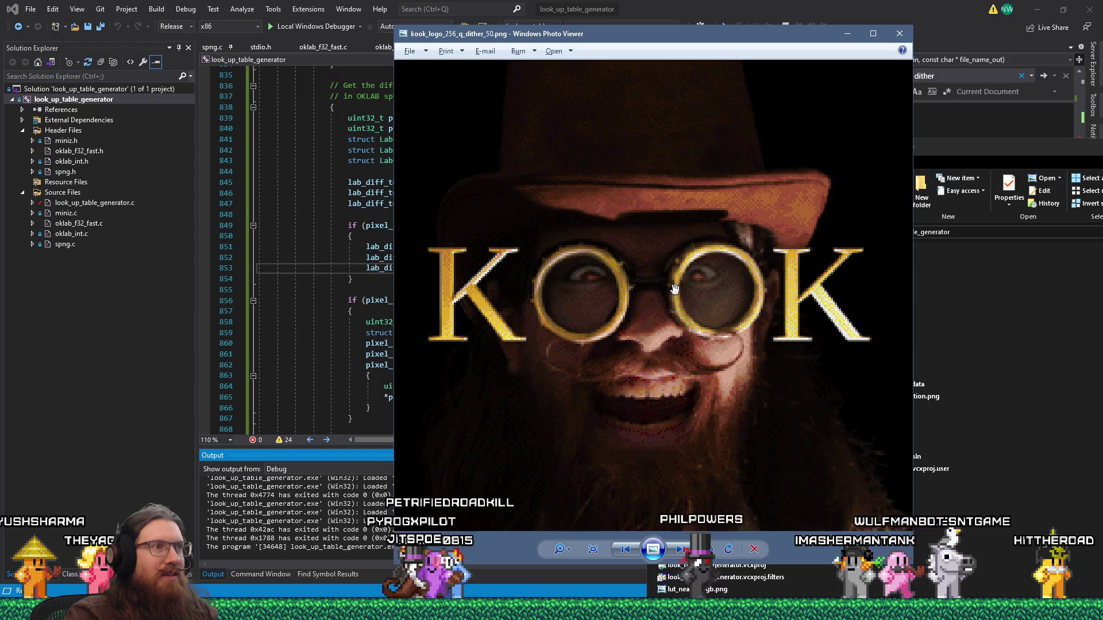
{"action": "key", "text": "alt+Tab"}
{"action": "scroll", "coordinate": [890, 47], "scroll_direction": "up", "scroll_amount": 1}
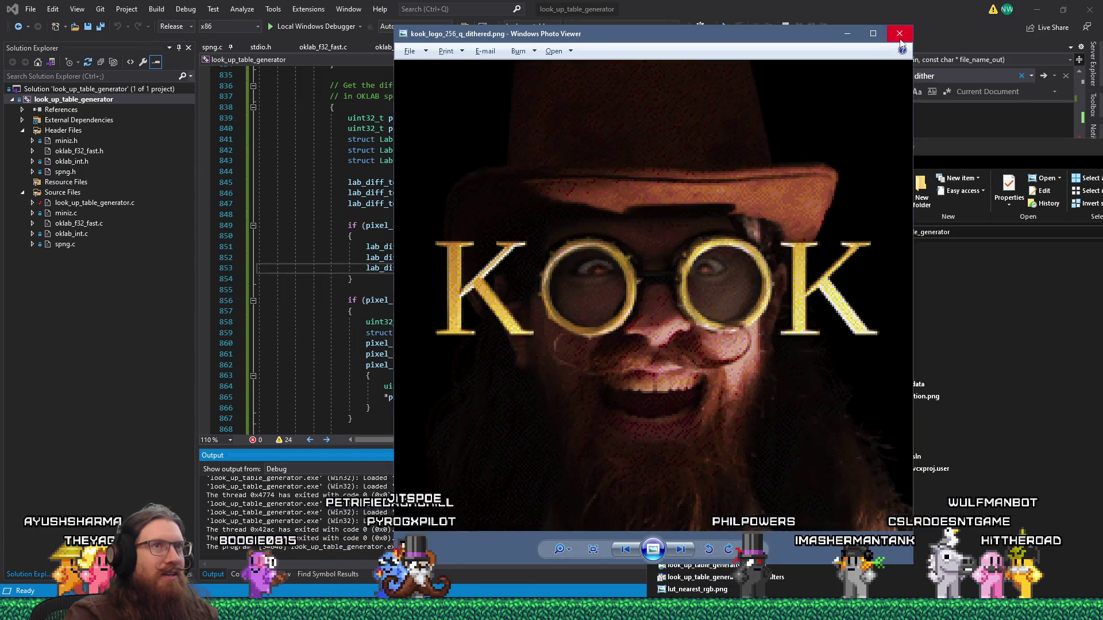
Step: Close Windows Photo Viewer to return to Visual Studio
{"action": "left_click", "coordinate": [900, 35]}
{"action": "left_click", "coordinate": [584, 261]}
{"action": "scroll", "coordinate": [585, 260], "scroll_direction": "down", "scroll_amount": 6}
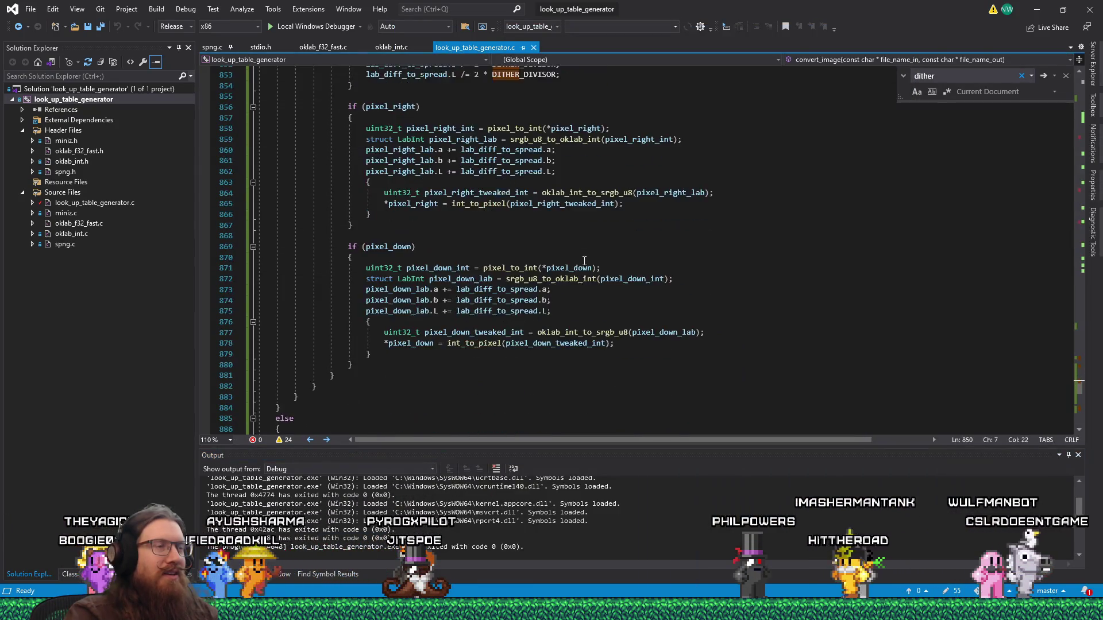
Step: Set DITHER_DIVISOR to 4 and change the output file name to kook_logo_256_q_dither_25.png
{"action": "scroll", "coordinate": [585, 261], "scroll_direction": "up", "scroll_amount": 20}
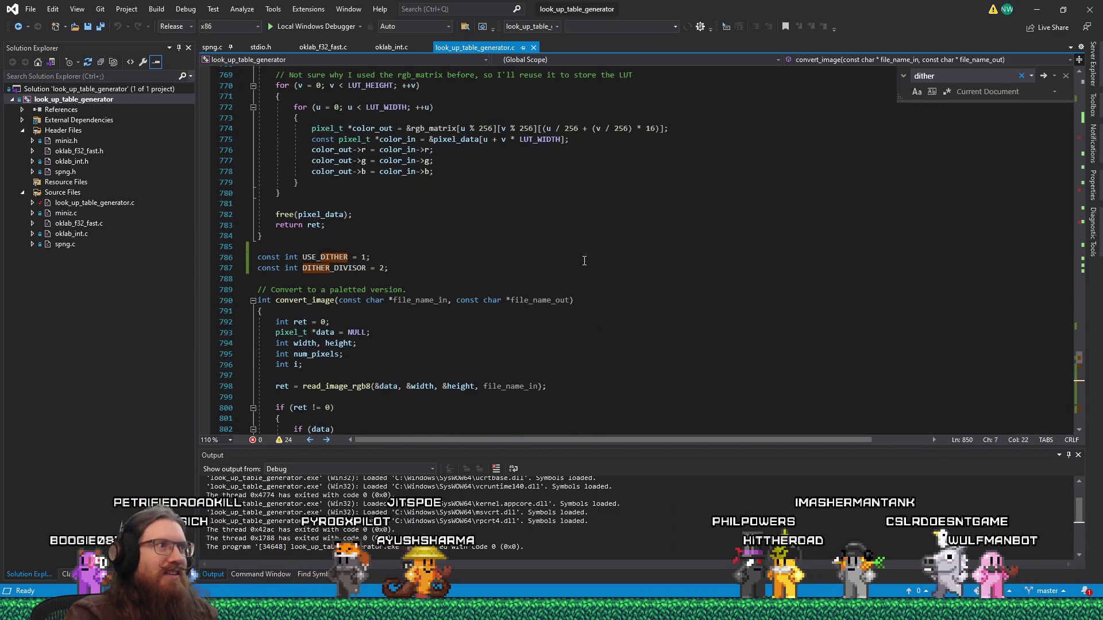
{"action": "double_click", "coordinate": [382, 268]}
{"action": "type", "text": "4"}
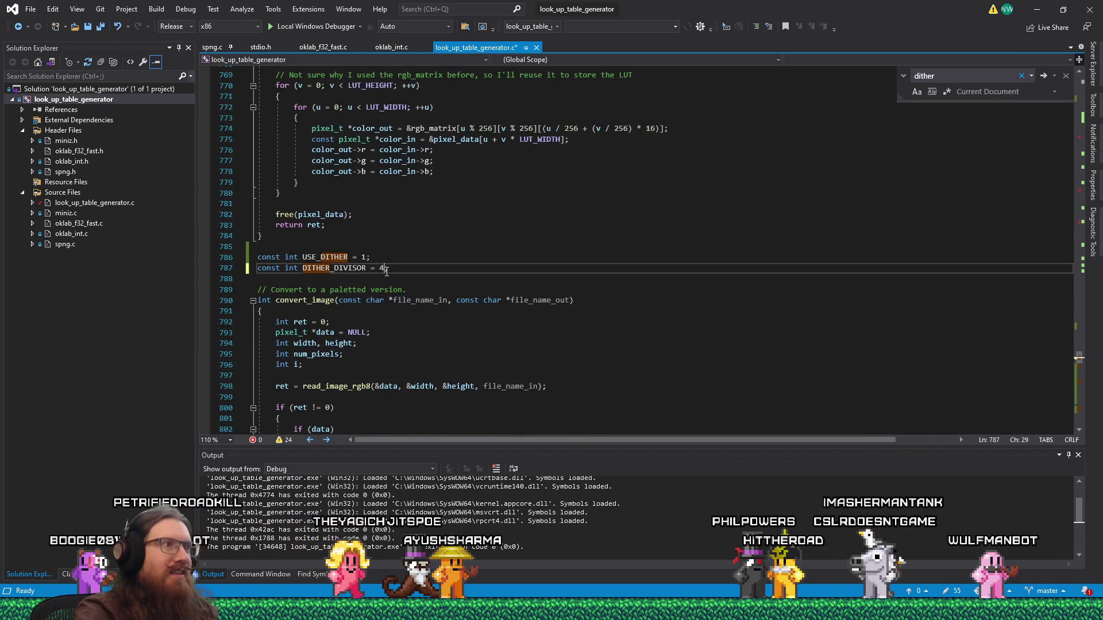
{"action": "scroll", "coordinate": [520, 378], "scroll_direction": "down", "scroll_amount": 8}
{"action": "scroll", "coordinate": [521, 378], "scroll_direction": "down", "scroll_amount": 20}
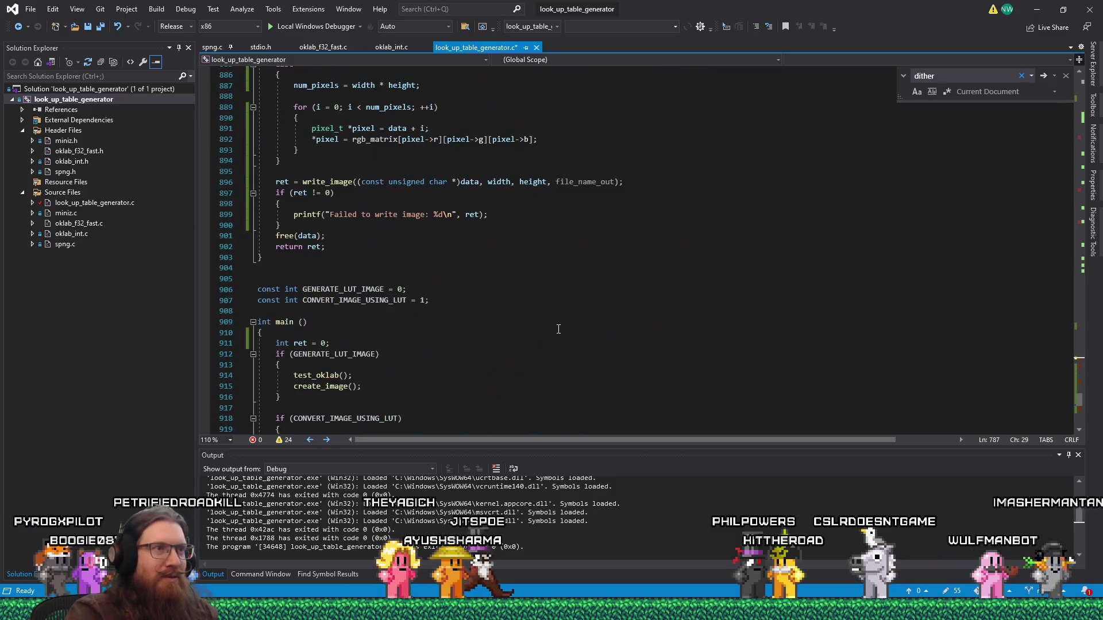
{"action": "scroll", "coordinate": [559, 326], "scroll_direction": "down", "scroll_amount": 5}
{"action": "left_click", "coordinate": [766, 150]}
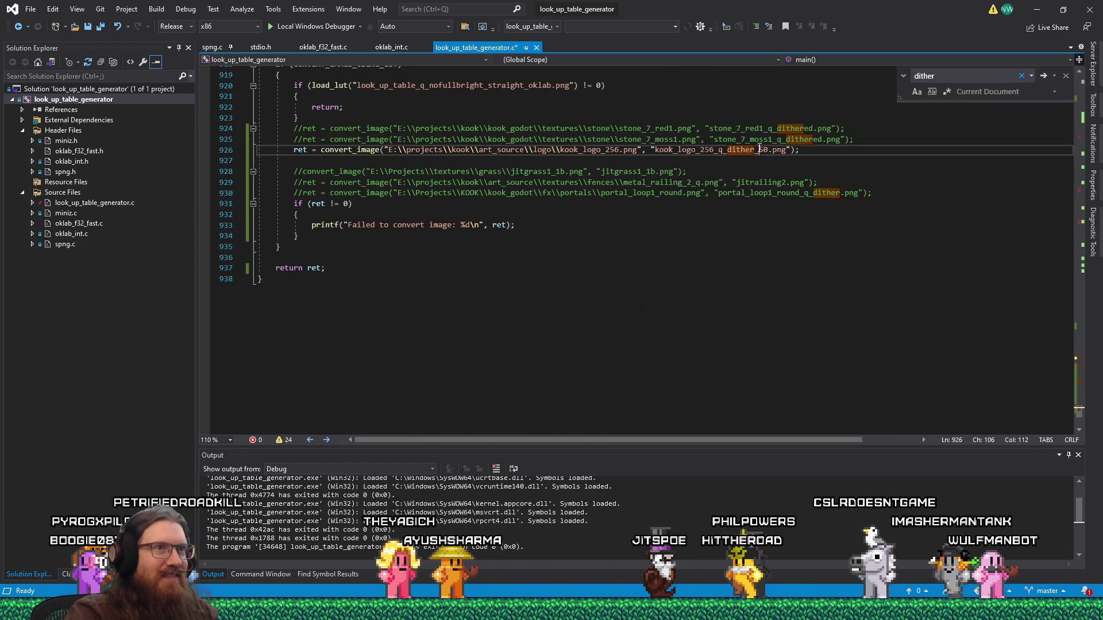
{"action": "type", "text": "2"}
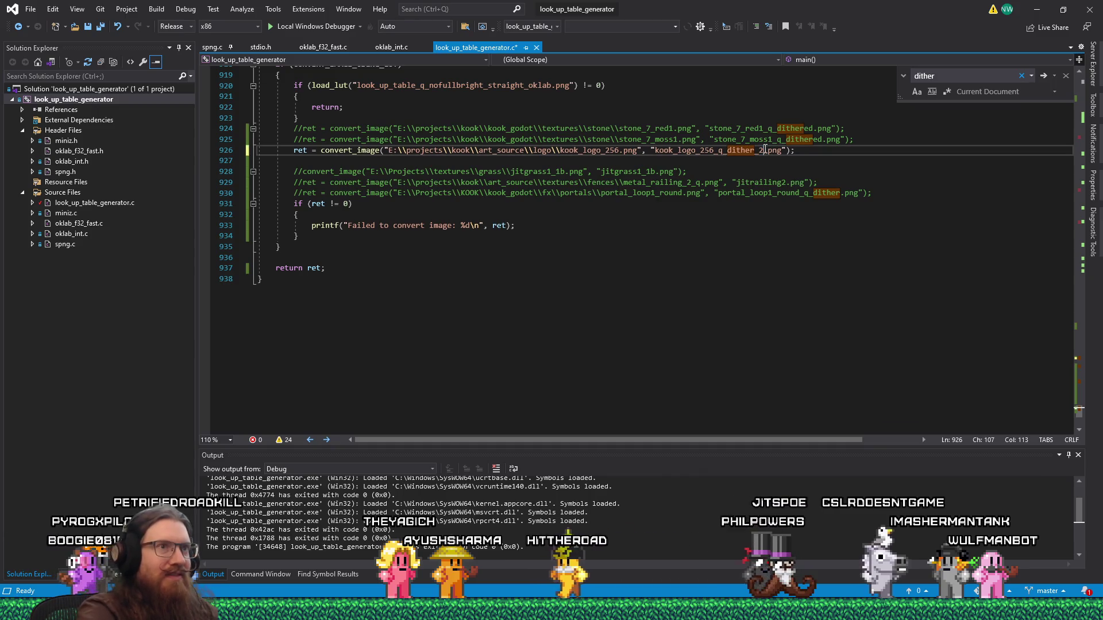
{"action": "type", "text": "5"}
Step: Save the source and run the generator to produce the dither_25 logo, then go to Explorer
{"action": "key", "text": "ctrl+s"}
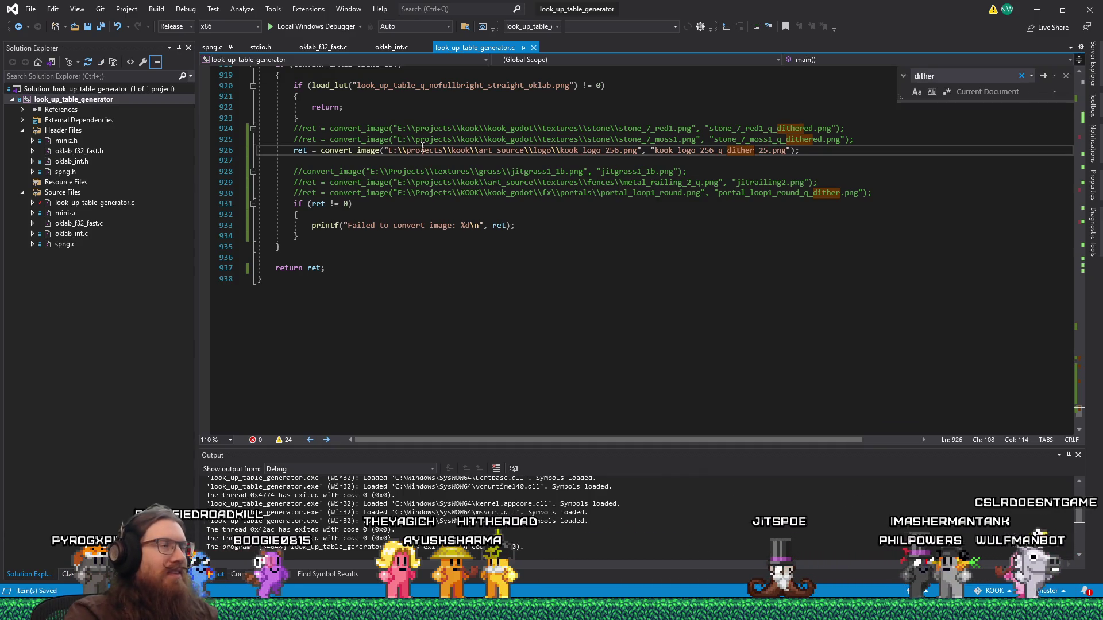
{"action": "left_click", "coordinate": [321, 27]}
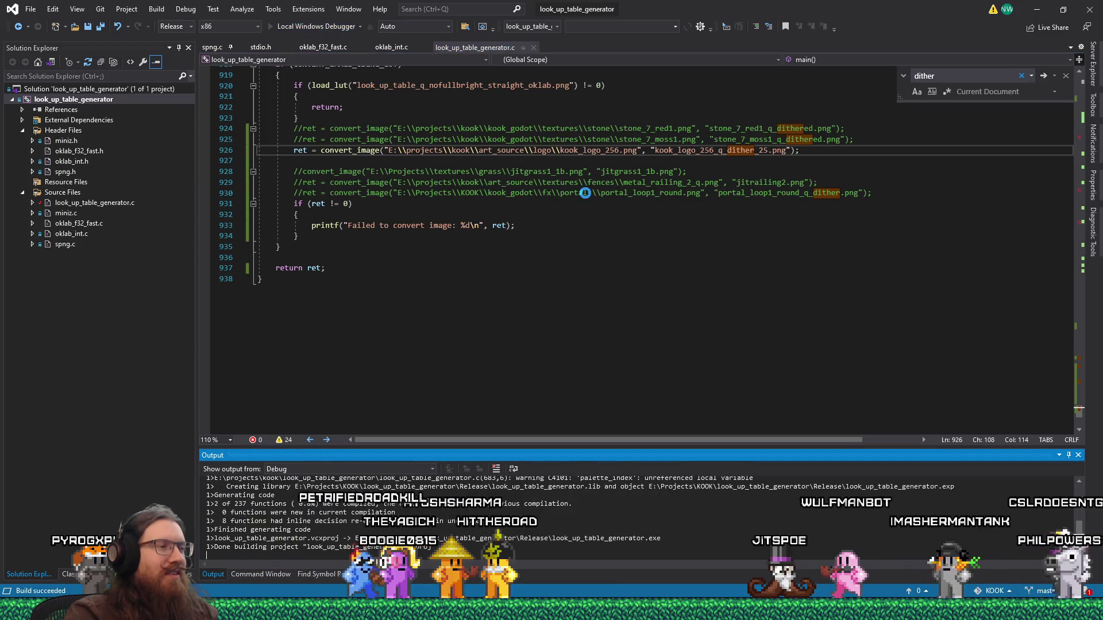
{"action": "key", "text": "Return"}
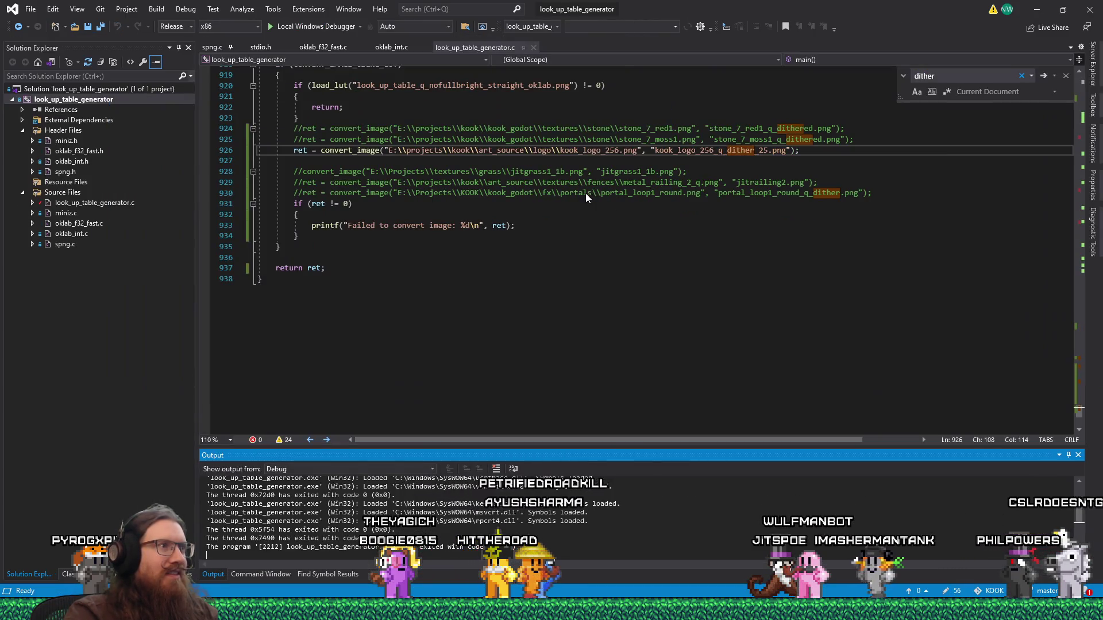
{"action": "key", "text": "alt+Tab"}
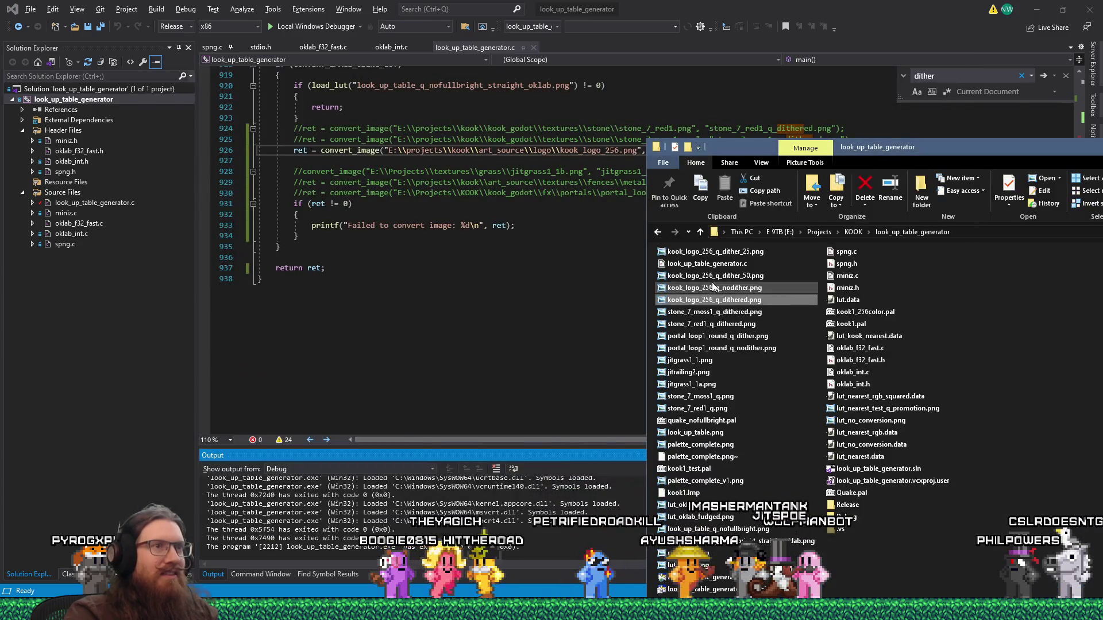
Step: Open kook_logo_256_q_dither_25.png and zoom in and out to examine its divisor-4 dithering
{"action": "double_click", "coordinate": [715, 252]}
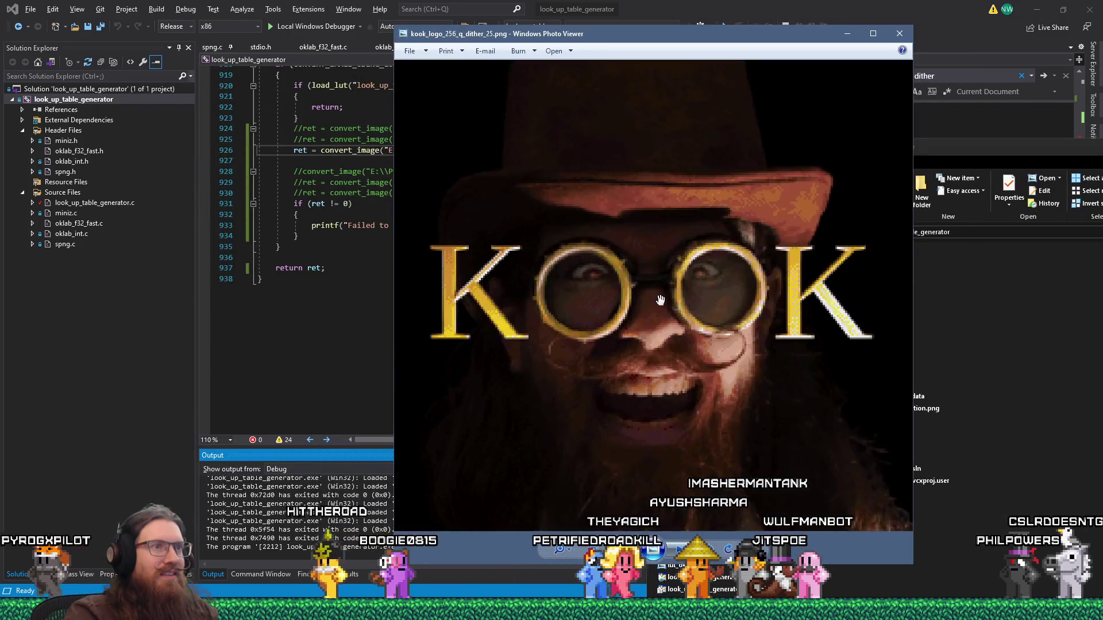
{"action": "scroll", "coordinate": [660, 300], "scroll_direction": "up", "scroll_amount": 1}
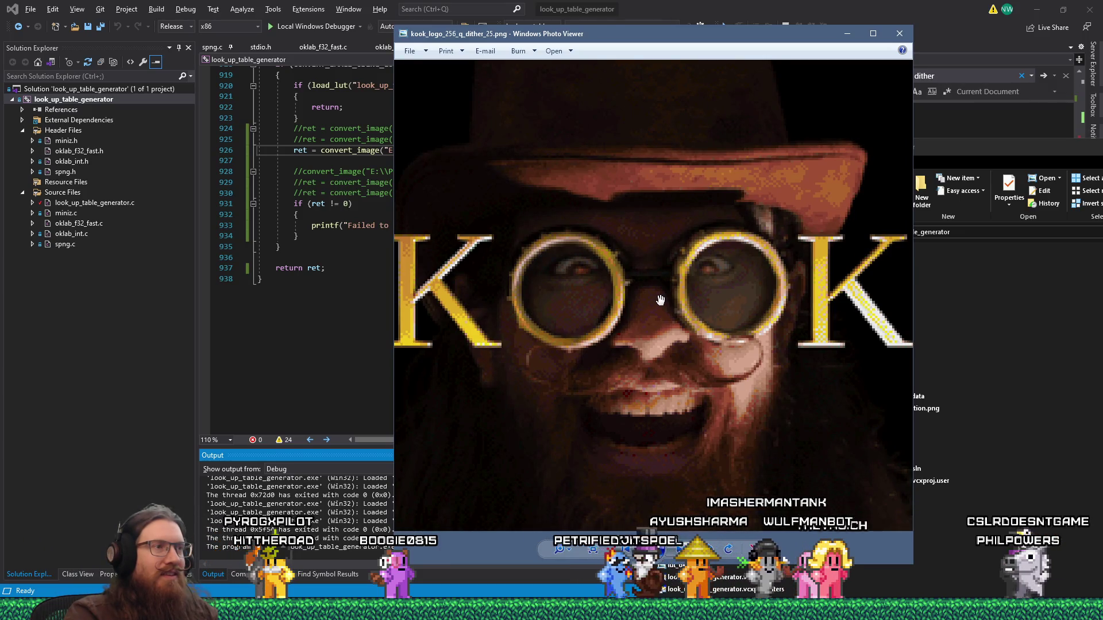
{"action": "scroll", "coordinate": [645, 289], "scroll_direction": "up", "scroll_amount": 1}
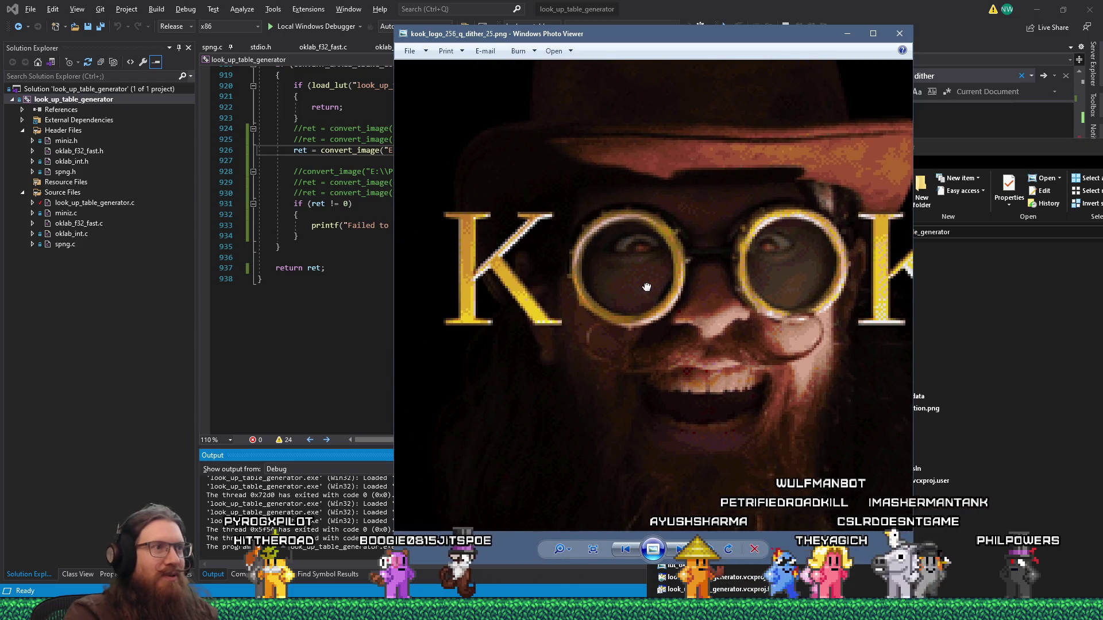
{"action": "scroll", "coordinate": [467, 274], "scroll_direction": "up", "scroll_amount": 1}
{"action": "scroll", "coordinate": [467, 274], "scroll_direction": "up", "scroll_amount": 1}
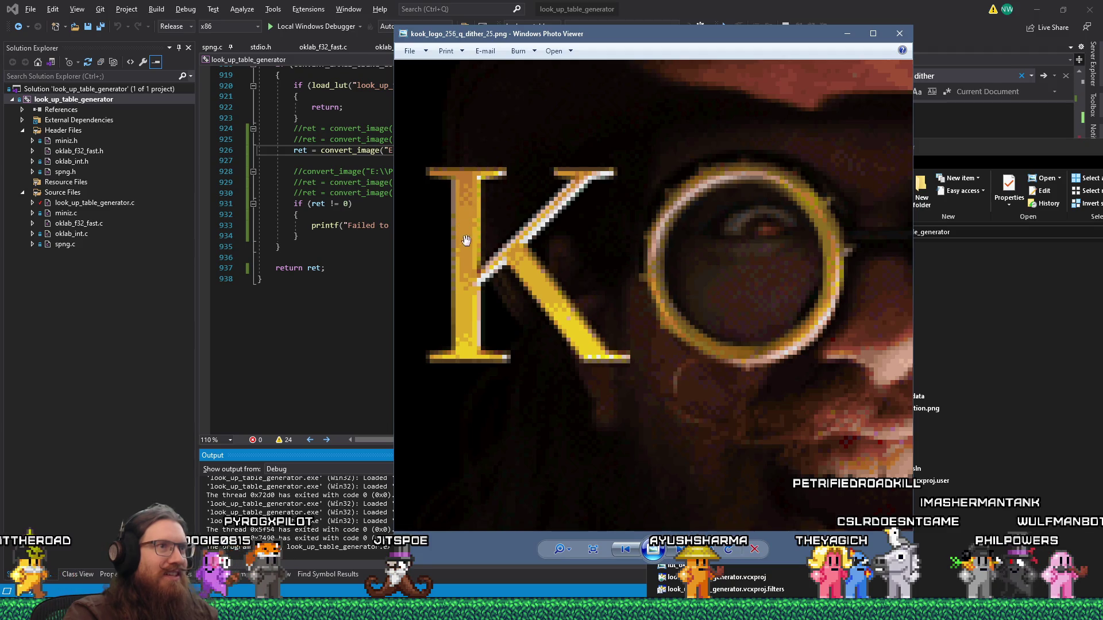
{"action": "scroll", "coordinate": [606, 303], "scroll_direction": "down", "scroll_amount": 4}
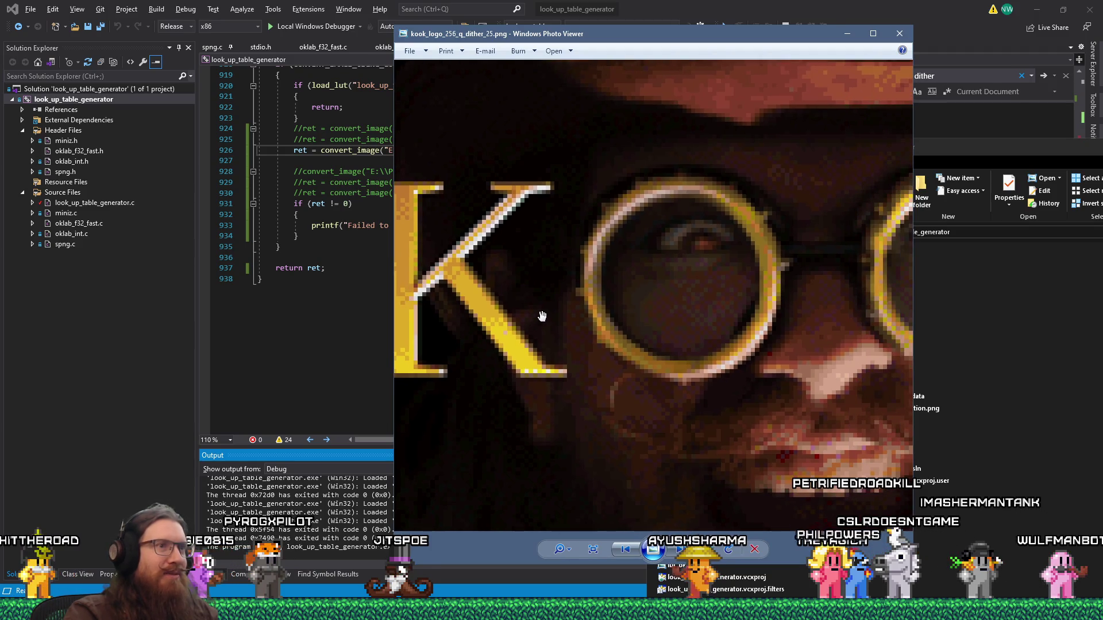
{"action": "scroll", "coordinate": [661, 303], "scroll_direction": "down", "scroll_amount": 1}
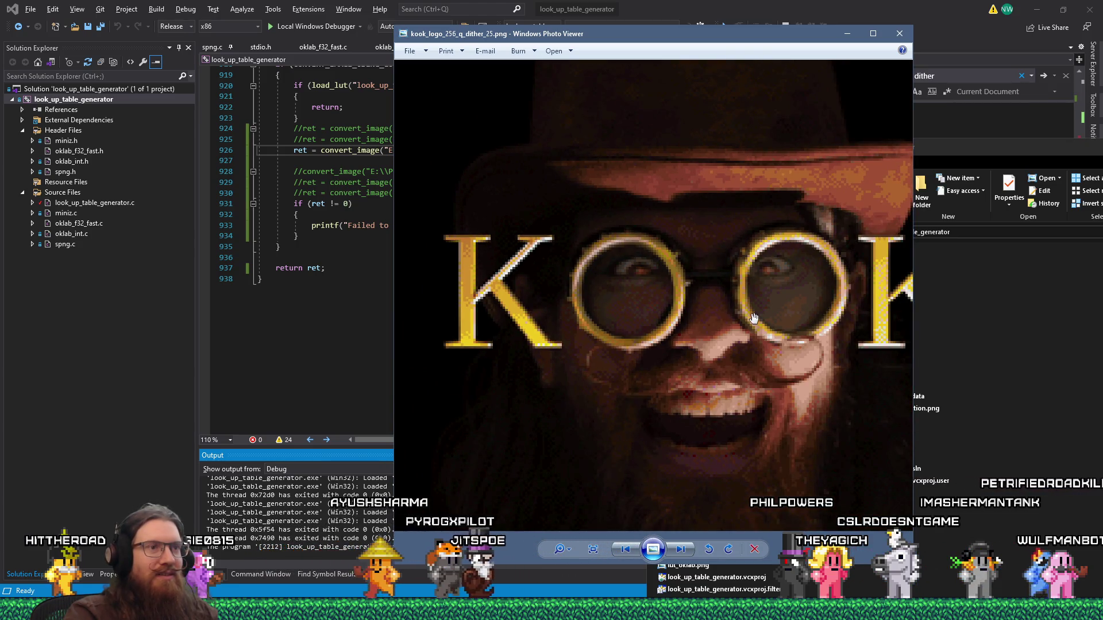
{"action": "scroll", "coordinate": [754, 317], "scroll_direction": "down", "scroll_amount": 2}
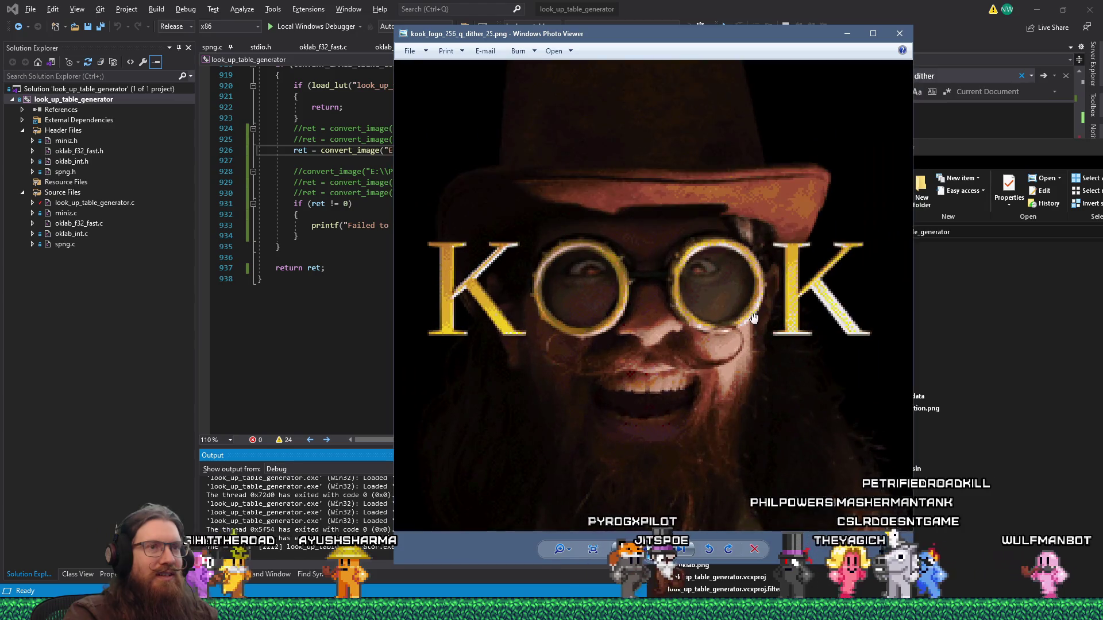
{"action": "scroll", "coordinate": [755, 323], "scroll_direction": "down", "scroll_amount": 1}
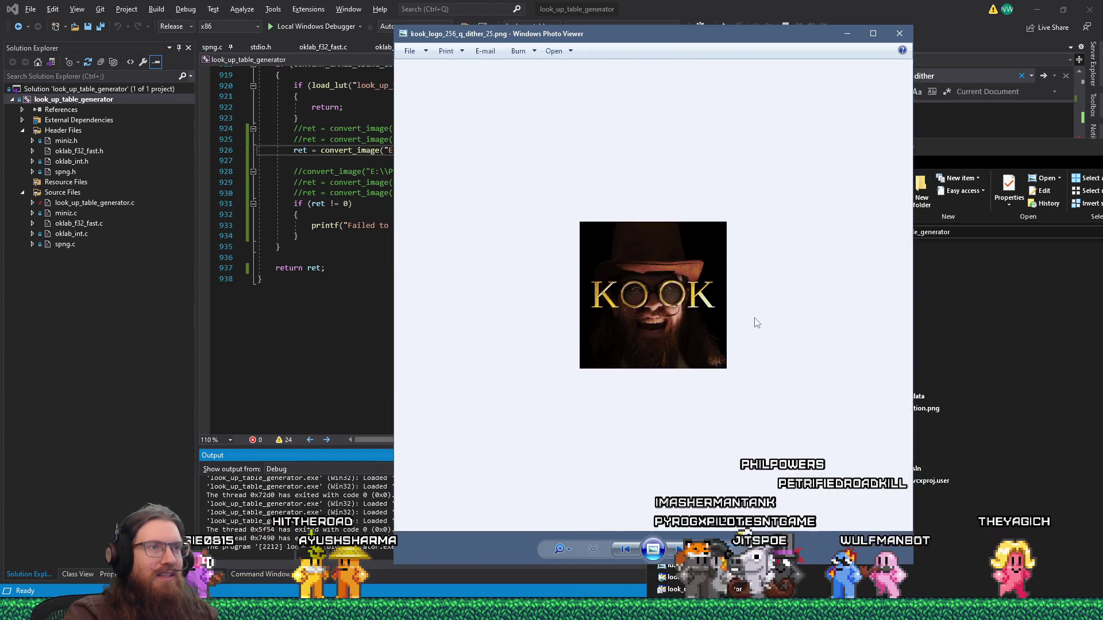
{"action": "scroll", "coordinate": [664, 302], "scroll_direction": "up", "scroll_amount": 1}
{"action": "scroll", "coordinate": [664, 302], "scroll_direction": "up", "scroll_amount": 1}
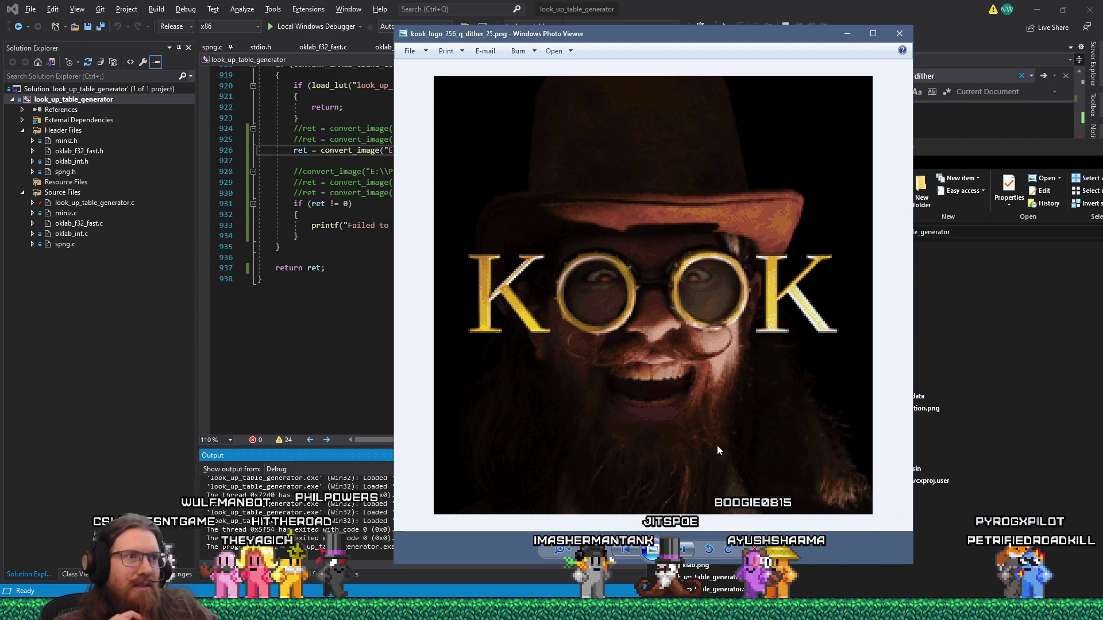
{"action": "scroll", "coordinate": [682, 422], "scroll_direction": "up", "scroll_amount": 1}
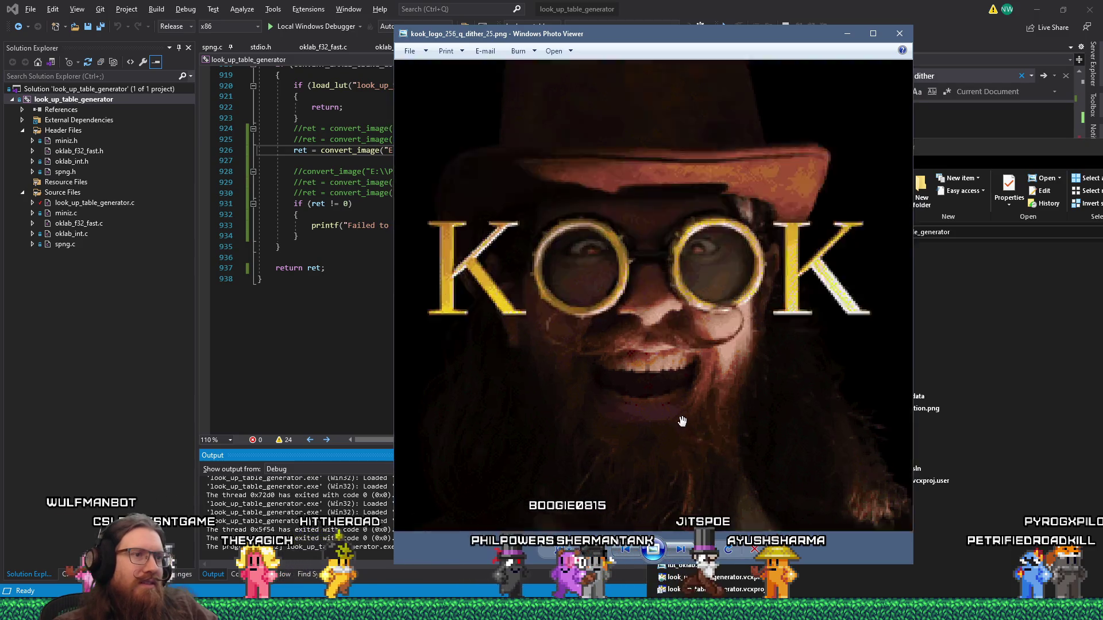